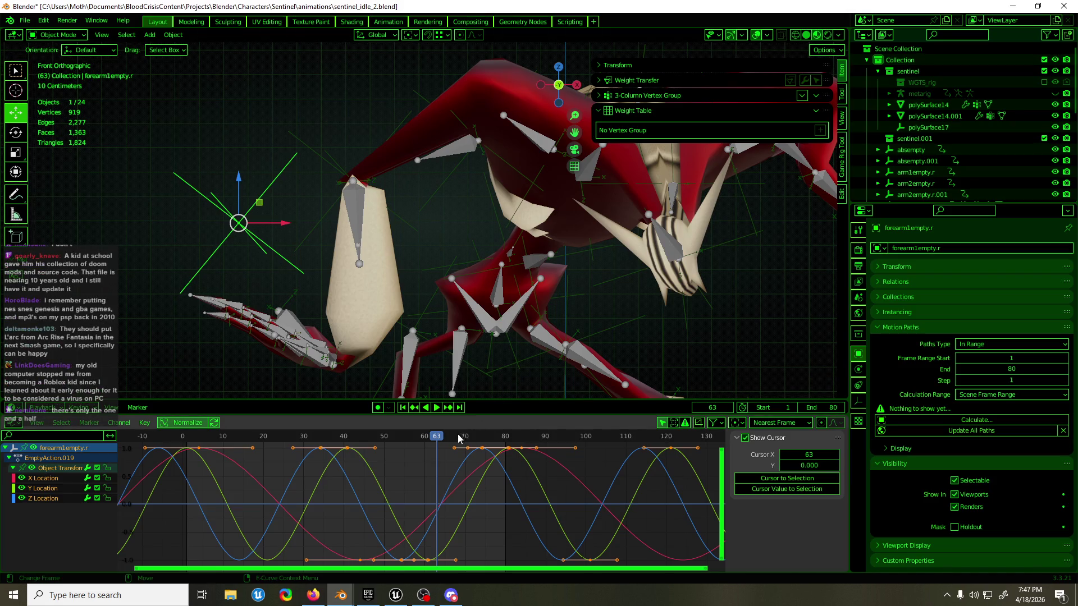
- Scrub the idle animation playhead back from frame 63 to frame 48
{"action": "mouse_move", "coordinate": [439, 439]}
{"action": "left_mouse_down"}
{"action": "mouse_move", "coordinate": [344, 439]}
{"action": "mouse_move", "coordinate": [377, 437]}
{"action": "left_mouse_up"}
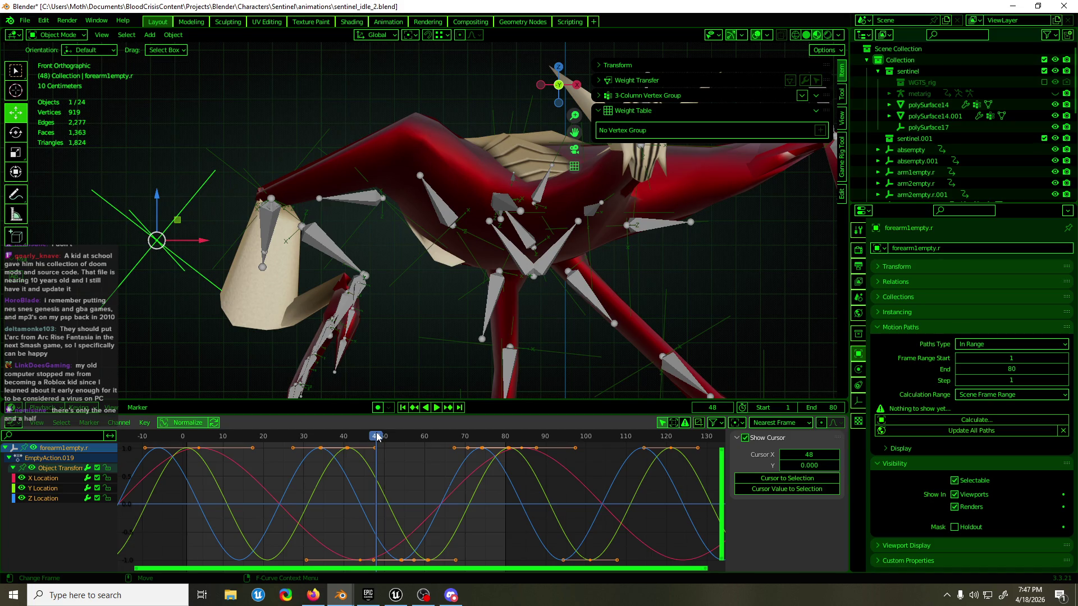
- Enter Pose Mode on the armature and select the forearm.R bone
{"action": "left_click", "coordinate": [262, 227]}
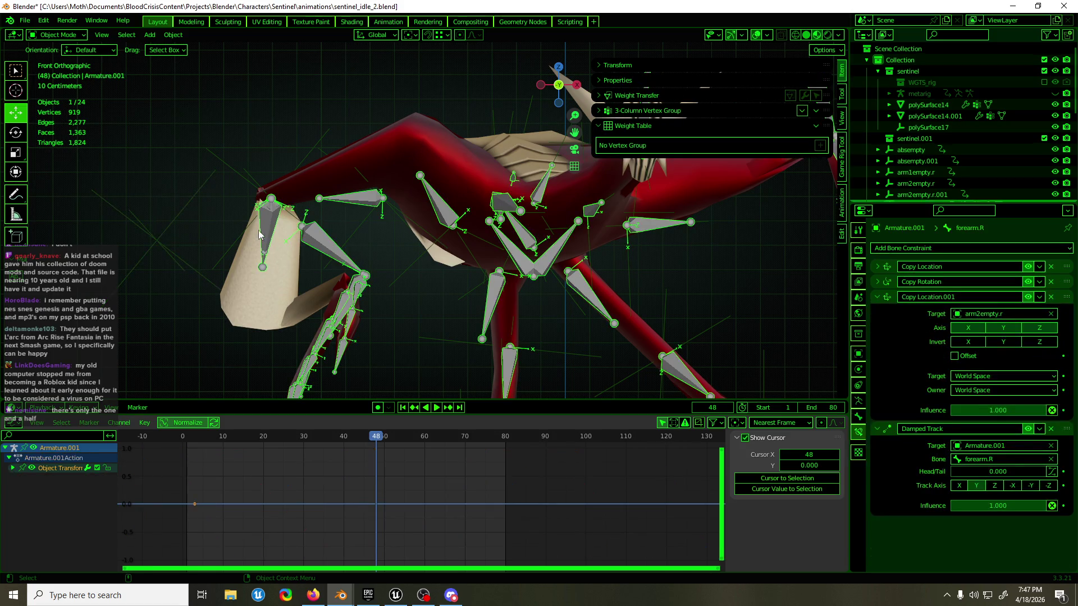
{"action": "left_click", "coordinate": [168, 264]}
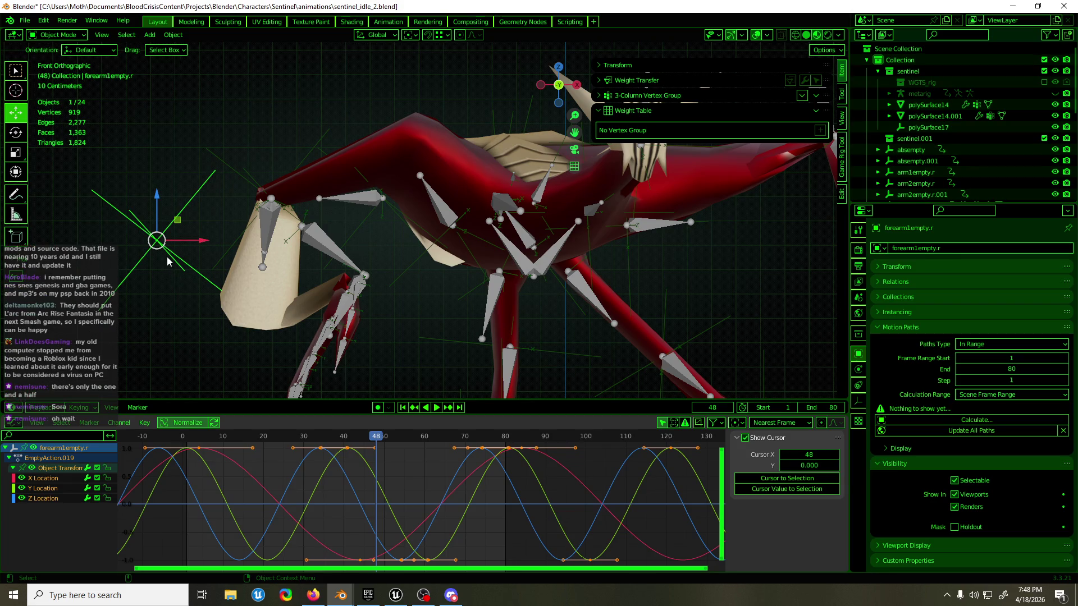
{"action": "left_click", "coordinate": [269, 227]}
{"action": "key", "text": "ctrl+Tab"}
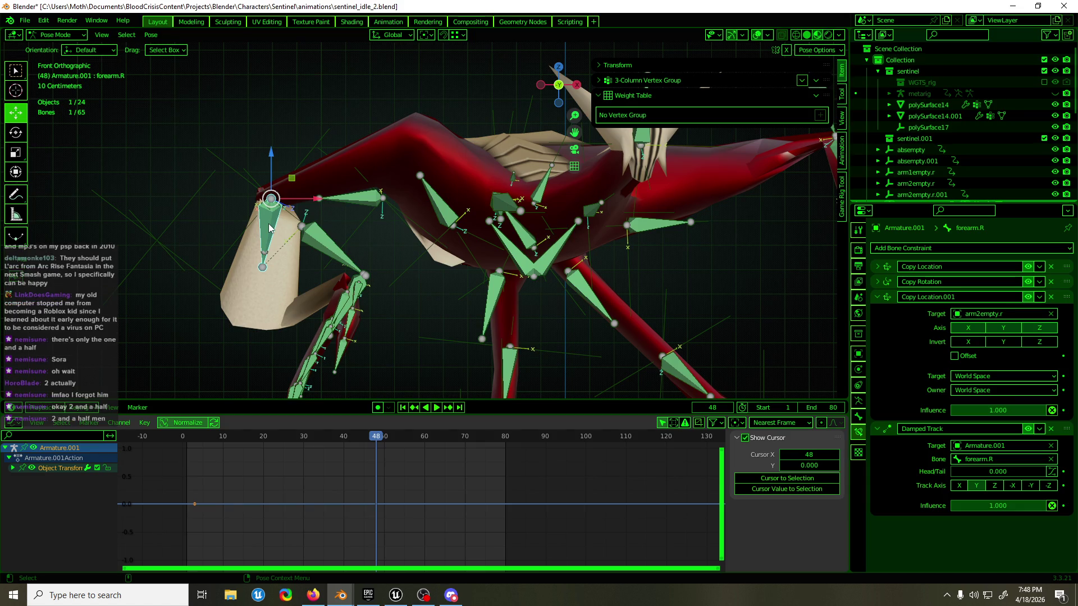
{"action": "left_click", "coordinate": [264, 242]}
{"action": "left_click", "coordinate": [266, 243]}
{"action": "left_click", "coordinate": [265, 243]}
- Target Copy Location.001 at forearm1empty.r and aim the Damped Track at forearm.R.001
{"action": "left_click", "coordinate": [989, 314]}
{"action": "type", "text": "forearm"}
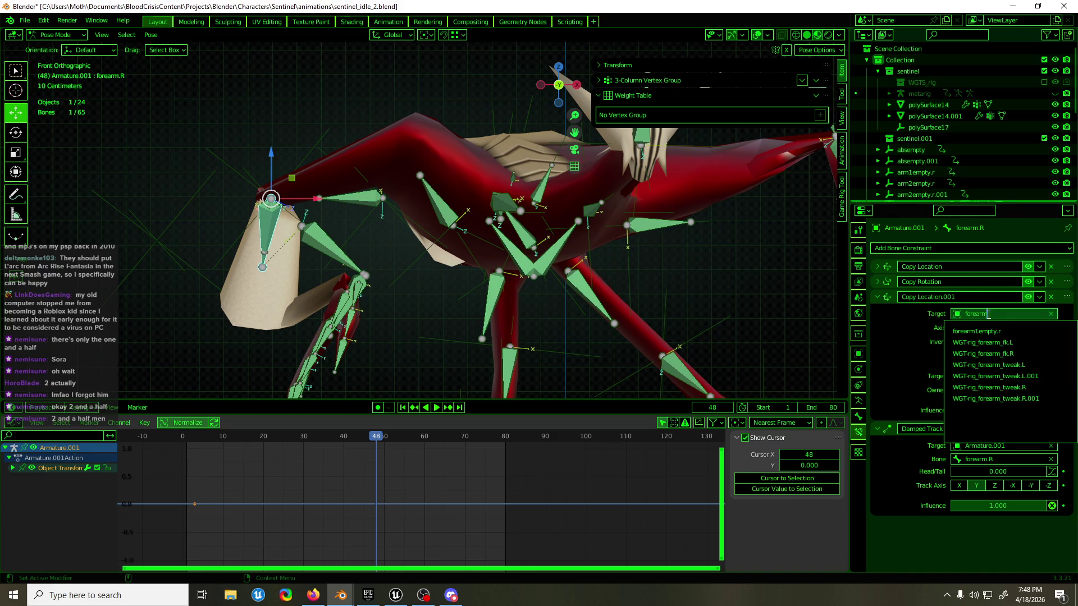
{"action": "left_click", "coordinate": [991, 332]}
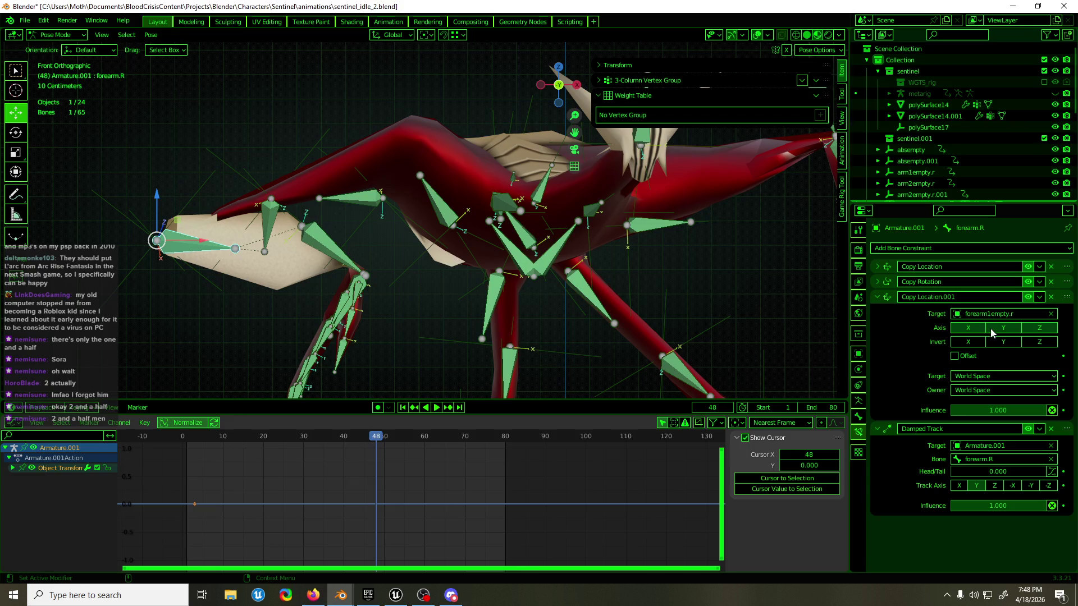
{"action": "left_click", "coordinate": [1003, 459]}
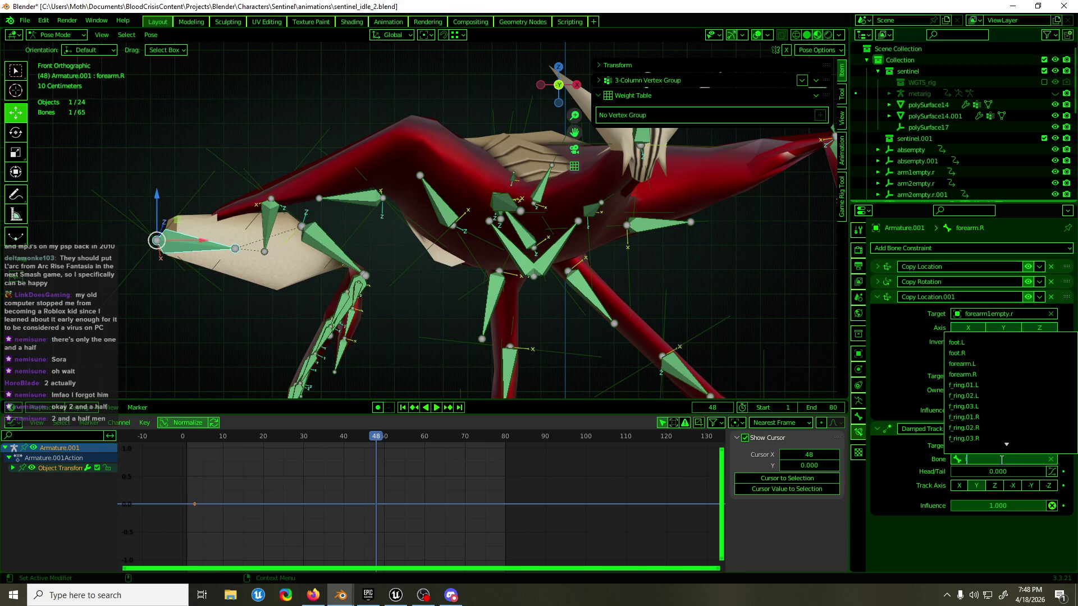
{"action": "type", "text": "fore"}
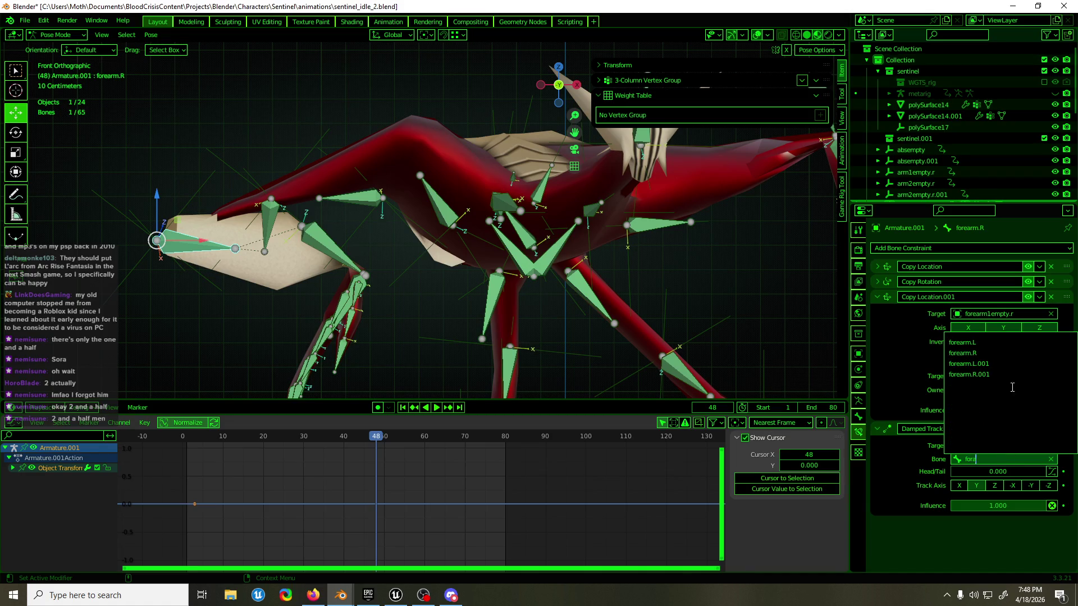
{"action": "left_click", "coordinate": [1010, 374]}
- Preview the idle animation, then return to Object Mode with forearm1empty.r selected
{"action": "mouse_move", "coordinate": [383, 281]}
{"action": "middle_mouse_down"}
{"action": "mouse_move", "coordinate": [419, 284]}
{"action": "mouse_move", "coordinate": [394, 282]}
{"action": "middle_mouse_up"}
{"action": "key", "text": "space"}
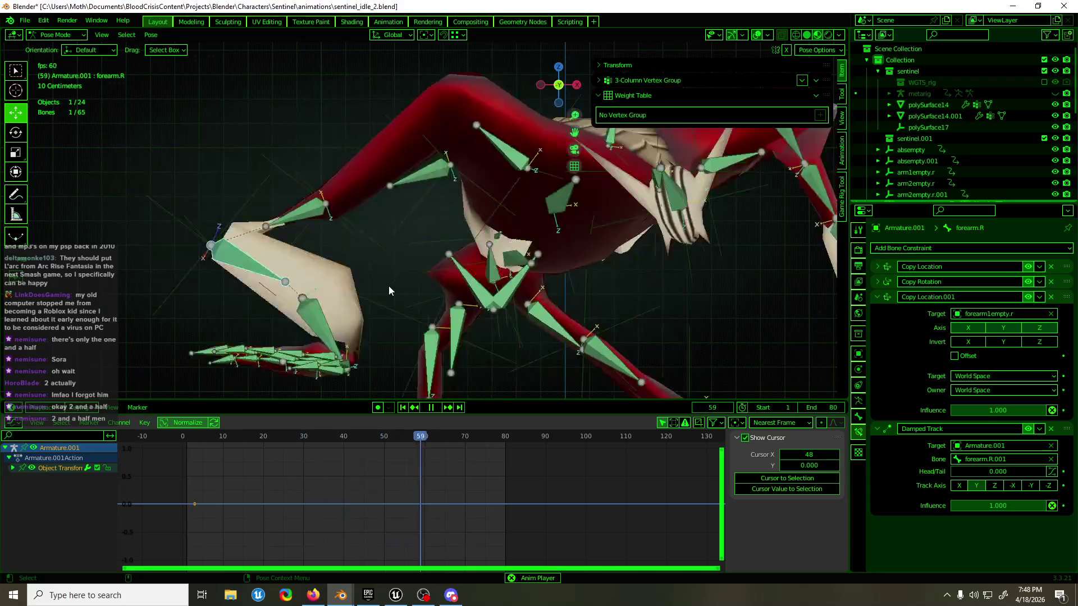
{"action": "key", "text": "space"}
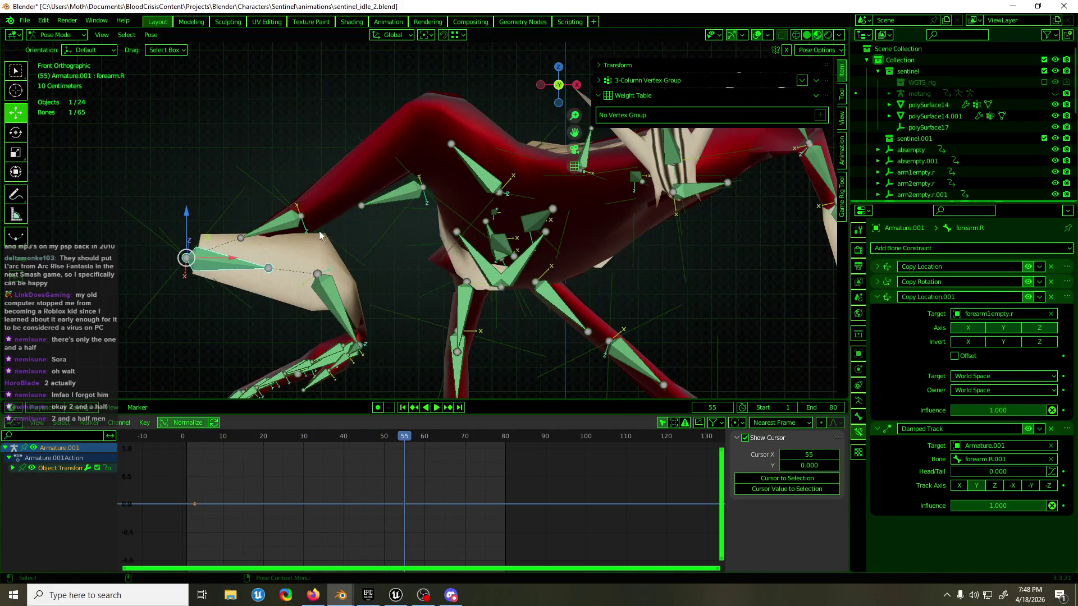
{"action": "key", "text": "space"}
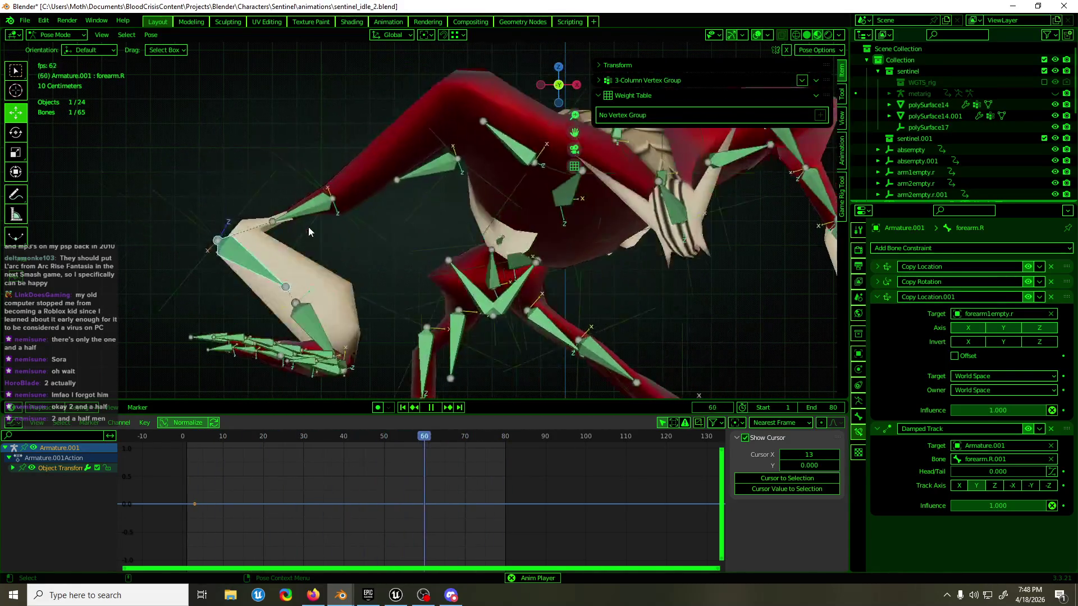
{"action": "key", "text": "space"}
{"action": "key", "text": "ctrl+Tab"}
{"action": "left_click", "coordinate": [265, 190]}
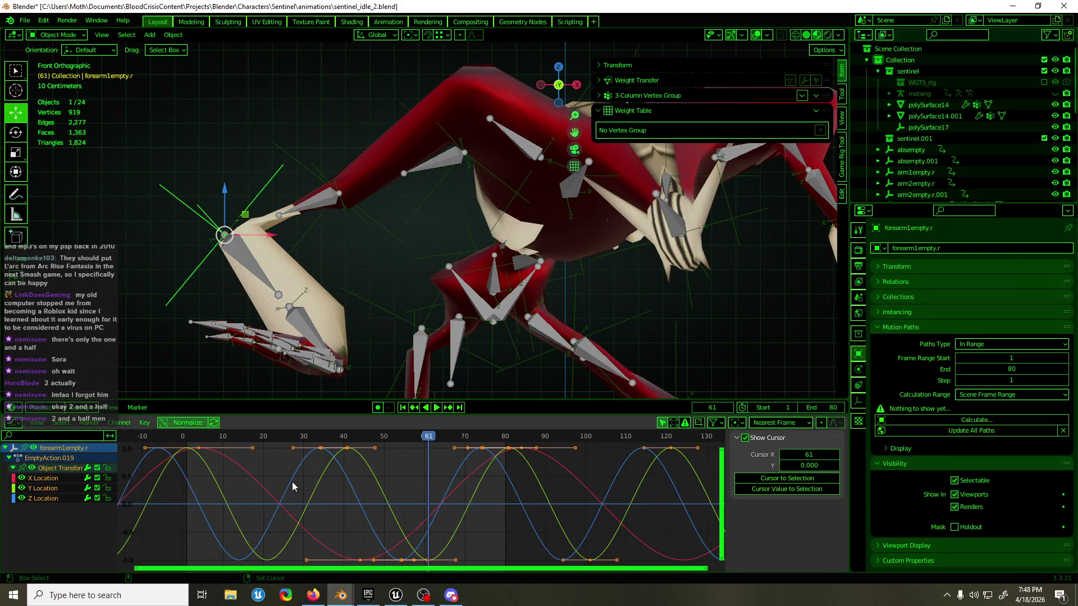
- Scrub to frame 8 and try sliding forearm1empty.r's keyframes along time, cancelling the attempt
{"action": "key", "text": "space"}
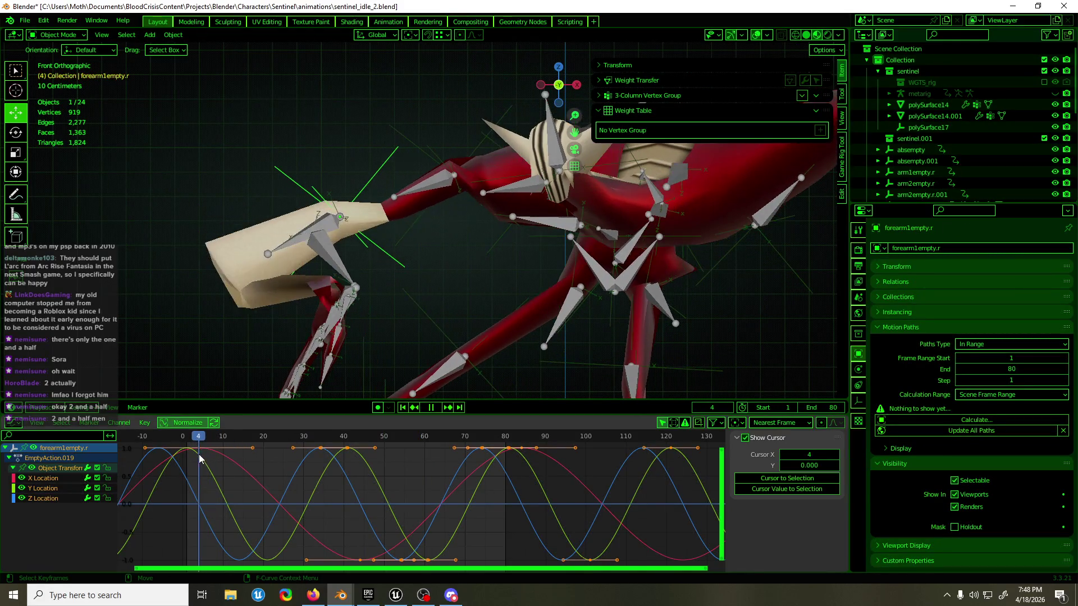
{"action": "left_click_drag", "start_coordinate": [199, 459], "coordinate": [214, 458]}
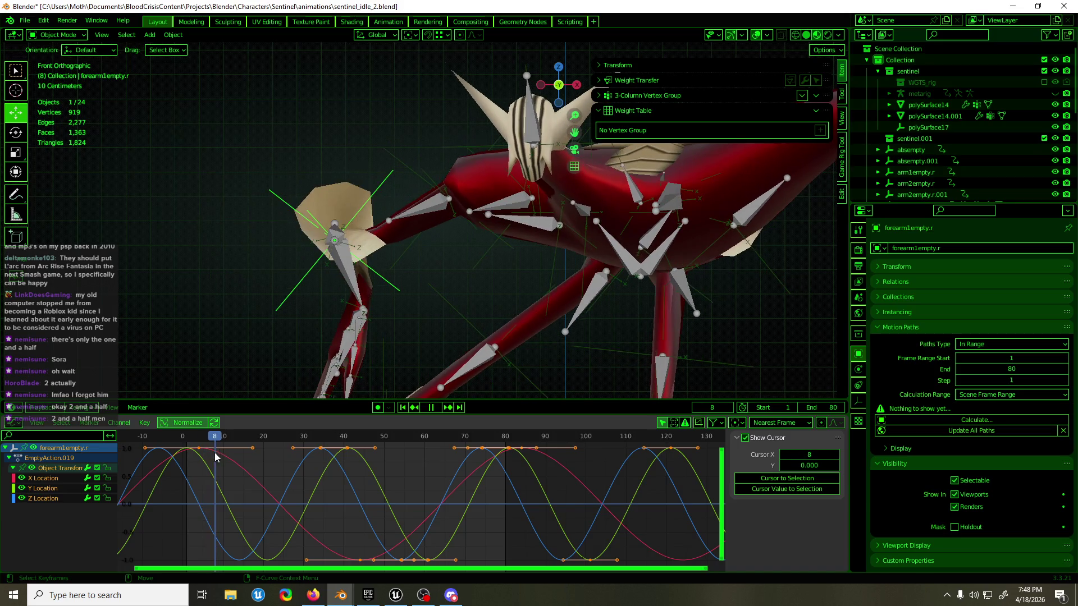
{"action": "key", "text": "space"}
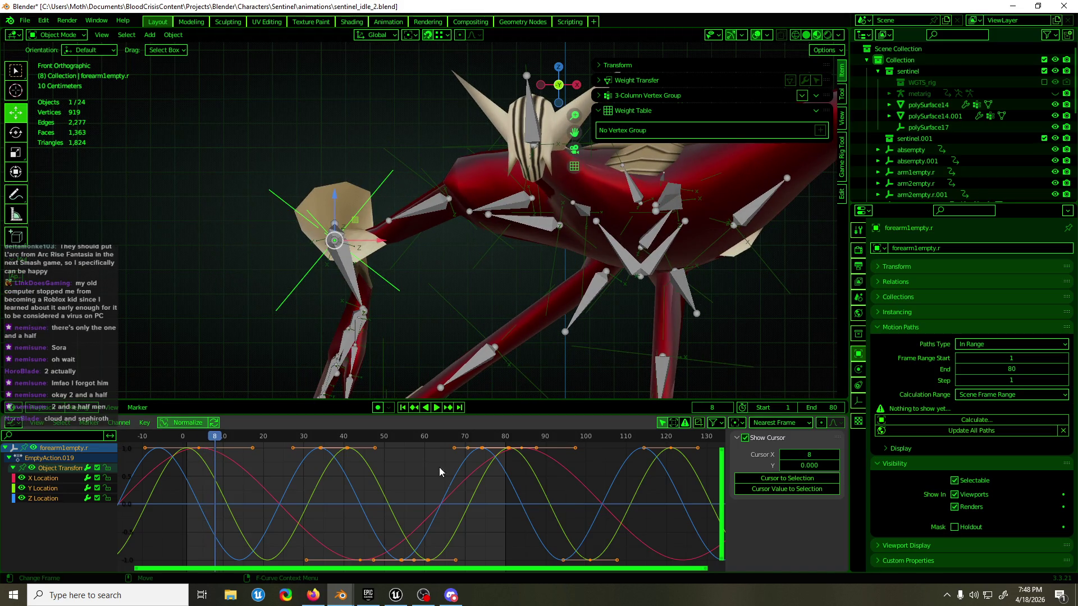
{"action": "key", "text": "g"}
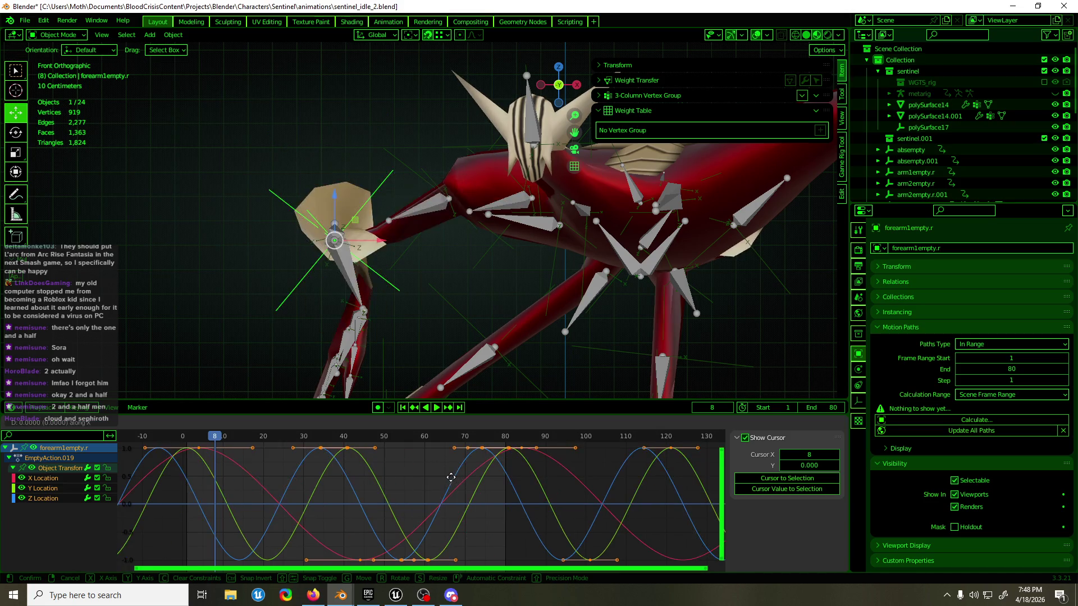
{"action": "left_click", "coordinate": [450, 477]}
{"action": "key", "text": "g"}
{"action": "key", "text": "x"}
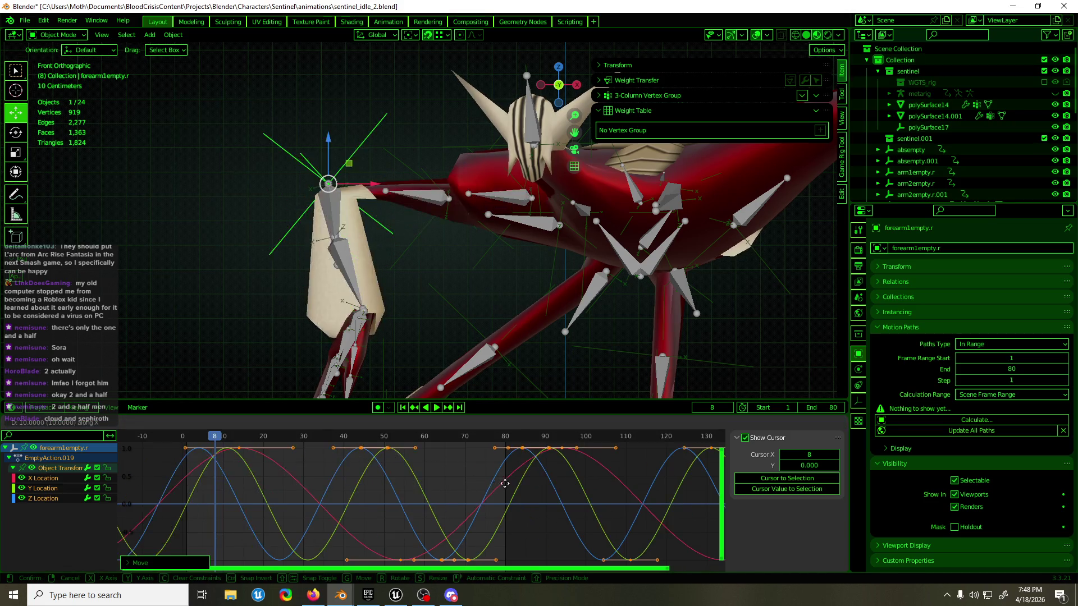
{"action": "key", "text": "Escape"}
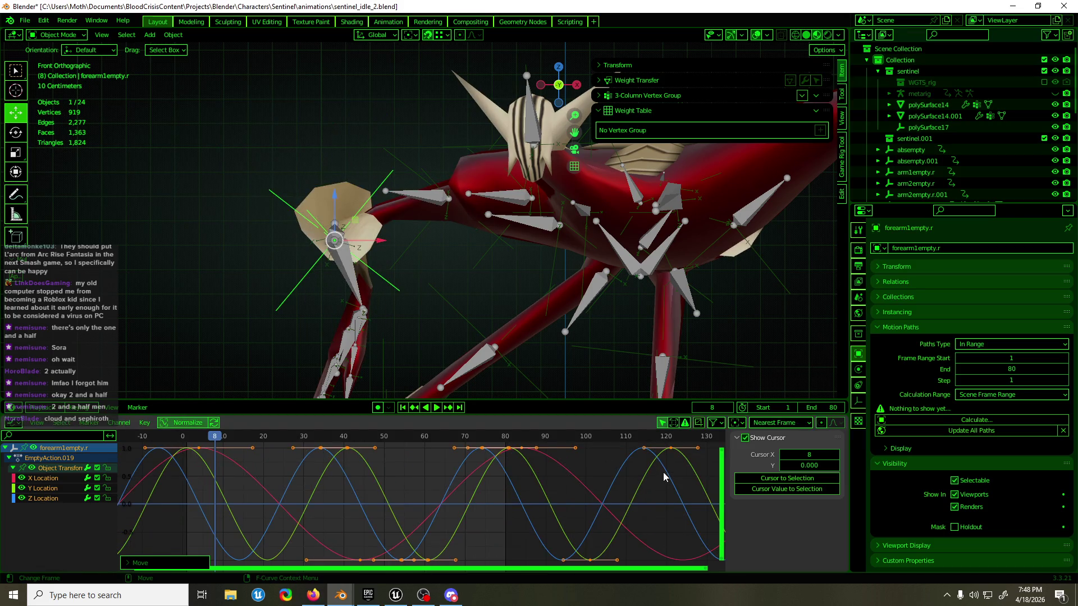
- Set keyframe snapping to Nearest Frame and shift the location keys 10 frames later
{"action": "left_click", "coordinate": [765, 422]}
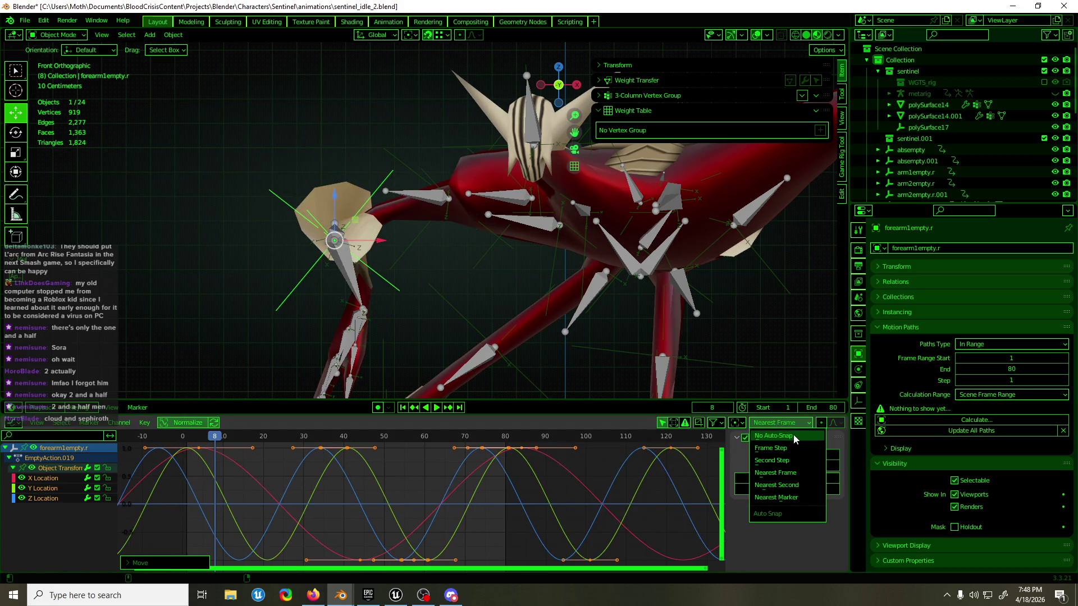
{"action": "left_click", "coordinate": [762, 449]}
{"action": "key", "text": "g"}
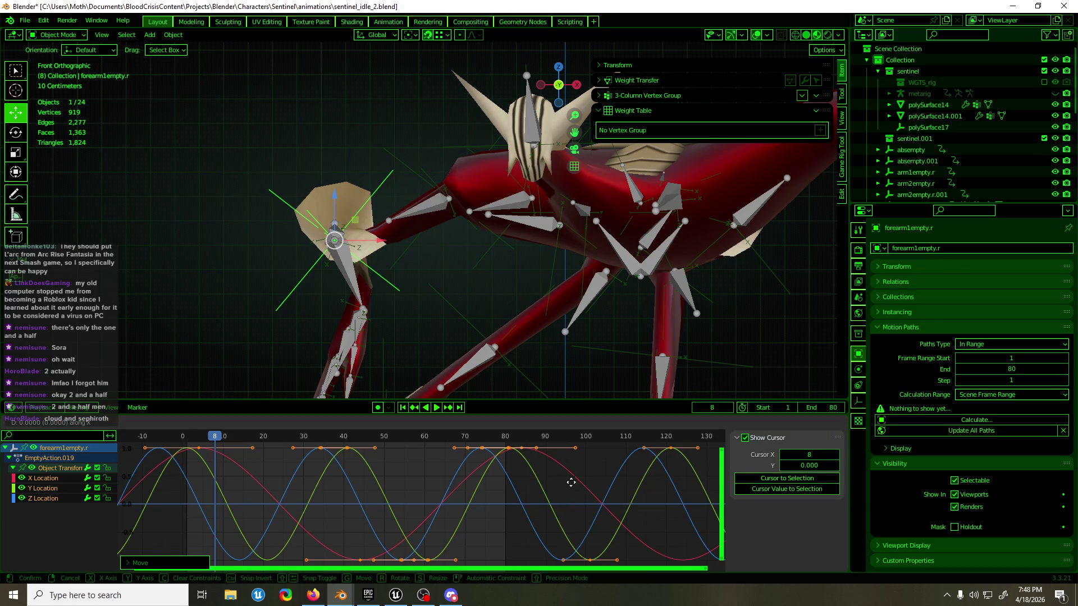
{"action": "key", "text": "Escape"}
{"action": "key", "text": "g"}
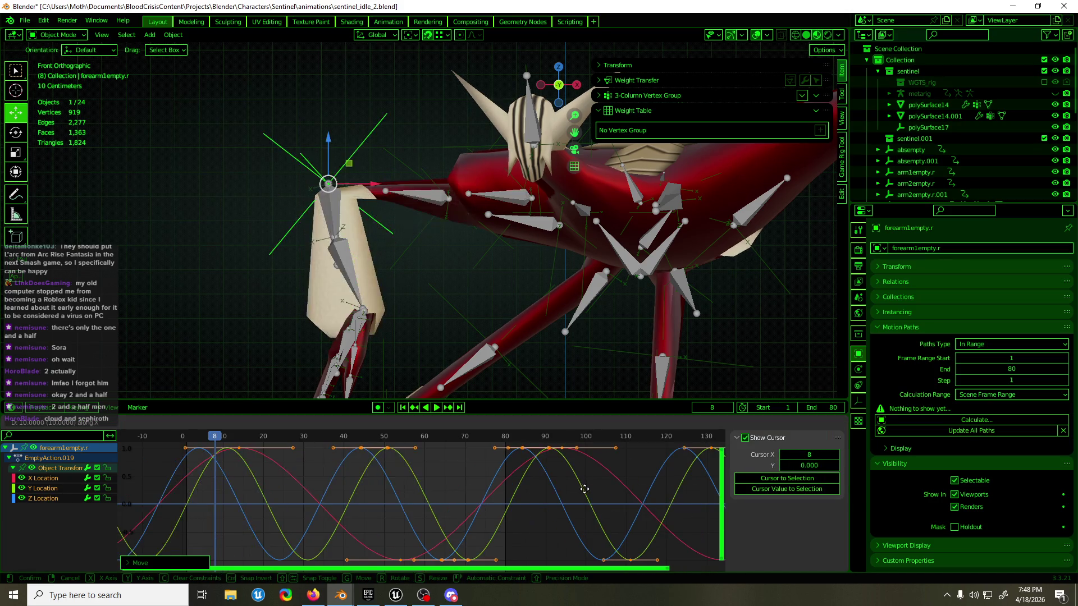
{"action": "key", "text": "Escape"}
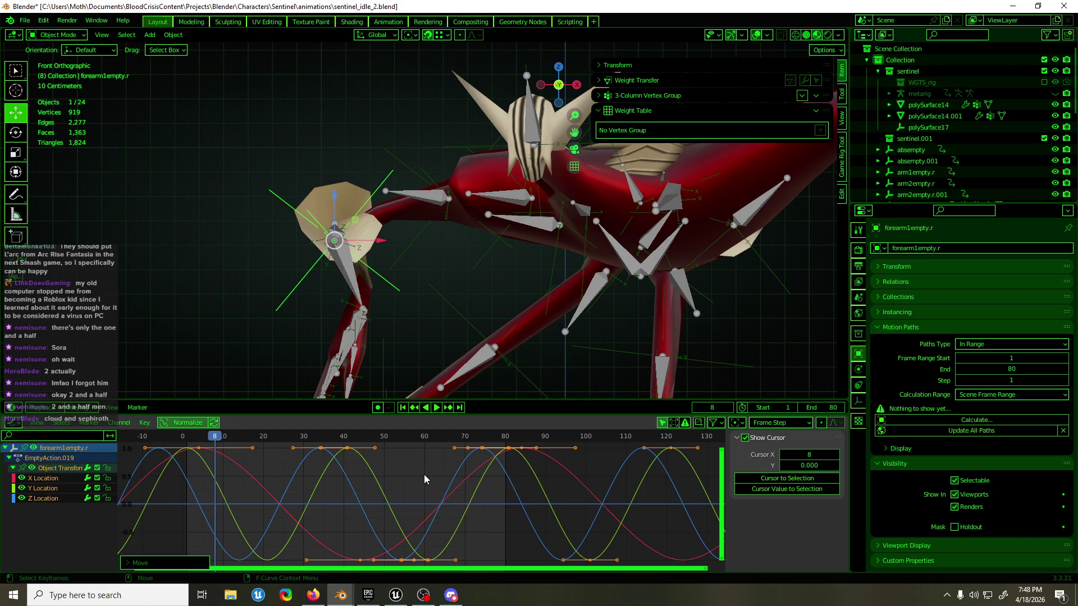
{"action": "left_click", "coordinate": [773, 424]}
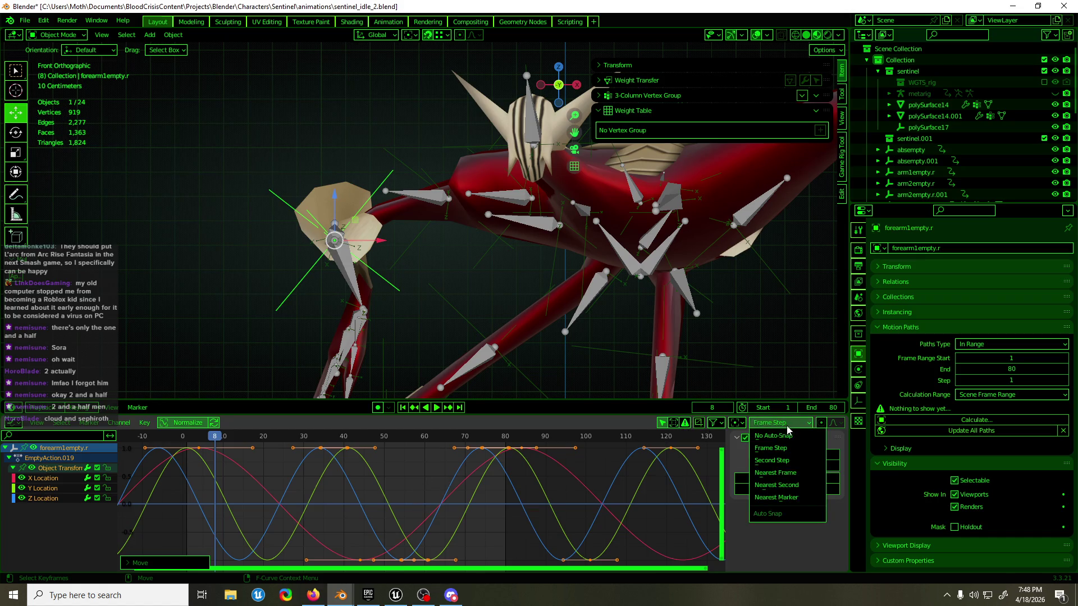
{"action": "left_click", "coordinate": [789, 474]}
{"action": "key", "text": "g"}
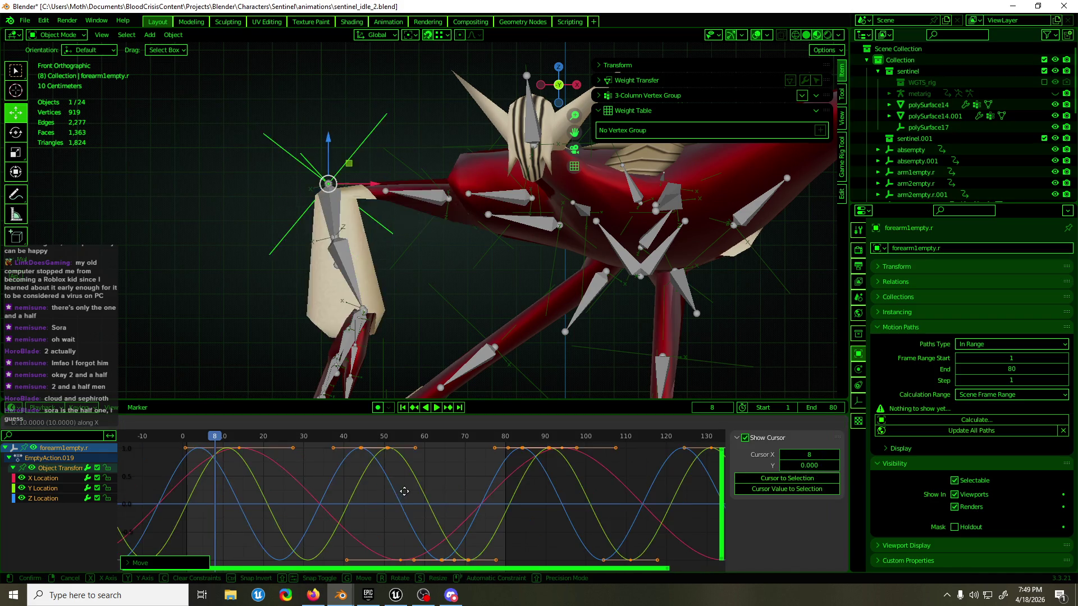
{"action": "left_click", "coordinate": [405, 491]}
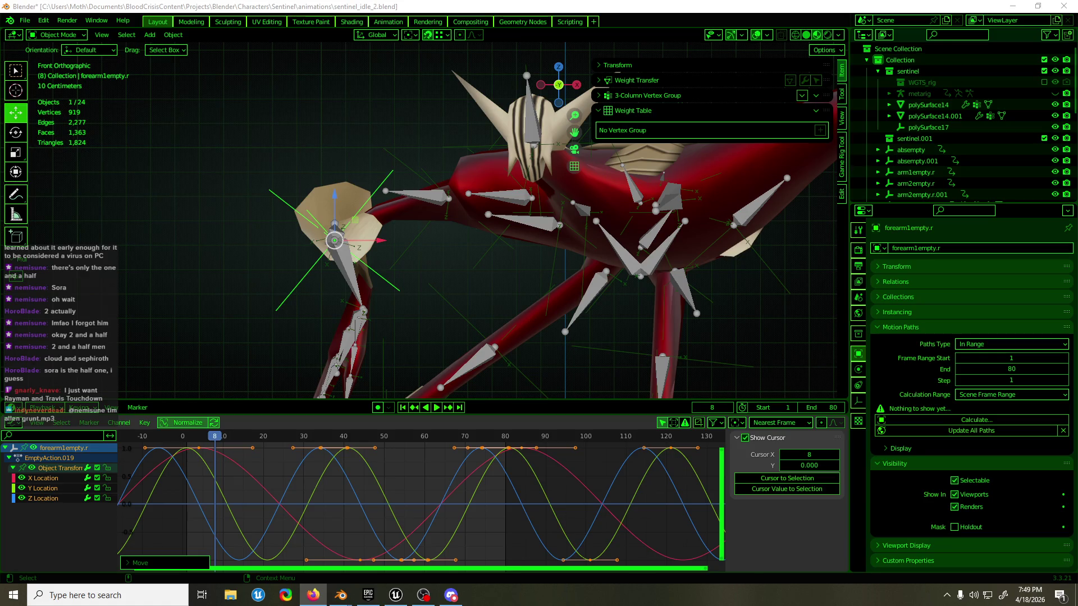
- Refocus Blender, orbit the creature, deselect the curves and begin sliding the Y Location keys in time
{"action": "key", "text": "alt+Tab"}
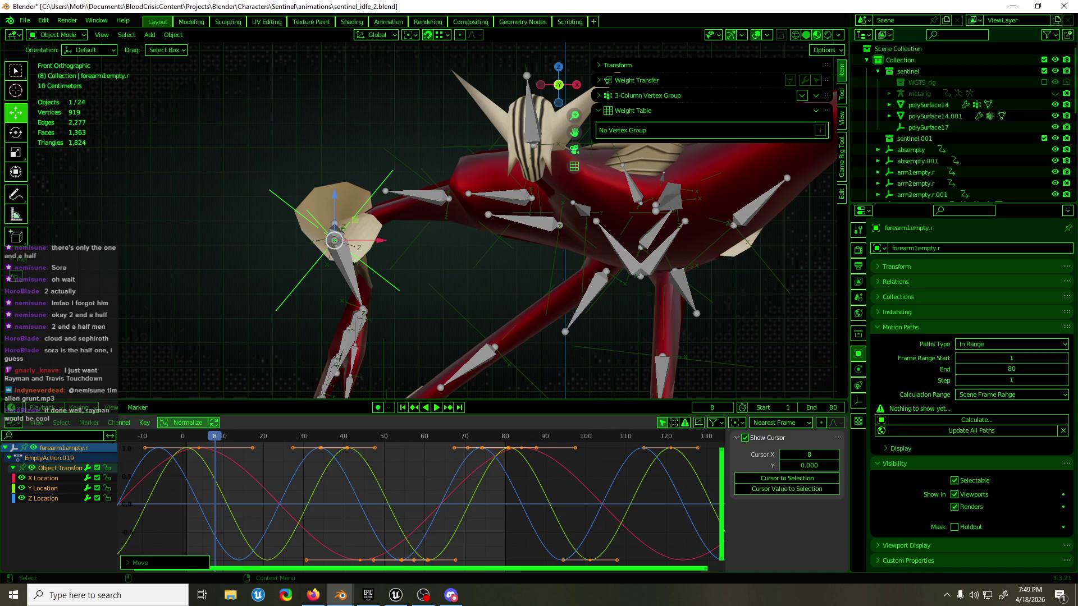
{"action": "key", "text": "alt+Tab"}
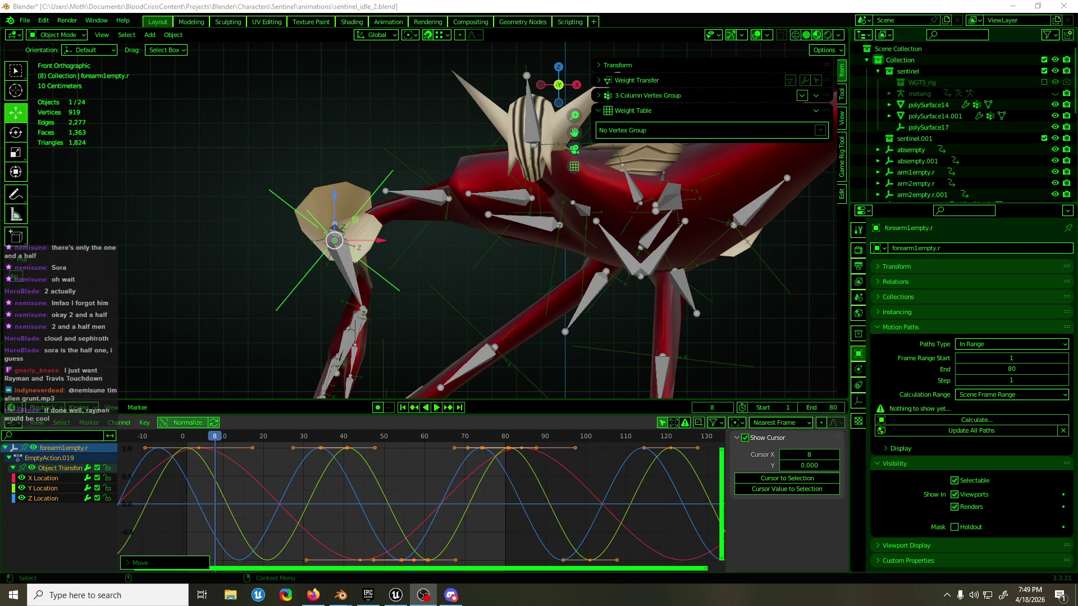
{"action": "left_click", "coordinate": [460, 6]}
{"action": "mouse_move", "coordinate": [434, 159]}
{"action": "middle_mouse_down"}
{"action": "mouse_move", "coordinate": [530, 162]}
{"action": "mouse_move", "coordinate": [421, 155]}
{"action": "middle_mouse_up"}
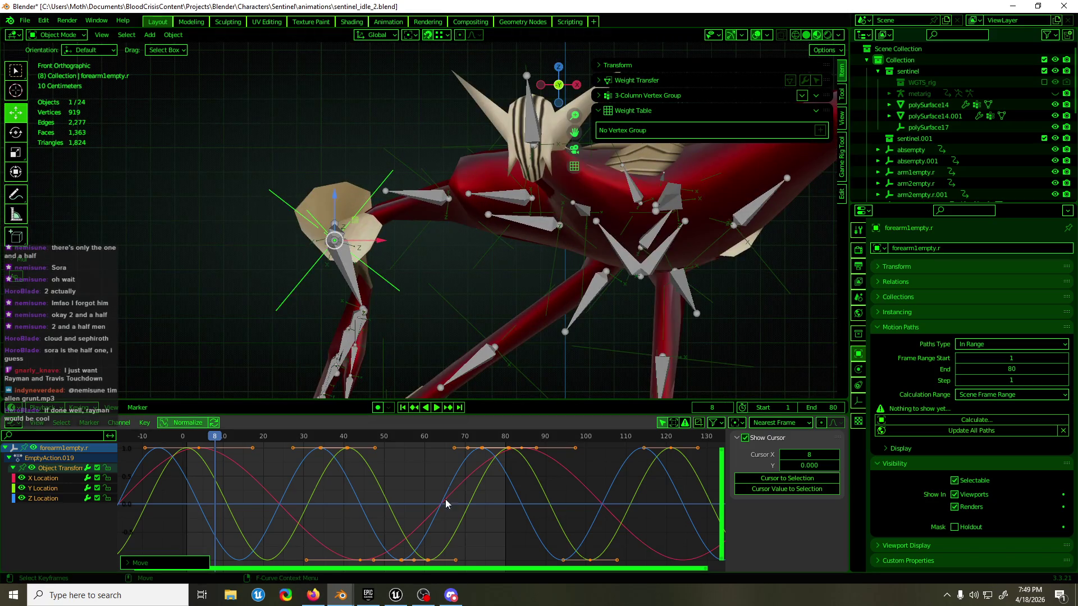
{"action": "left_click_drag", "start_coordinate": [393, 454], "coordinate": [354, 486]}
{"action": "key", "text": "g"}
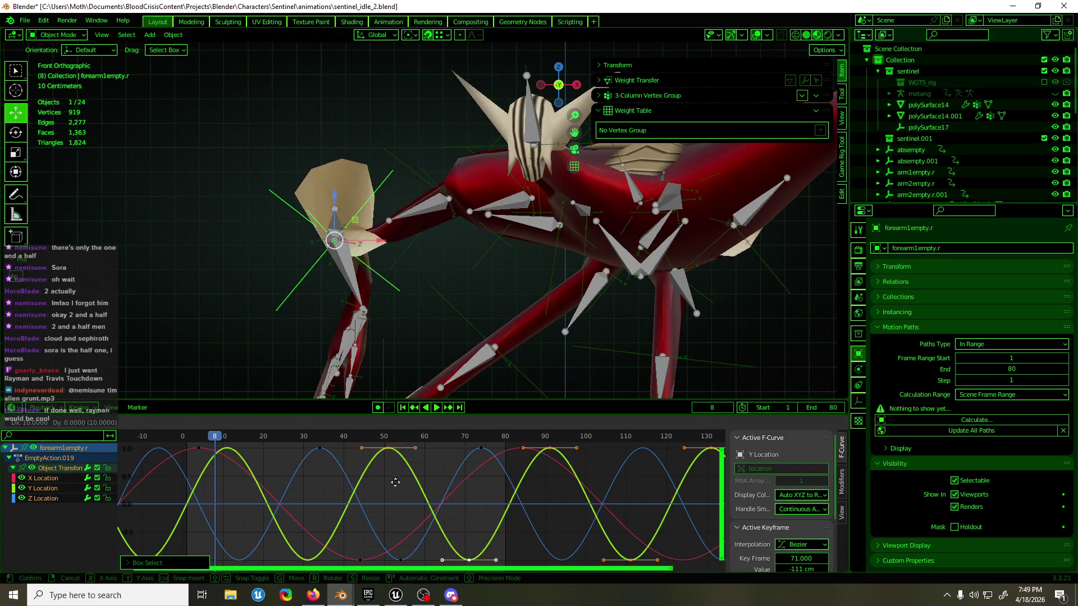
- Confirm the Y Location shift, reselect the whole curve and look through the Graph Editor pivot, filter and snapping menus
{"action": "left_click", "coordinate": [367, 496]}
{"action": "left_click", "coordinate": [381, 487]}
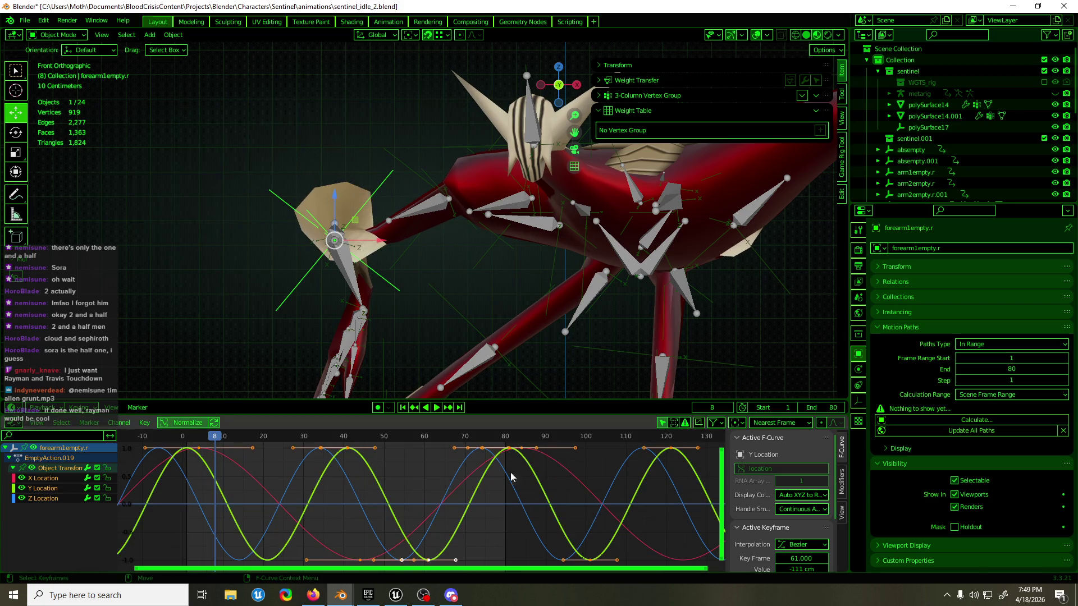
{"action": "left_click", "coordinate": [810, 425]}
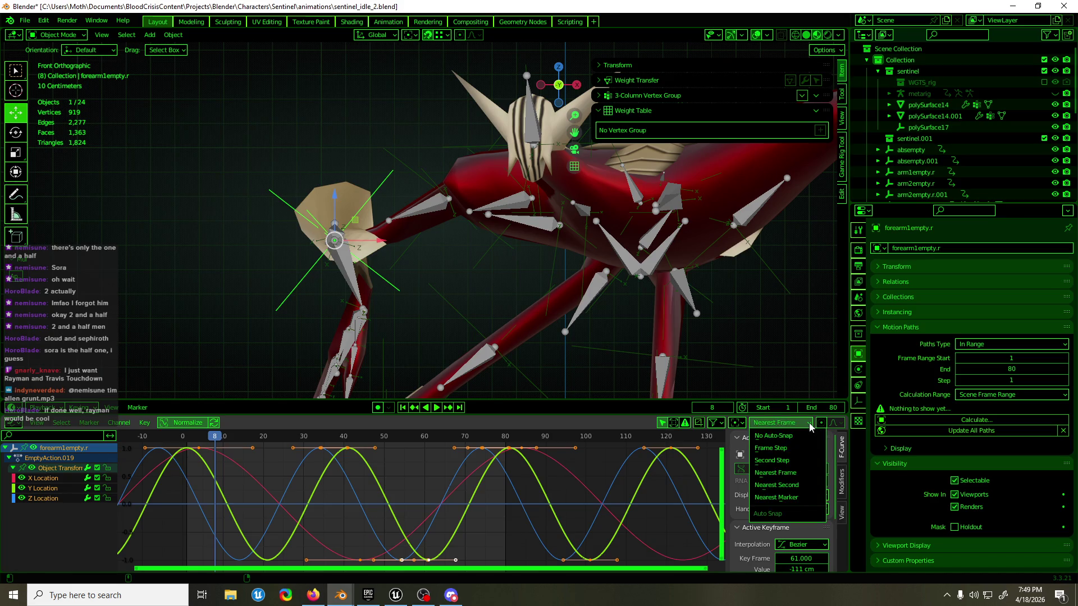
{"action": "left_click", "coordinate": [713, 423]}
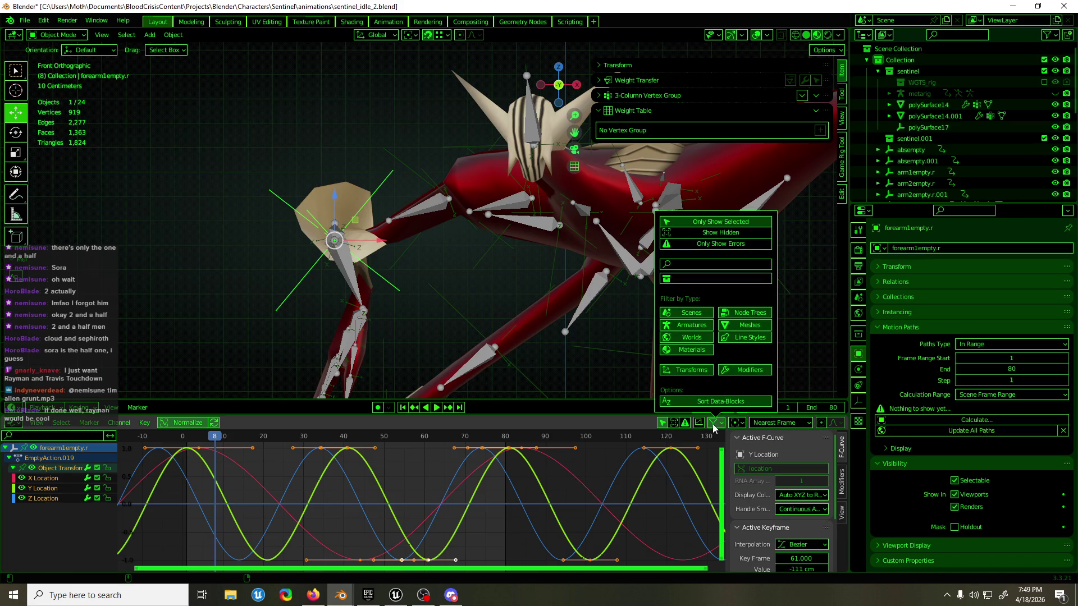
{"action": "left_click", "coordinate": [700, 427]}
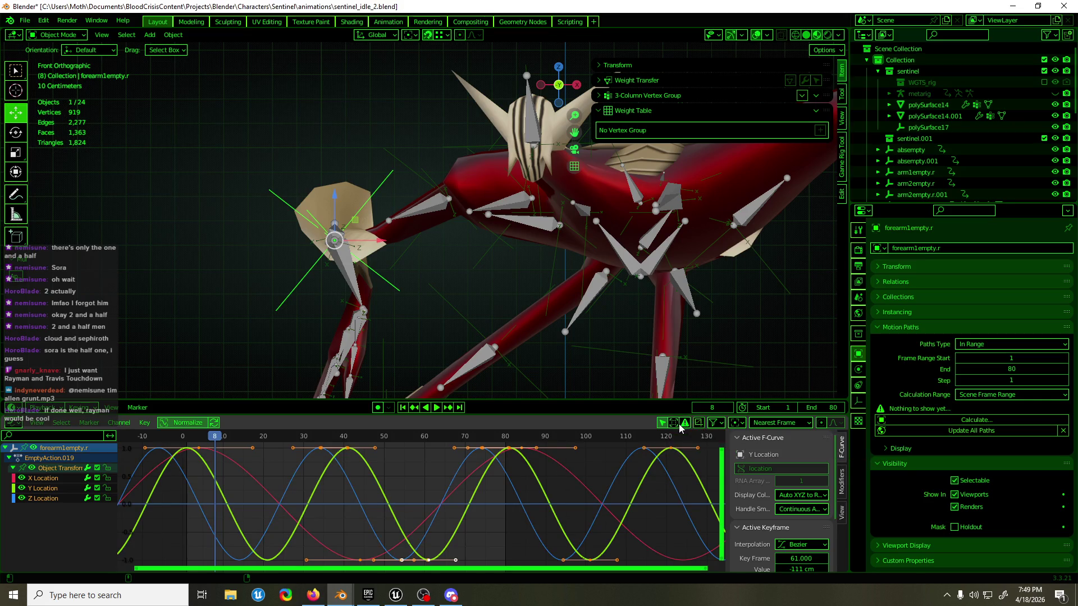
{"action": "left_click", "coordinate": [769, 424]}
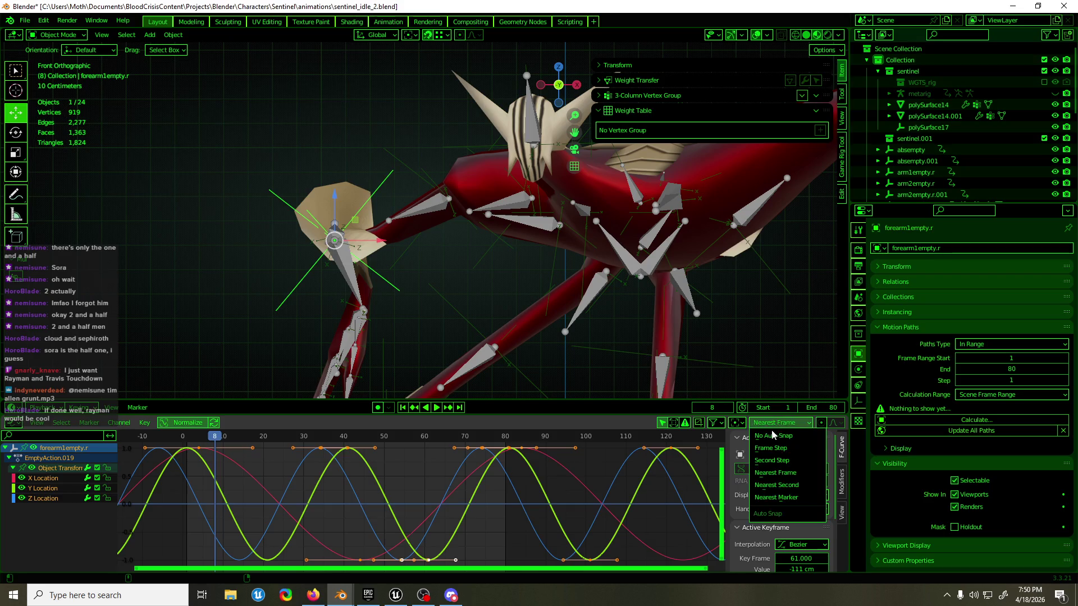
{"action": "key", "text": "g"}
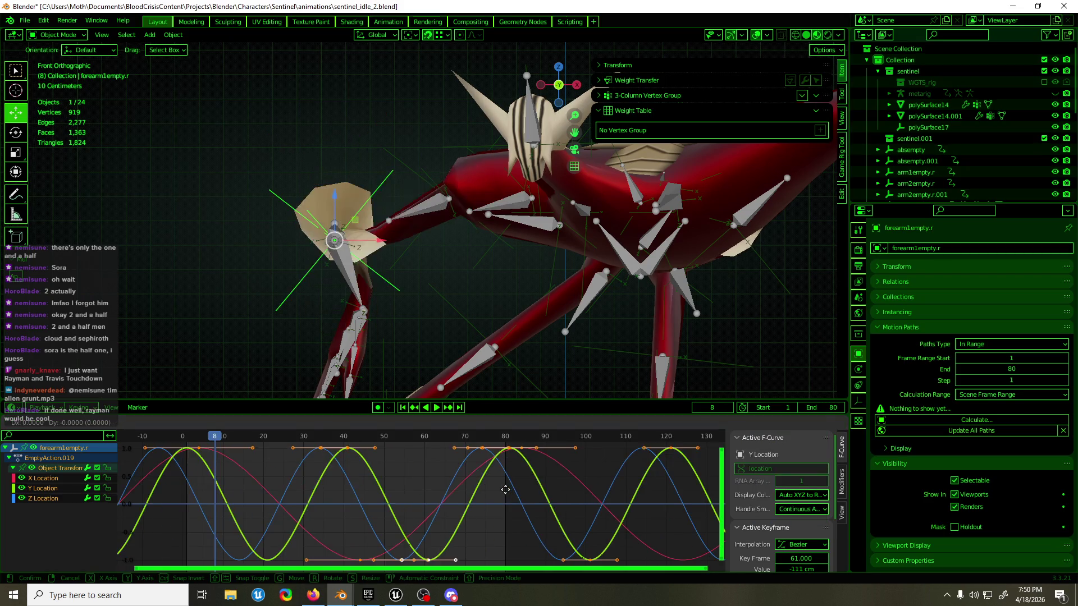
{"action": "key", "text": "Escape"}
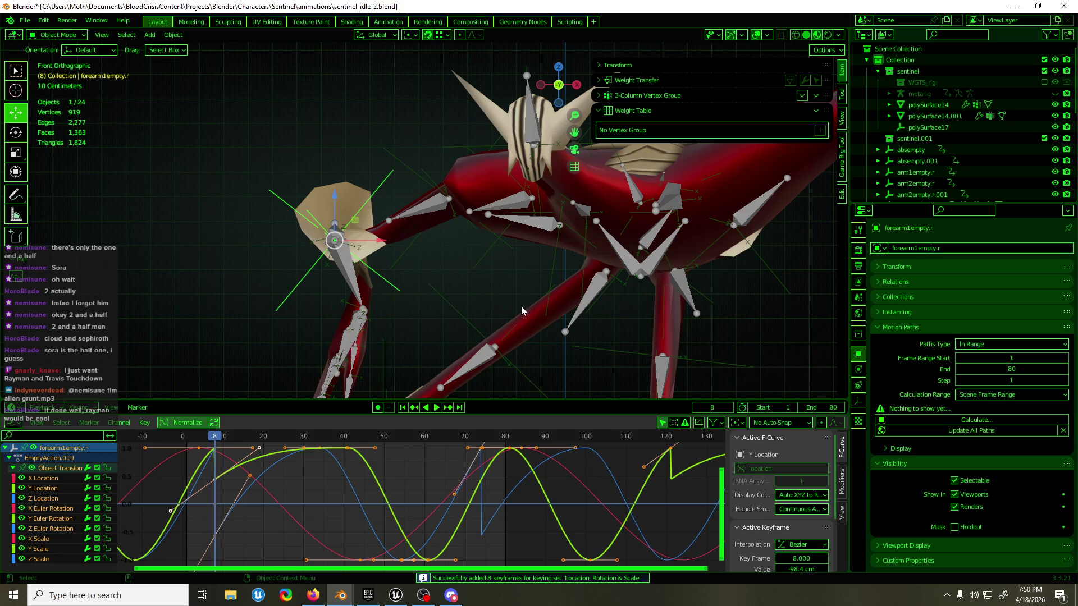
- Set Auto Snap to Frame Step and start sliding the selected keyframes later along time
{"action": "key", "text": "i"}
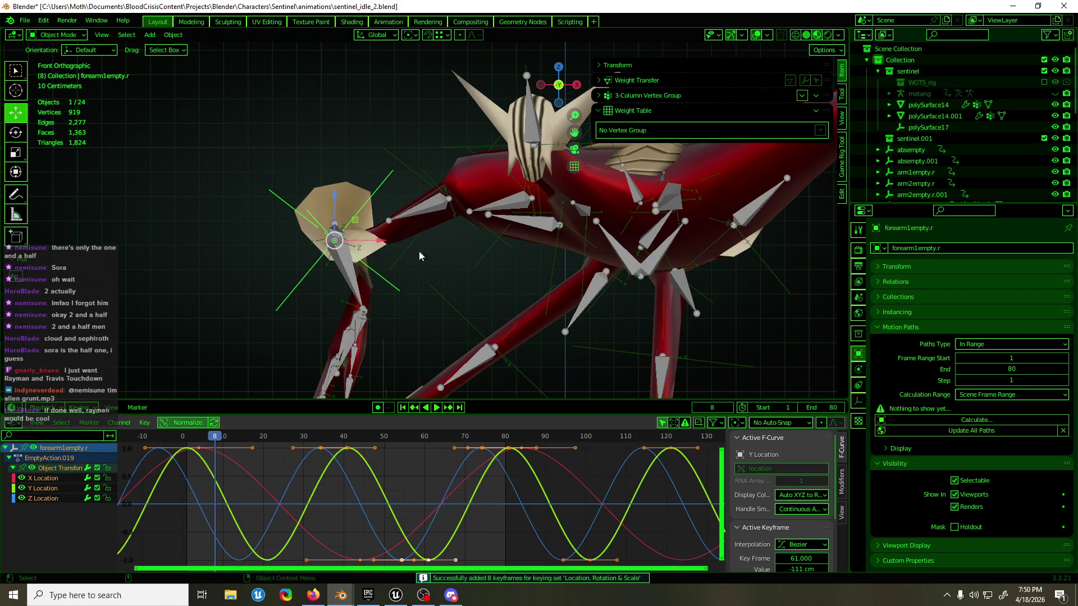
{"action": "key", "text": "g"}
{"action": "key", "text": "x"}
{"action": "key", "text": "Escape"}
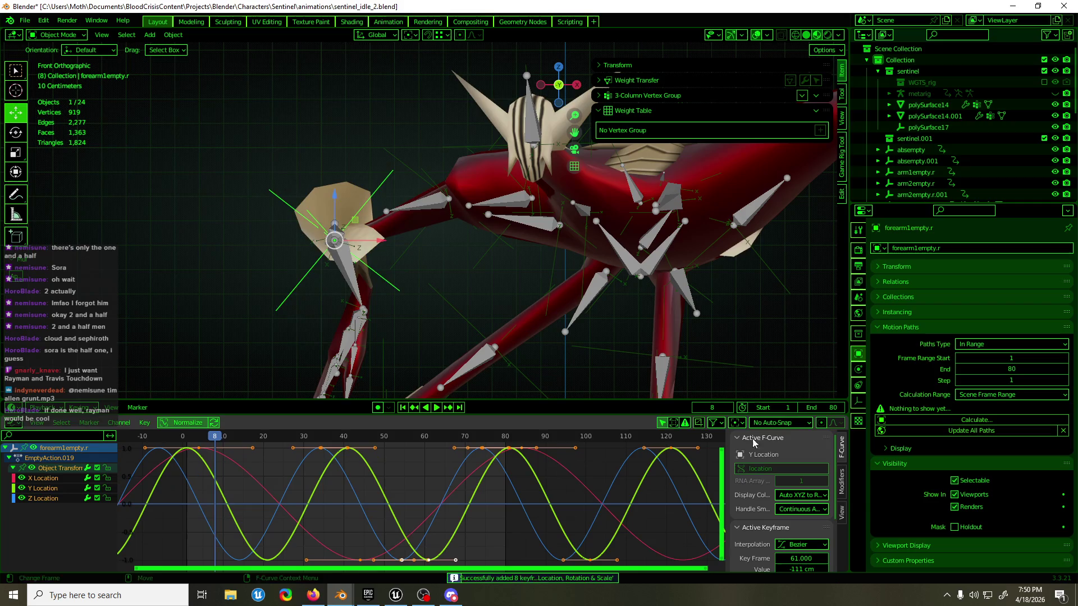
{"action": "left_click", "coordinate": [779, 422]}
{"action": "left_click", "coordinate": [782, 446]}
{"action": "key", "text": "g"}
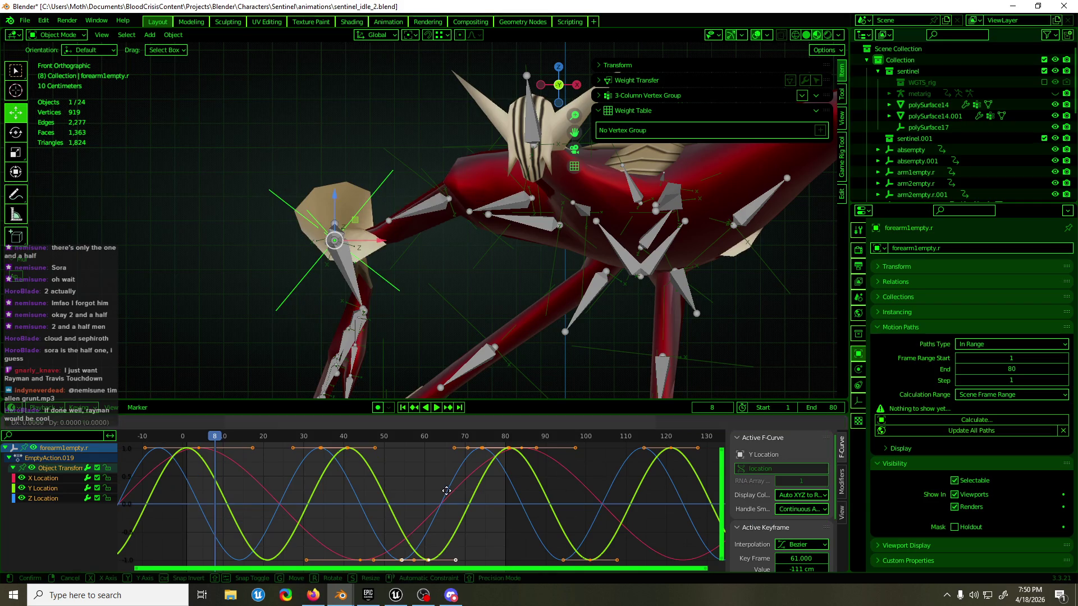
{"action": "key", "text": "x"}
- Confirm the keys at frame 65, scrub the timeline to frame 62 and select the forearm.R bone
{"action": "left_click", "coordinate": [461, 492]}
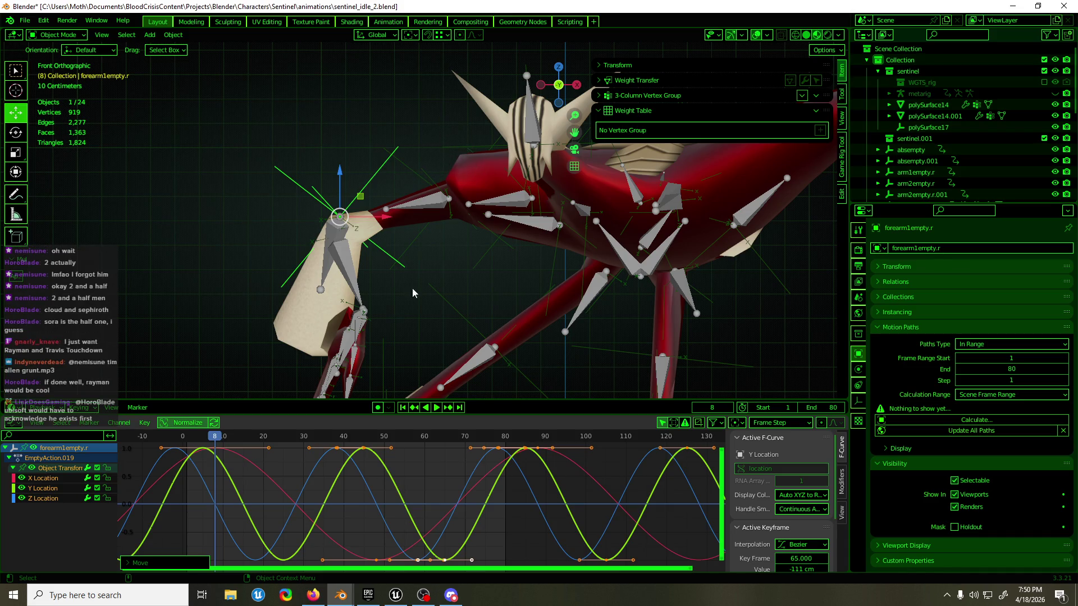
{"action": "left_click_drag", "start_coordinate": [224, 442], "coordinate": [434, 440]}
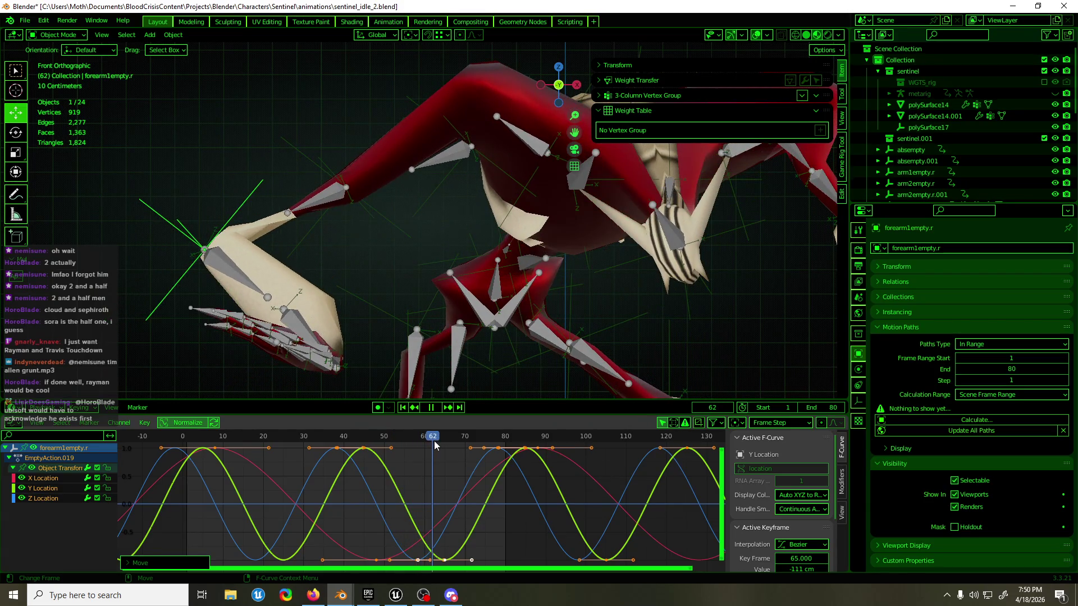
{"action": "left_click", "coordinate": [238, 271]}
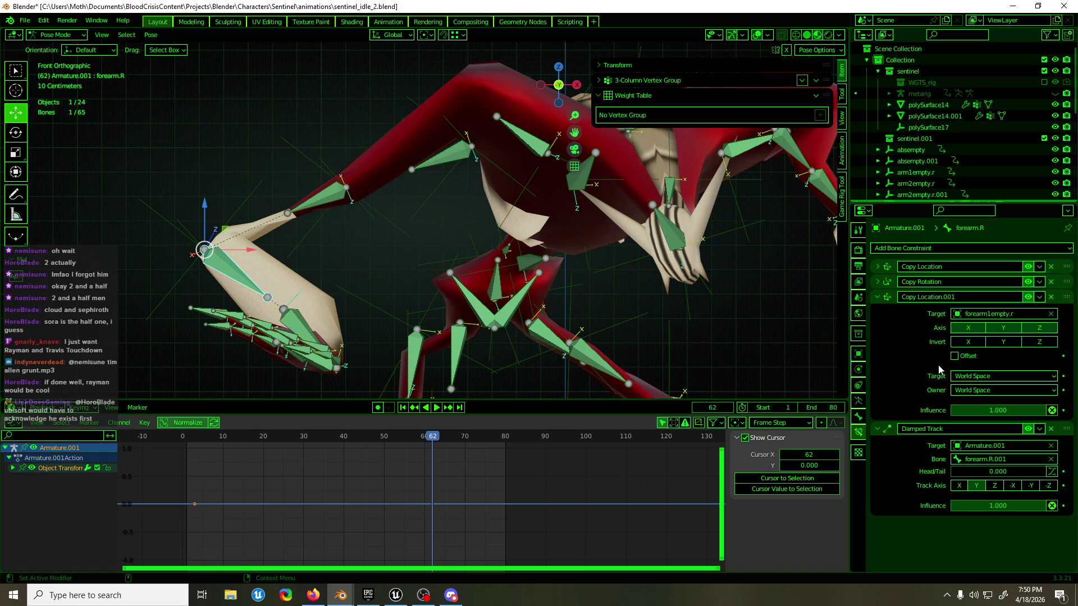
- Collapse forearm.R's Copy Location.001 and Damped Track constraints and return to forearm1empty.r in Object Mode
{"action": "left_click", "coordinate": [878, 296]}
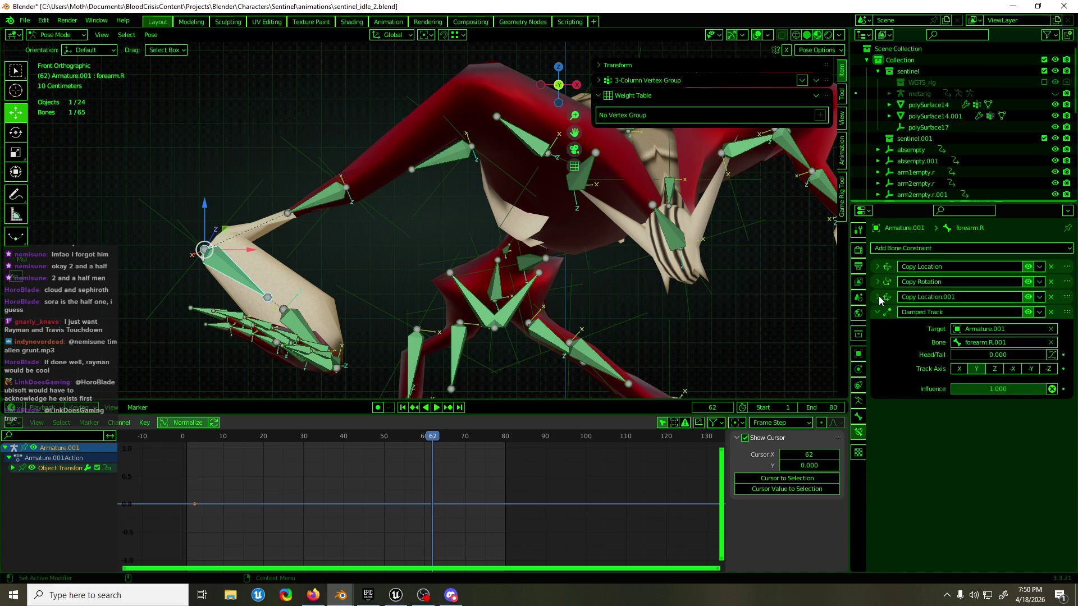
{"action": "left_click", "coordinate": [880, 313]}
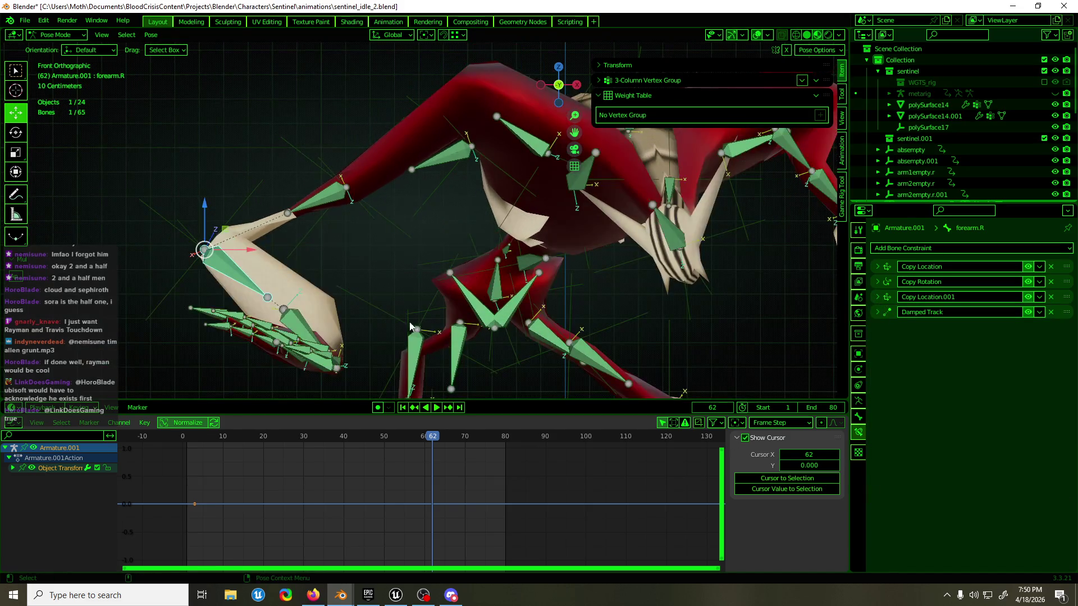
{"action": "key", "text": "ctrl+Tab"}
{"action": "left_click", "coordinate": [242, 192]}
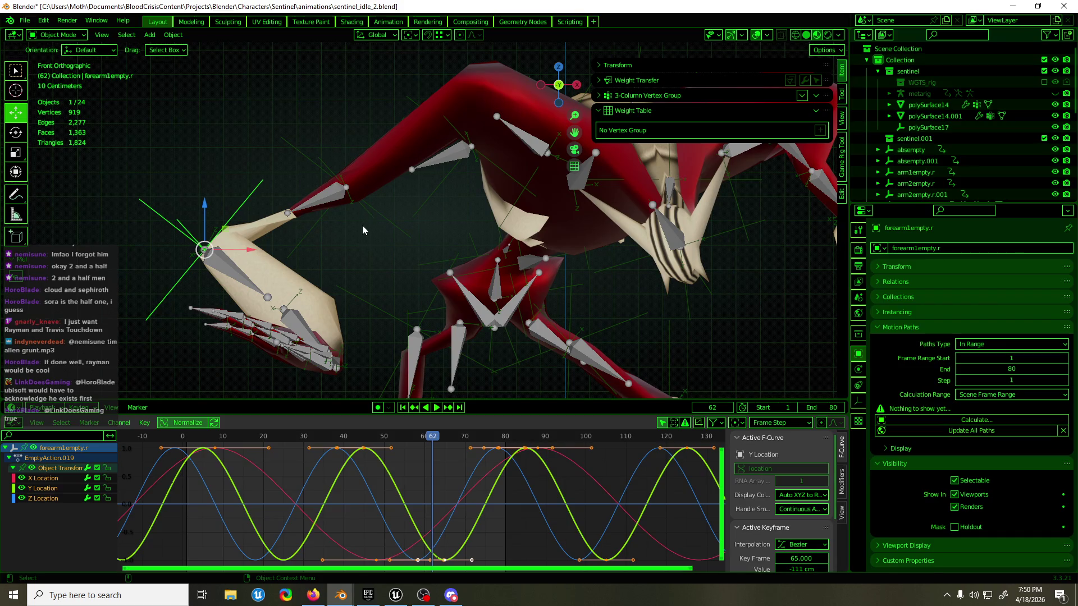
{"action": "scroll", "coordinate": [362, 227], "scroll_direction": "down", "scroll_amount": 2}
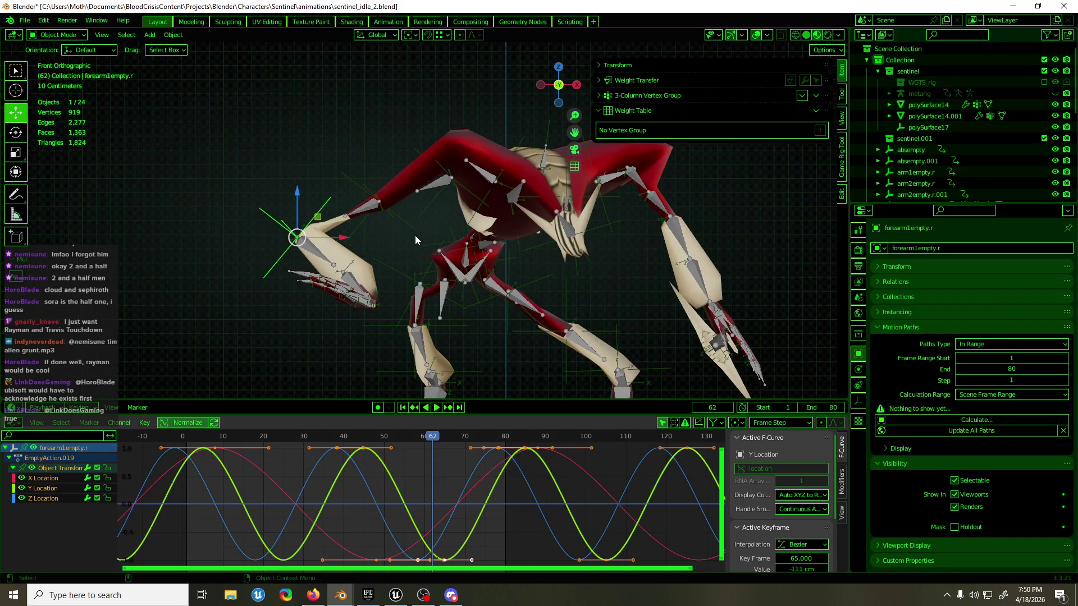
- Duplicate the forearm empty in place and rename it forearm2empty.R in the Outliner
{"action": "key", "text": "shift+d"}
{"action": "key", "text": "Escape"}
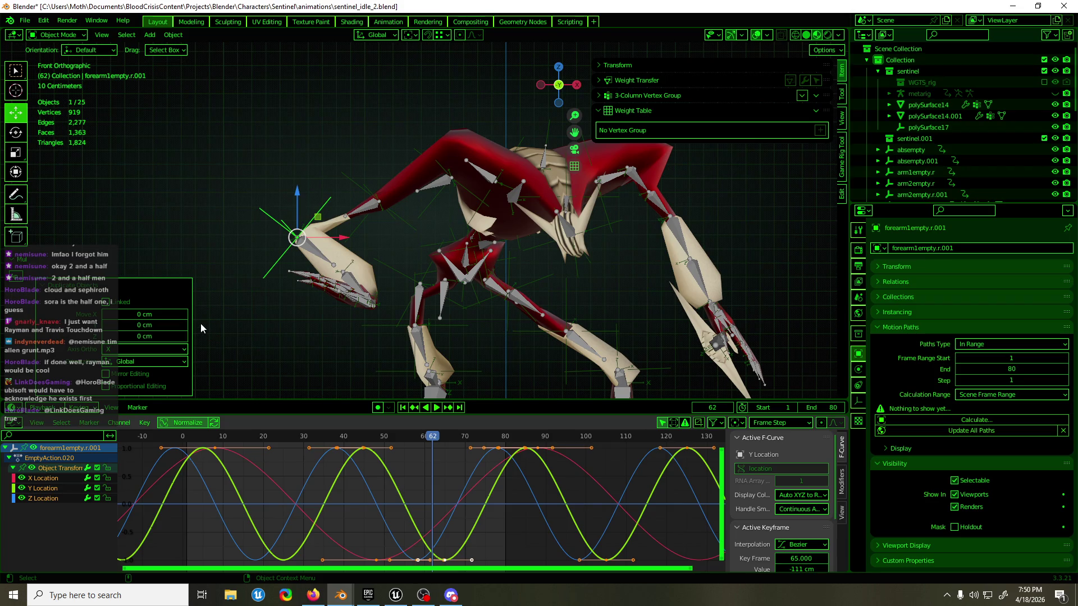
{"action": "scroll", "coordinate": [939, 118], "scroll_direction": "down", "scroll_amount": 5}
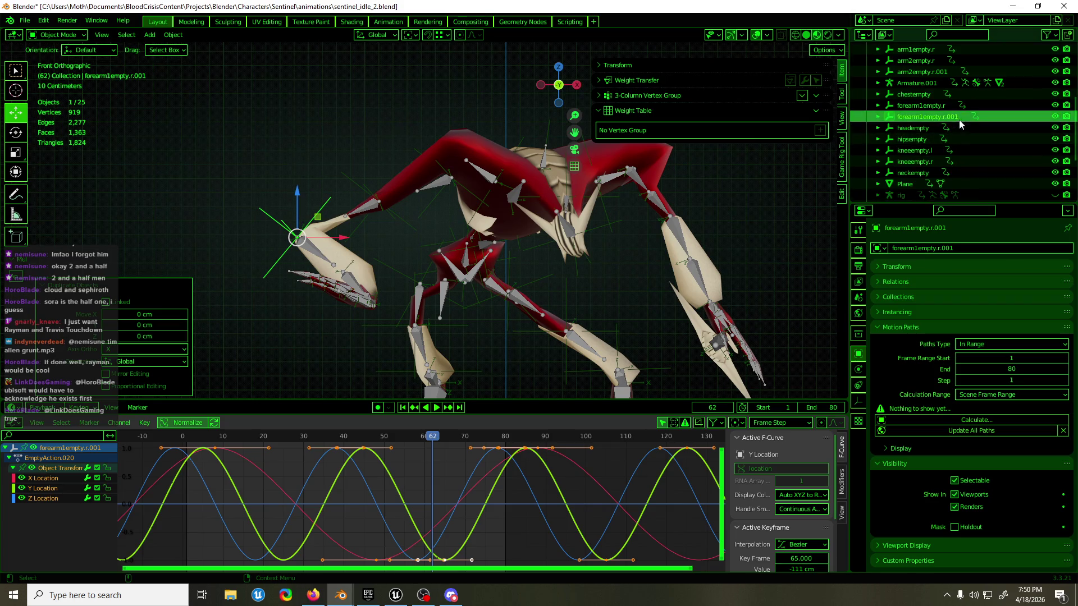
{"action": "double_click", "coordinate": [959, 121]}
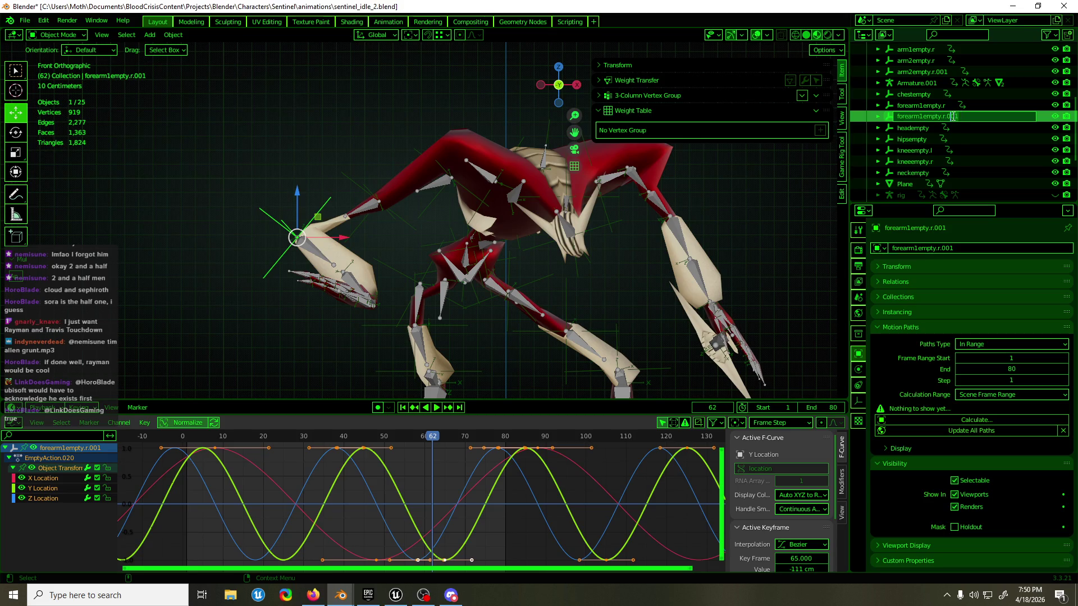
{"action": "left_click_drag", "start_coordinate": [920, 116], "coordinate": [958, 117]}
{"action": "type", "text": "2"}
{"action": "key", "text": "Return"}
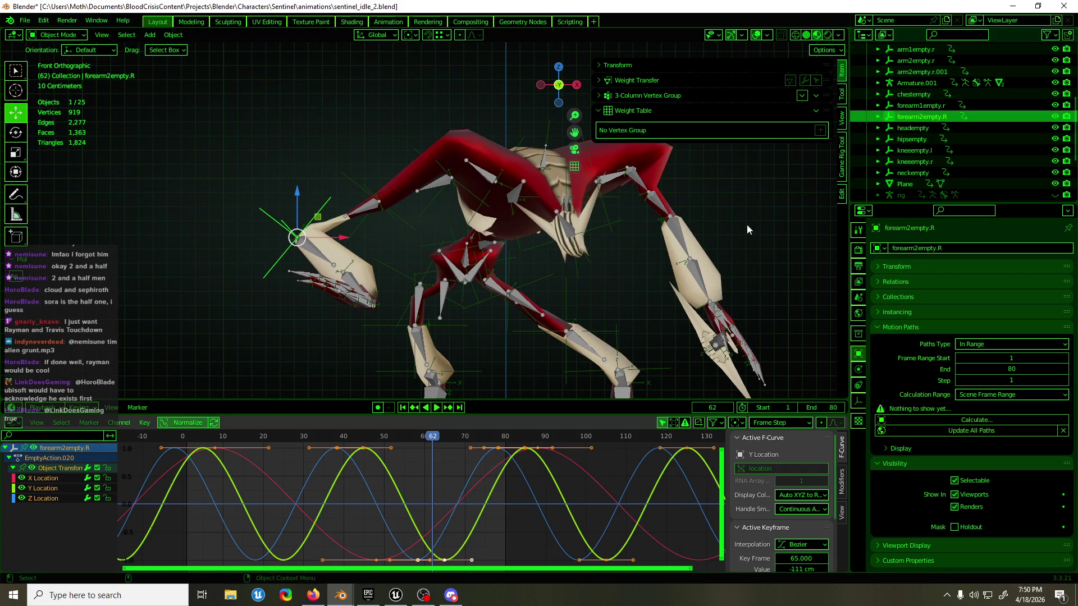
- Preview from frame 10, then offset forearm2empty.R's location keys four frames along time
{"action": "left_click", "coordinate": [223, 436]}
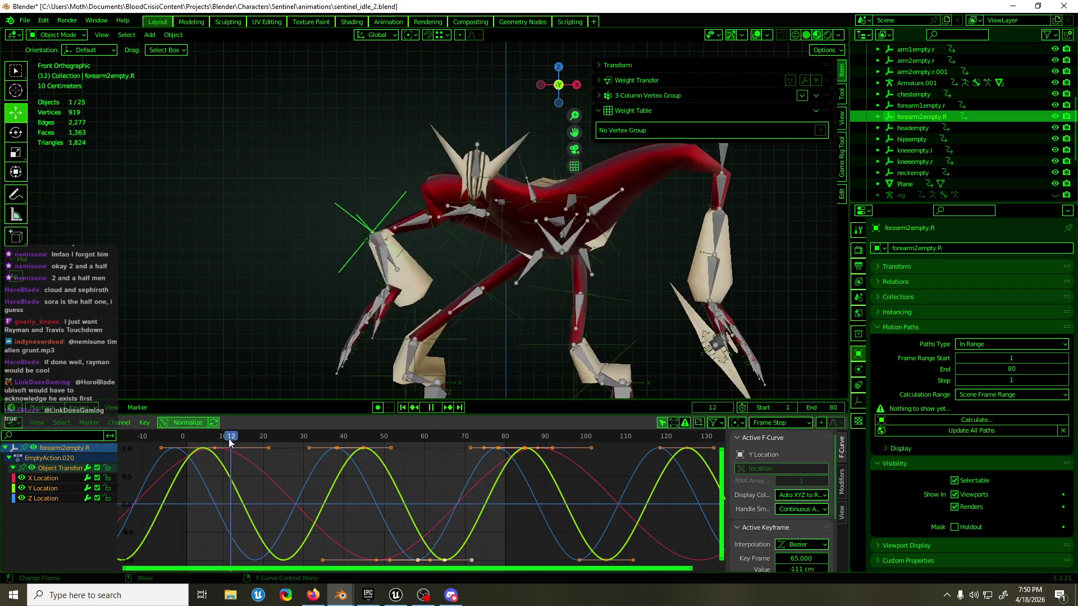
{"action": "key", "text": "space"}
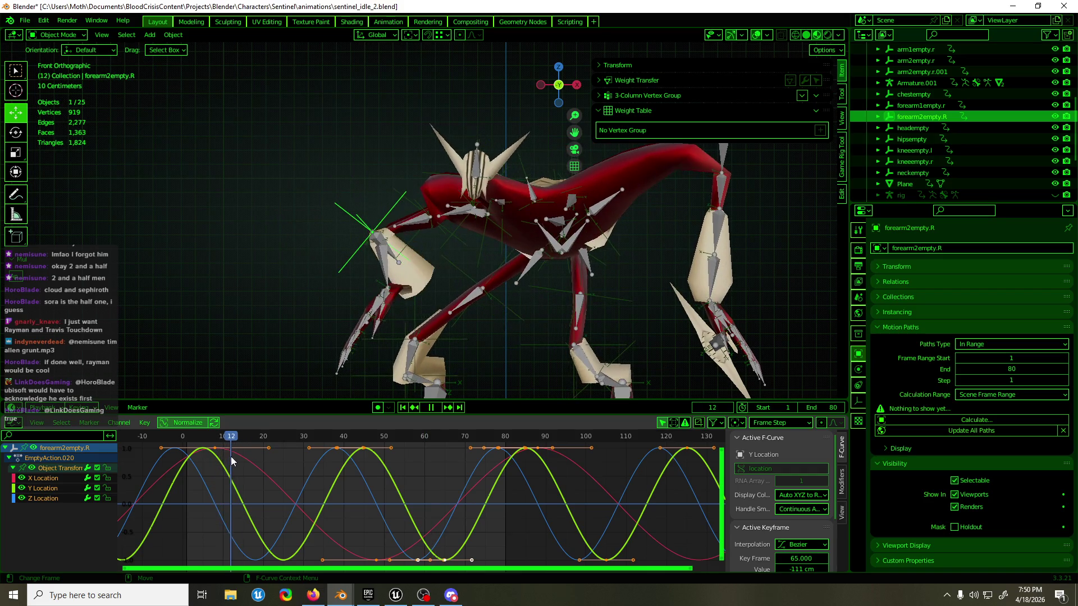
{"action": "key", "text": "space"}
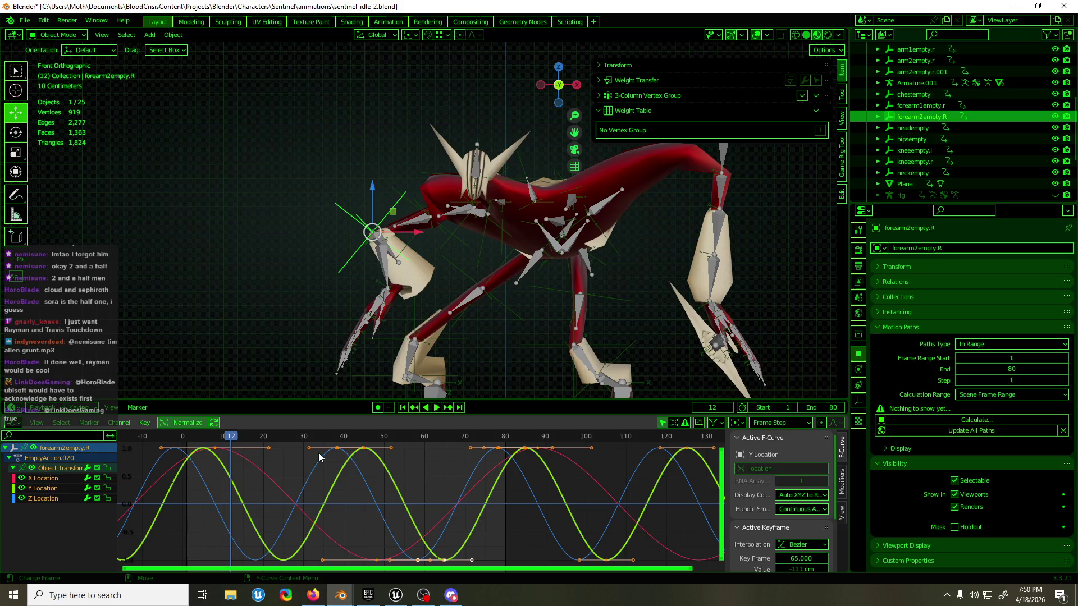
{"action": "key", "text": "g"}
{"action": "key", "text": "x"}
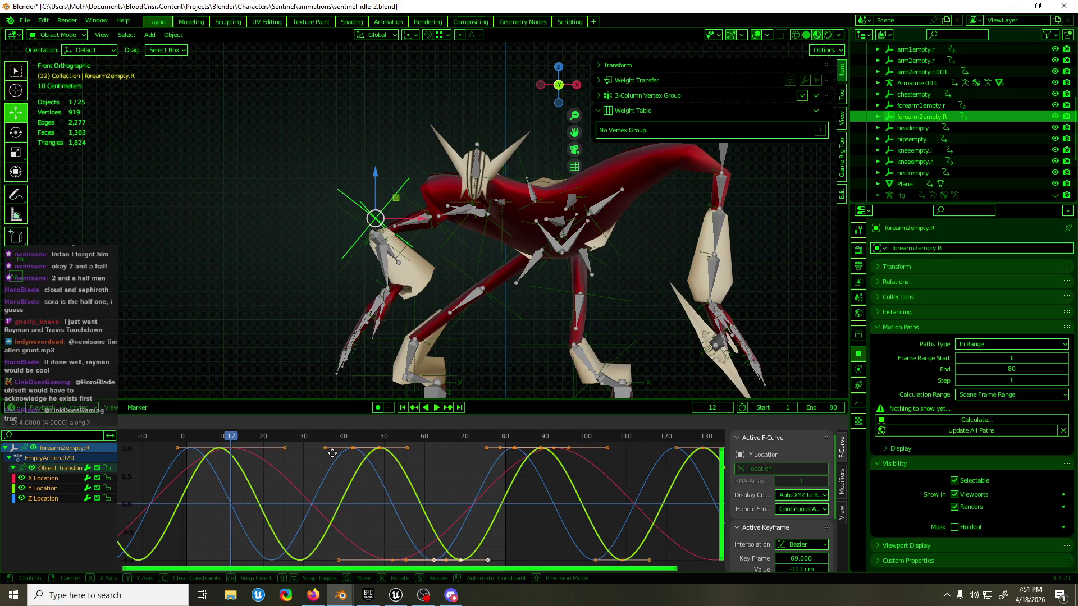
{"action": "left_click", "coordinate": [333, 454]}
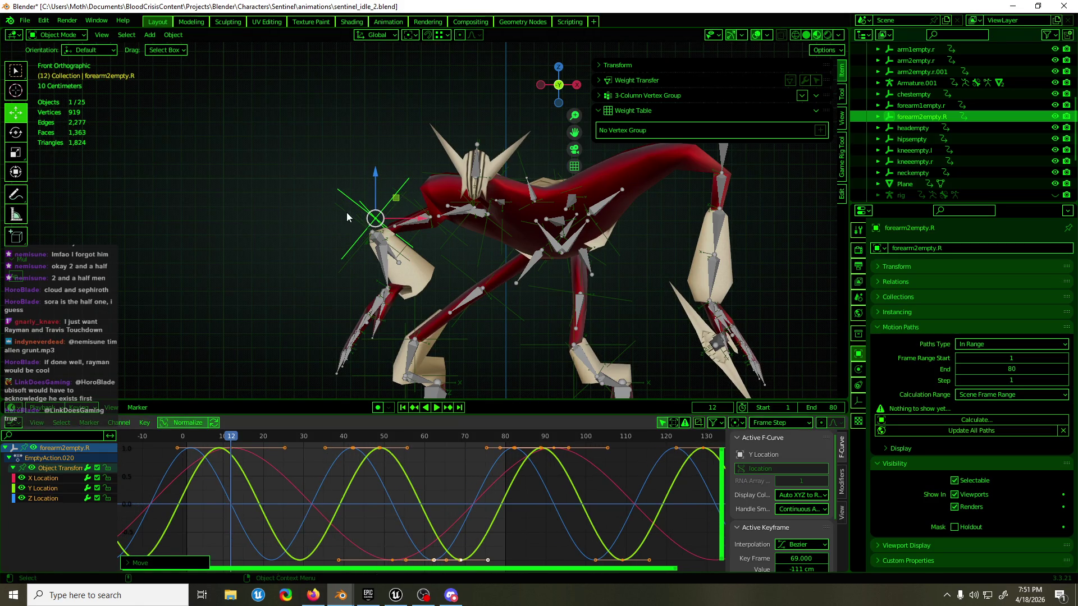
{"action": "key", "text": "ctrl+z"}
{"action": "key", "text": "ctrl+shift+z"}
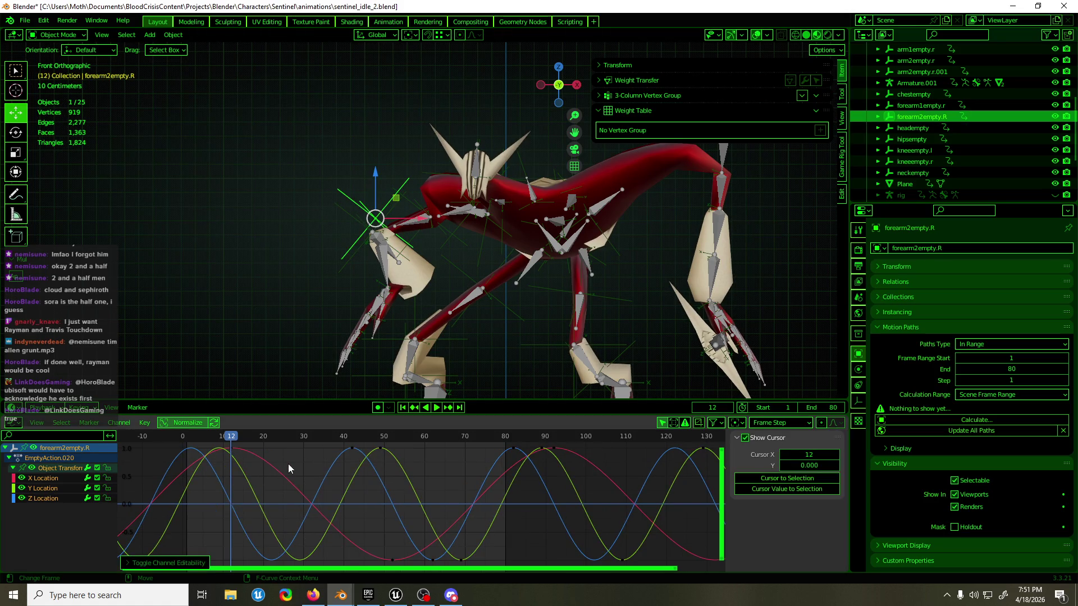
- Lower an X Location keyframe's value, select Z Location keys and play the animation
{"action": "left_click_drag", "start_coordinate": [288, 465], "coordinate": [279, 482]}
{"action": "key", "text": "g"}
{"action": "key", "text": "y"}
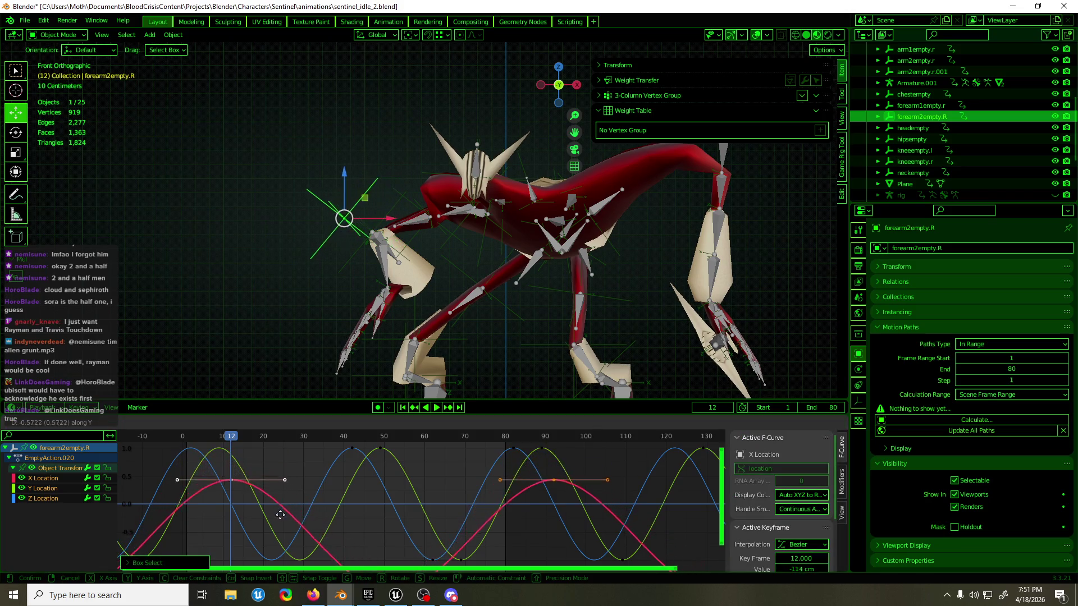
{"action": "left_click", "coordinate": [280, 533]}
{"action": "middle_click_drag", "start_coordinate": [286, 505], "coordinate": [343, 474]}
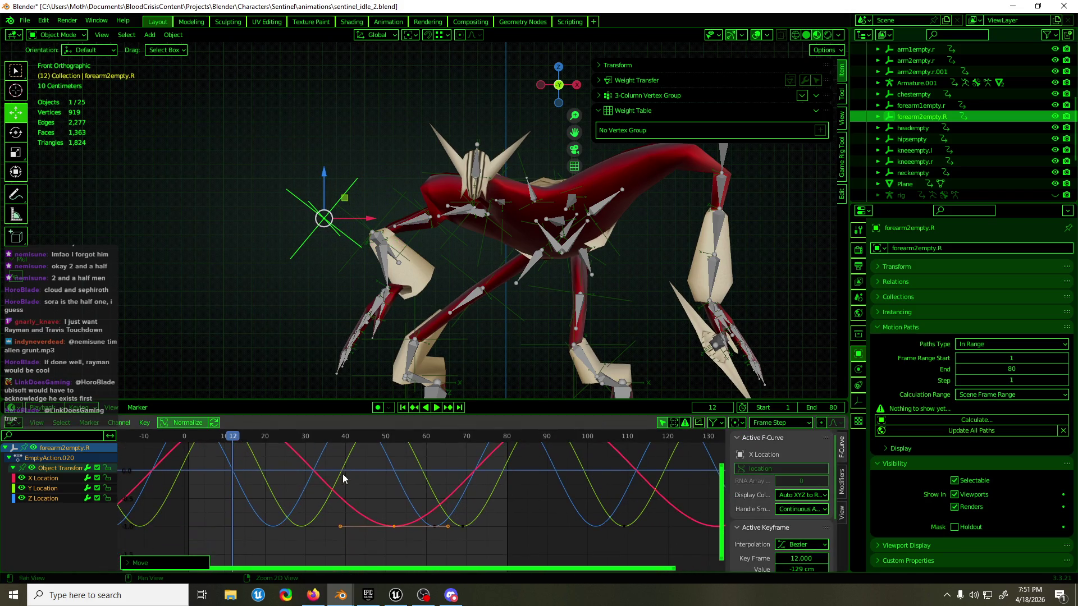
{"action": "left_click", "coordinate": [256, 506]}
{"action": "left_click_drag", "start_coordinate": [256, 506], "coordinate": [264, 528]}
{"action": "key", "text": "space"}
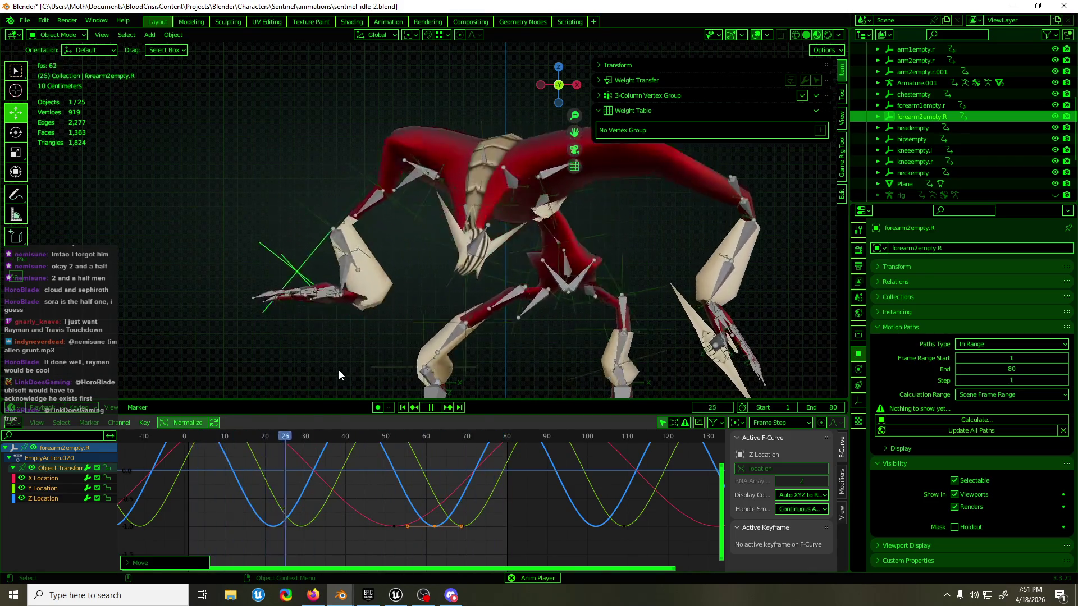
- In Pose Mode select forearm.R.001 and forearm.R and inspect forearm.R's constraint targets
{"action": "key", "text": "space"}
{"action": "left_click", "coordinate": [367, 248]}
{"action": "key", "text": "ctrl+Tab"}
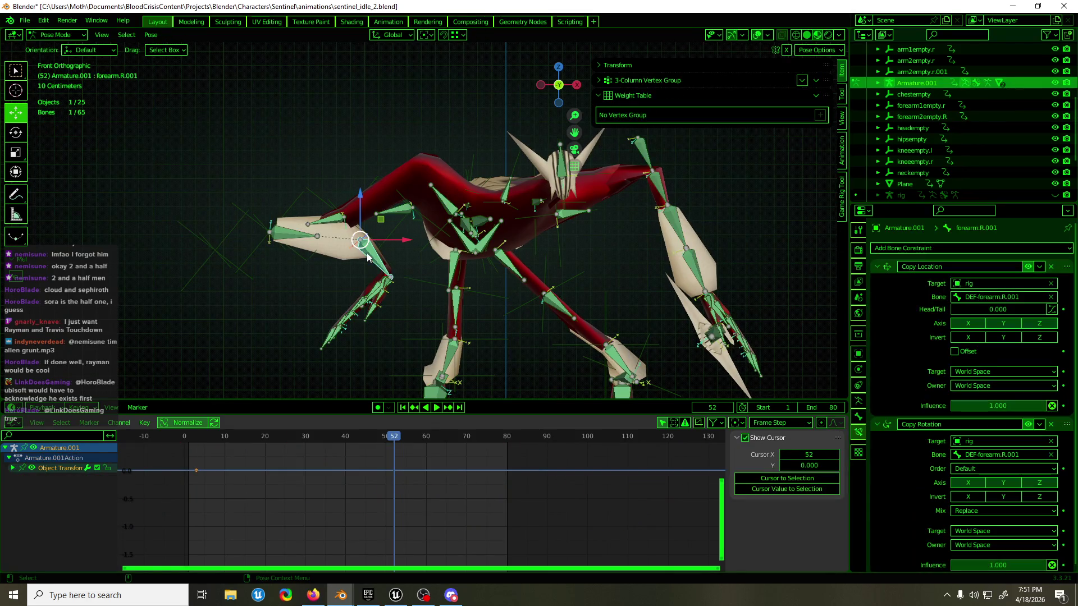
{"action": "left_click", "coordinate": [877, 267]}
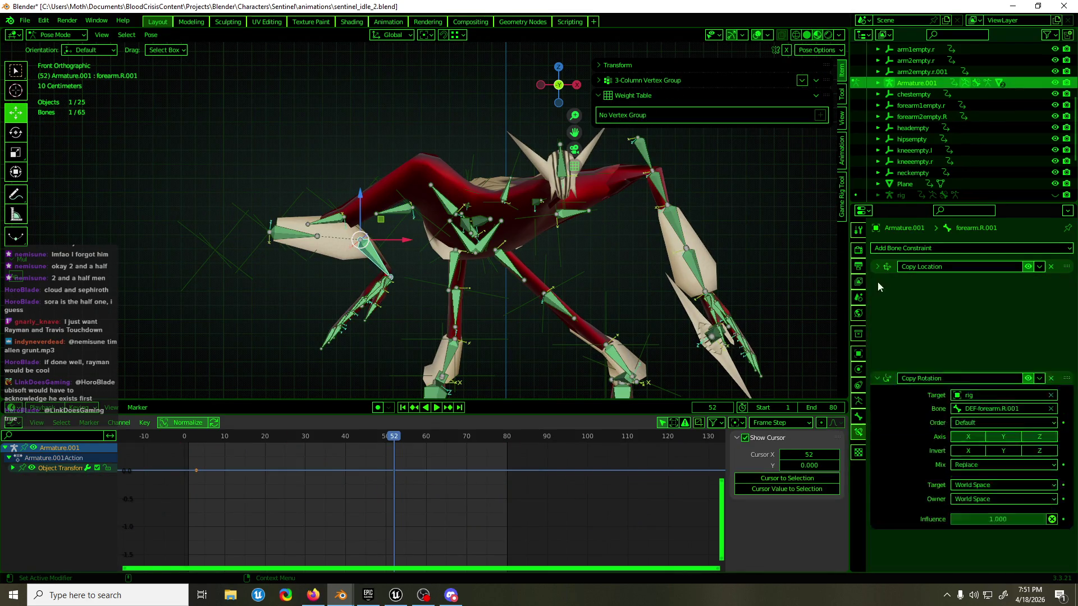
{"action": "left_click", "coordinate": [302, 231], "text": "shift"}
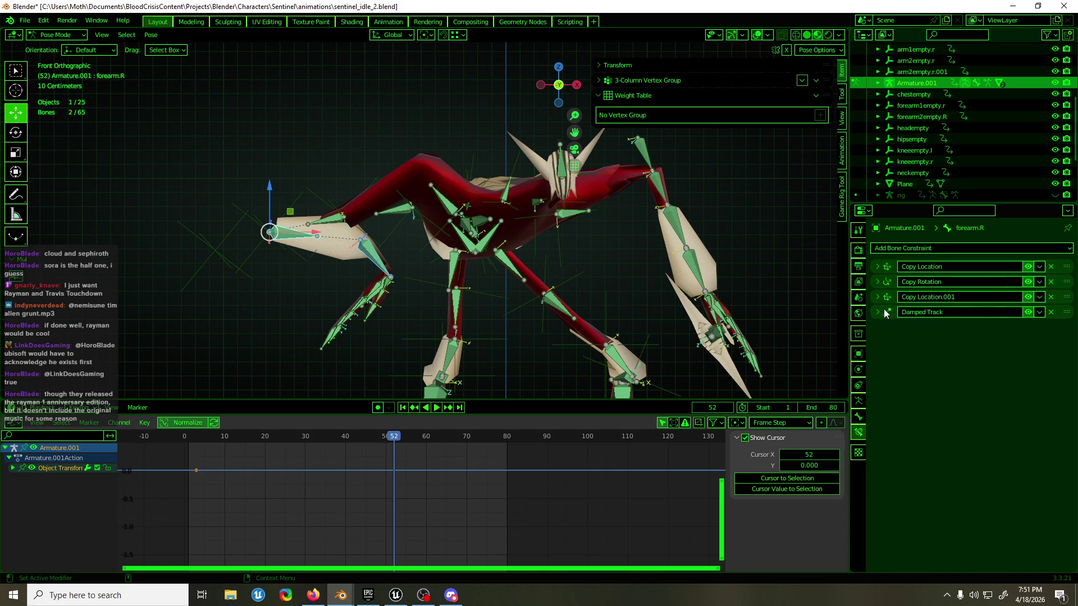
{"action": "left_click_drag", "start_coordinate": [884, 310], "coordinate": [883, 292]}
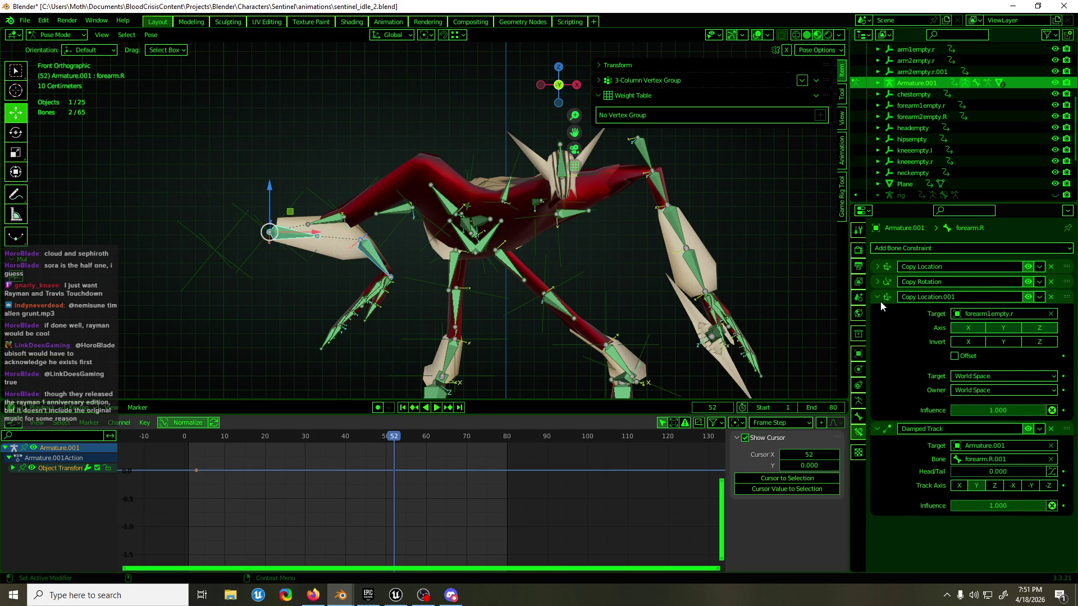
{"action": "left_click", "coordinate": [996, 313]}
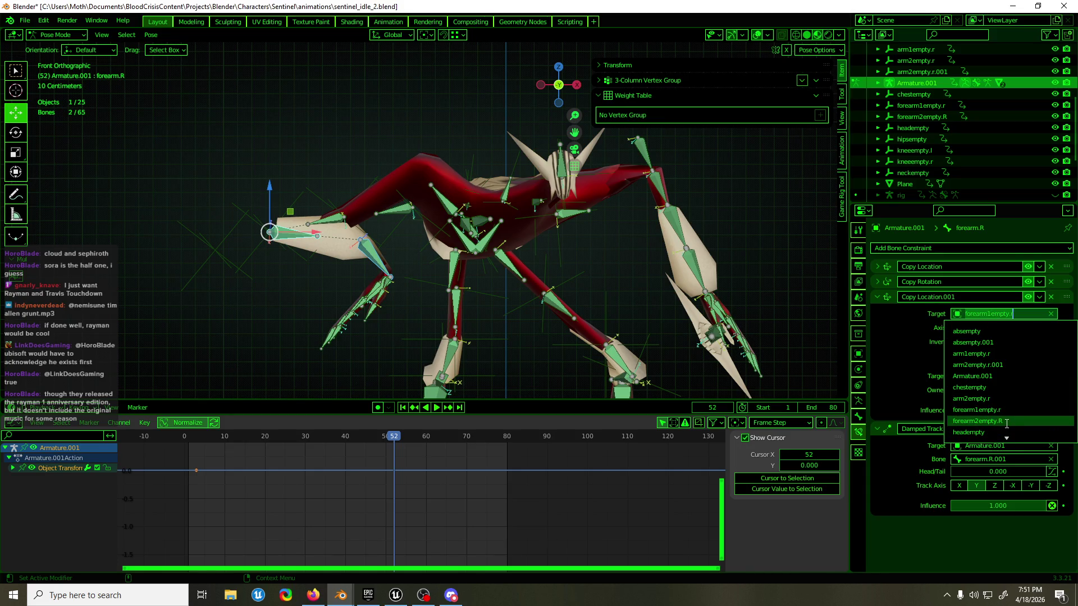
{"action": "key", "text": "Escape"}
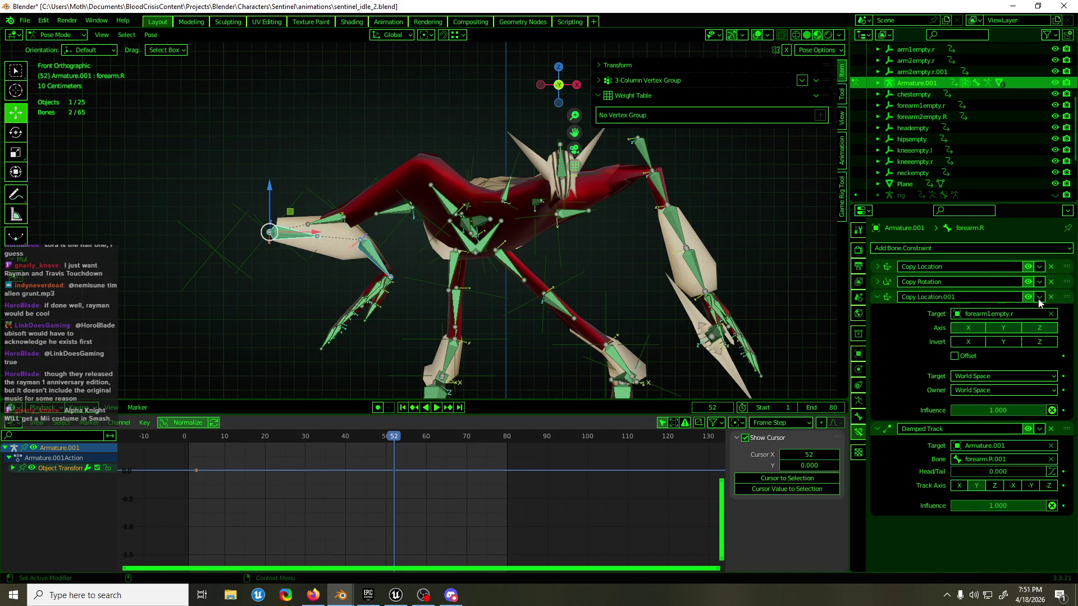
- Copy the Copy Location.001 and Damped Track constraints onto forearm.R.001 and make it active
{"action": "left_click", "coordinate": [1040, 298]}
{"action": "left_click", "coordinate": [1010, 334]}
{"action": "left_click", "coordinate": [1039, 429]}
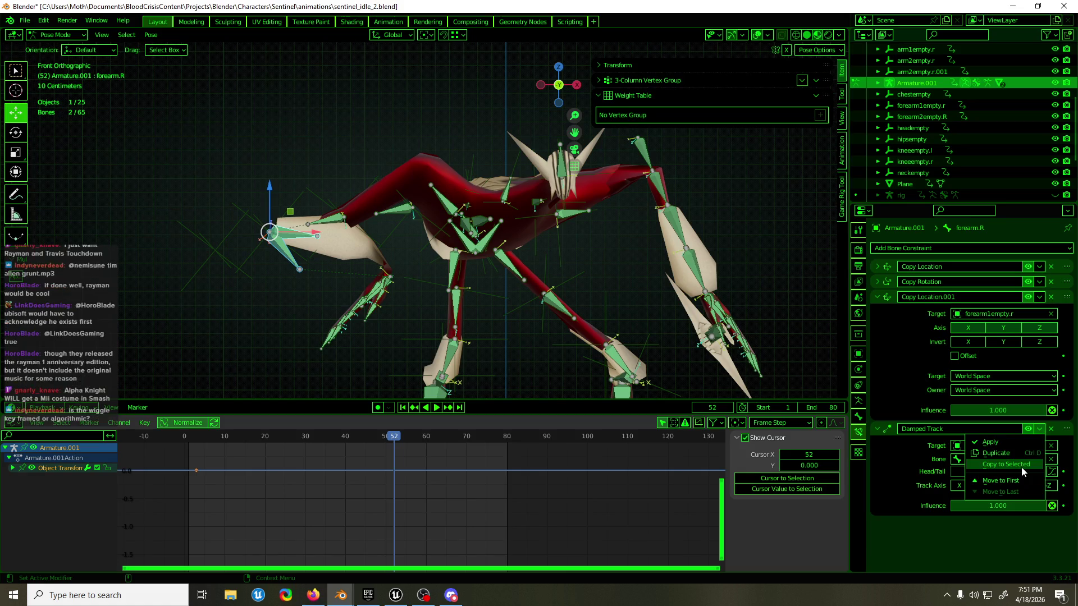
{"action": "left_click", "coordinate": [1016, 472]}
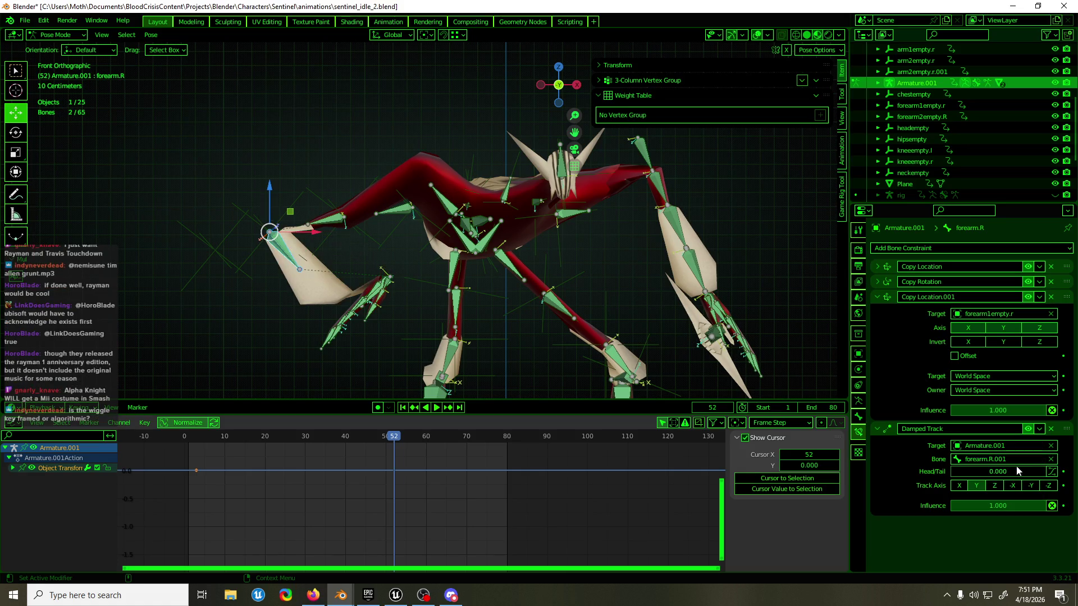
{"action": "left_click", "coordinate": [296, 260]}
- Target forearm.R.001's Copy Location at forearm2empty.R and its Damped Track at hand.R, then play the animation
{"action": "left_click", "coordinate": [1000, 313]}
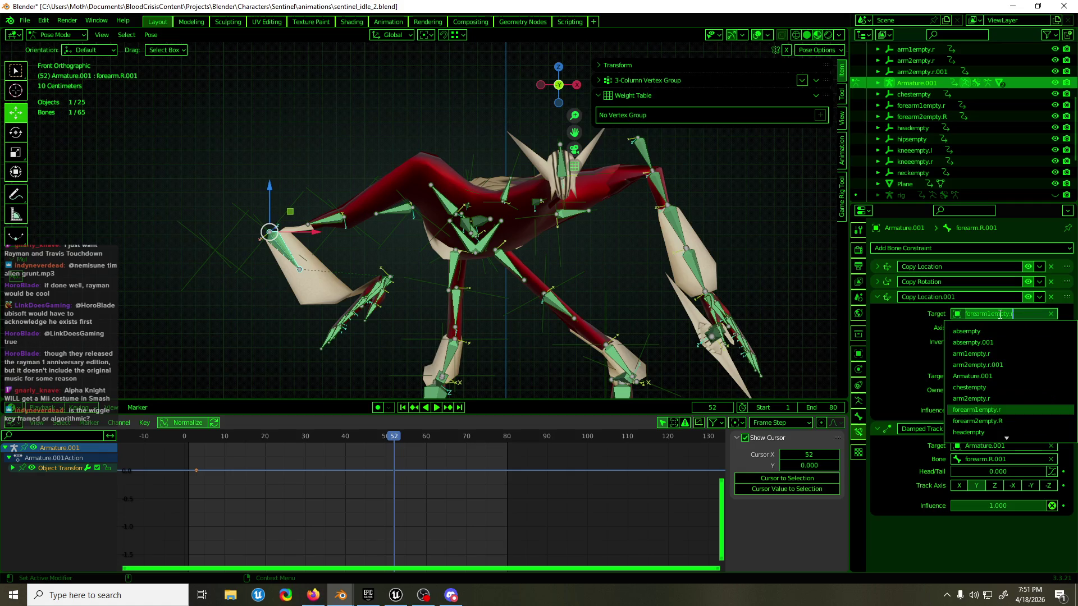
{"action": "left_click", "coordinate": [997, 421]}
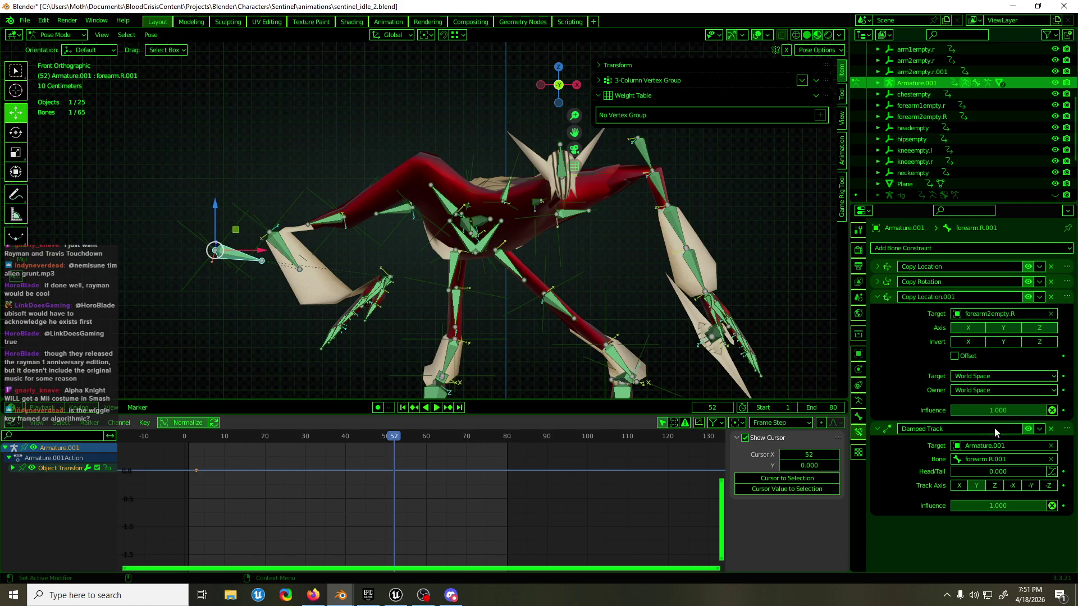
{"action": "left_click", "coordinate": [1007, 455]}
{"action": "left_click", "coordinate": [1002, 357]}
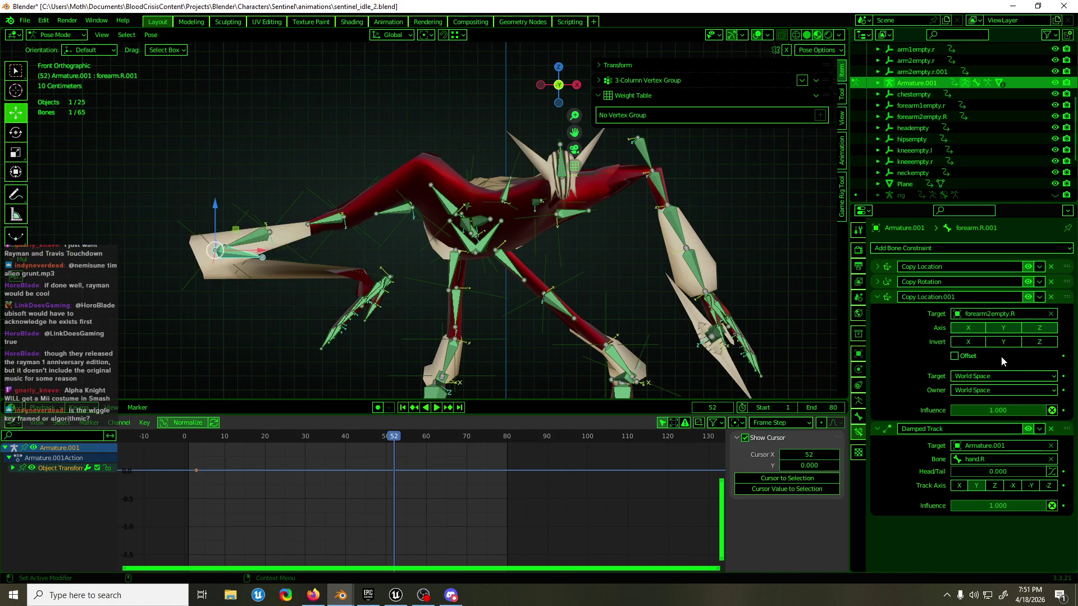
{"action": "middle_click_drag", "start_coordinate": [508, 294], "coordinate": [525, 305]}
{"action": "key", "text": "space"}
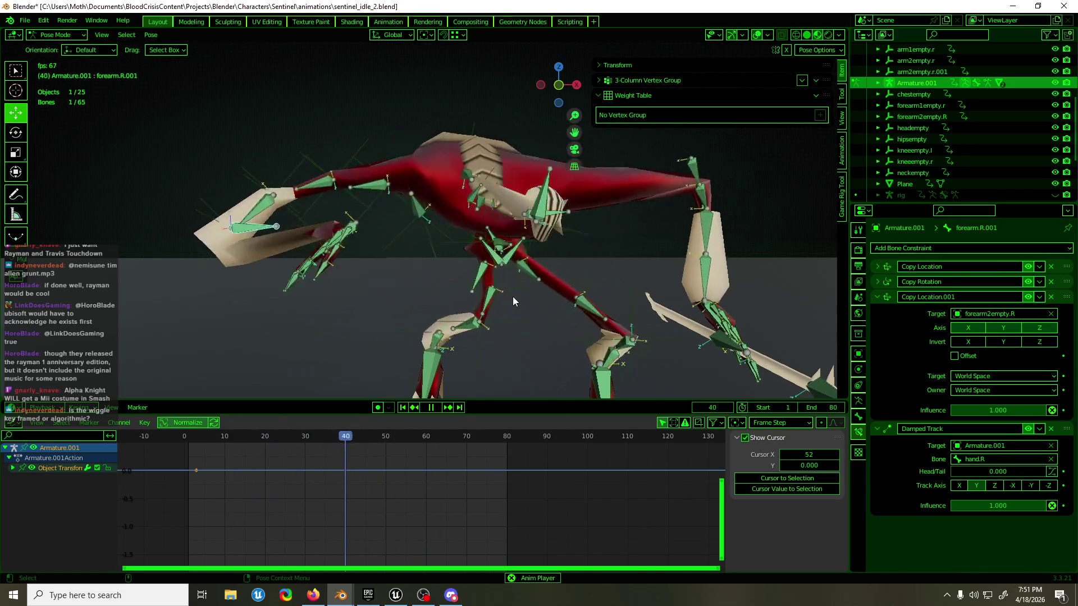
- In Object Mode at front view, compare all four arm empties' location curves and select all of arm1empty.r's keys at frame 0
{"action": "key", "text": "space"}
{"action": "key", "text": "ctrl+Tab"}
{"action": "left_click", "coordinate": [426, 201]}
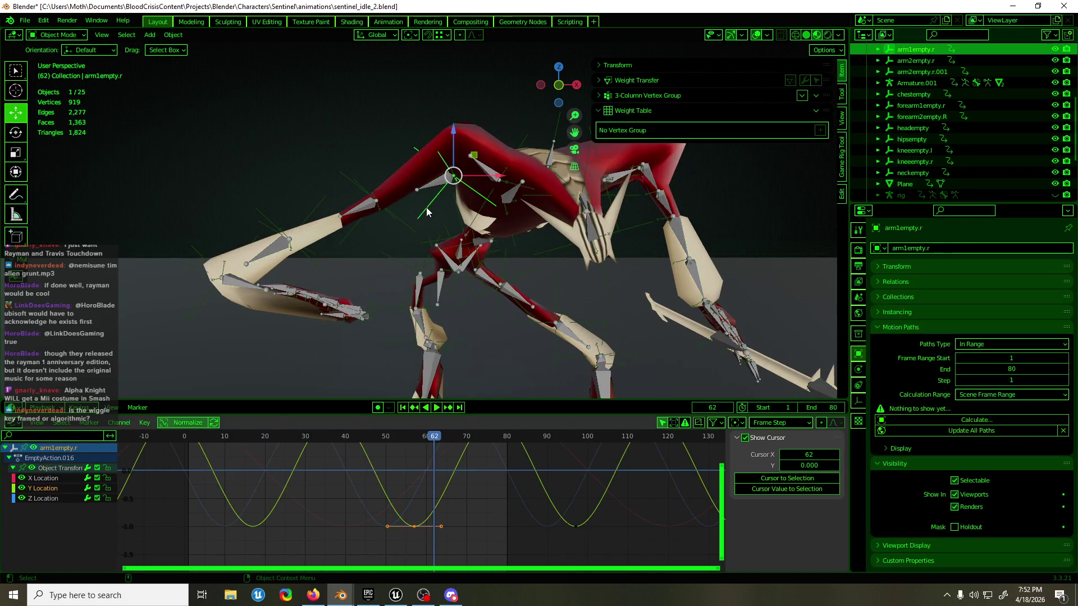
{"action": "key", "text": "KP_1"}
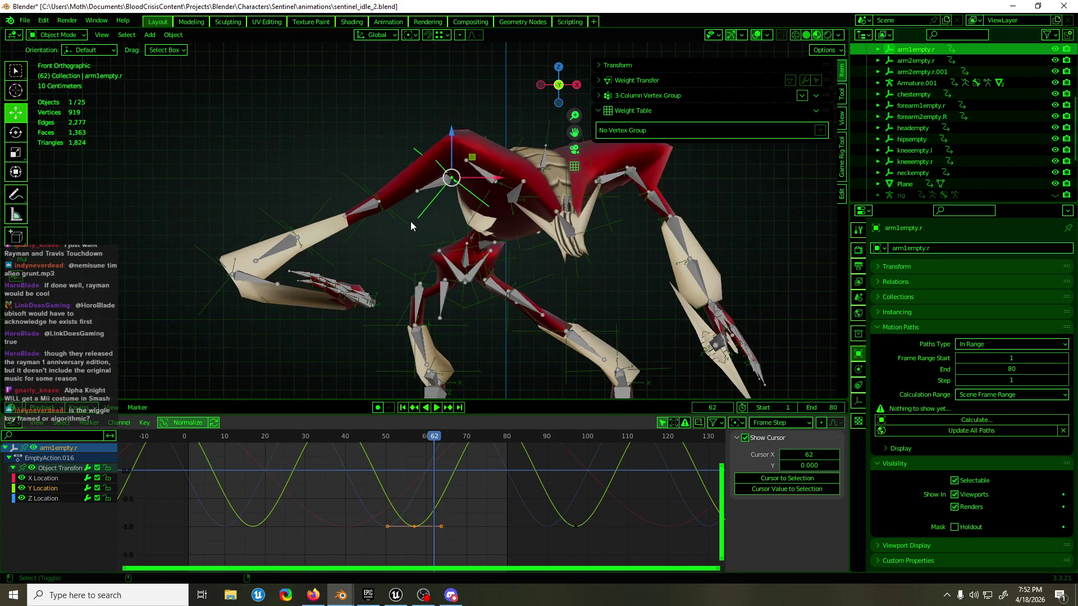
{"action": "left_click", "coordinate": [297, 238], "text": "shift"}
{"action": "left_click", "coordinate": [373, 207], "text": "shift"}
{"action": "left_click", "coordinate": [212, 259], "text": "shift"}
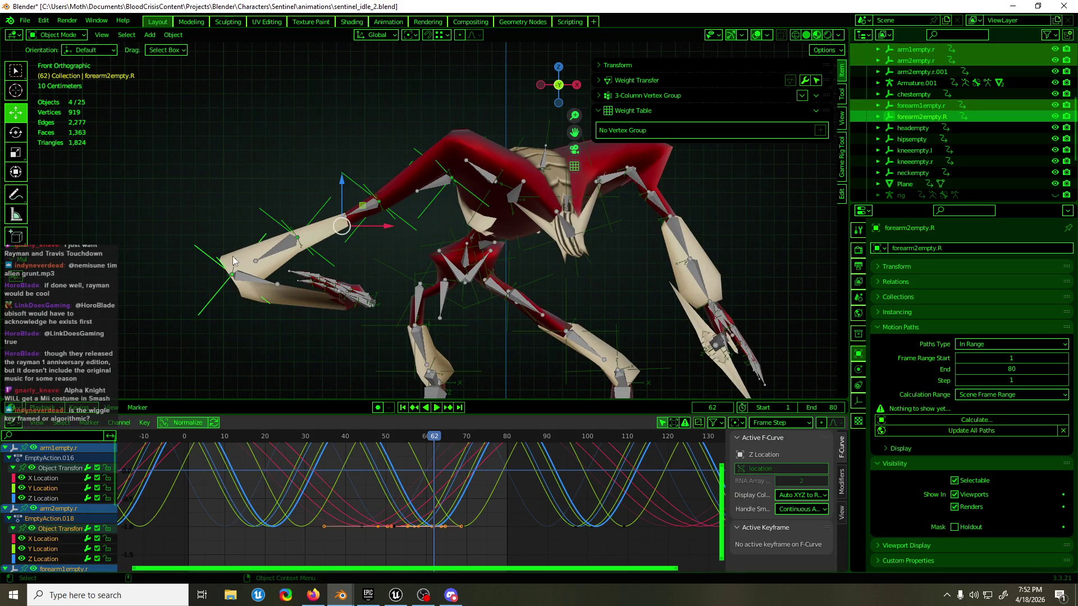
{"action": "key", "text": "Home"}
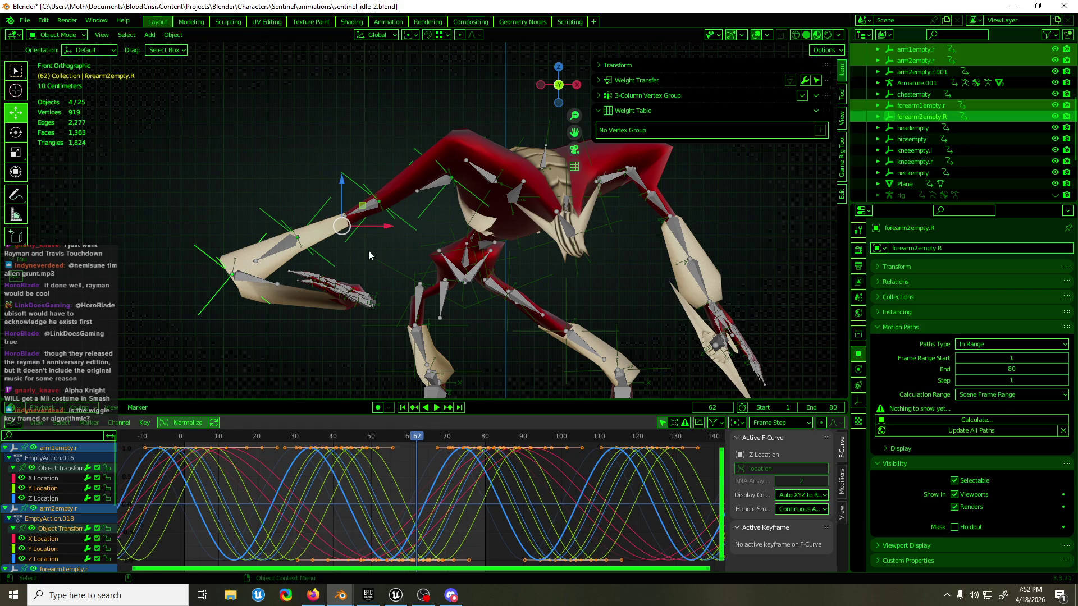
{"action": "left_click", "coordinate": [420, 216]}
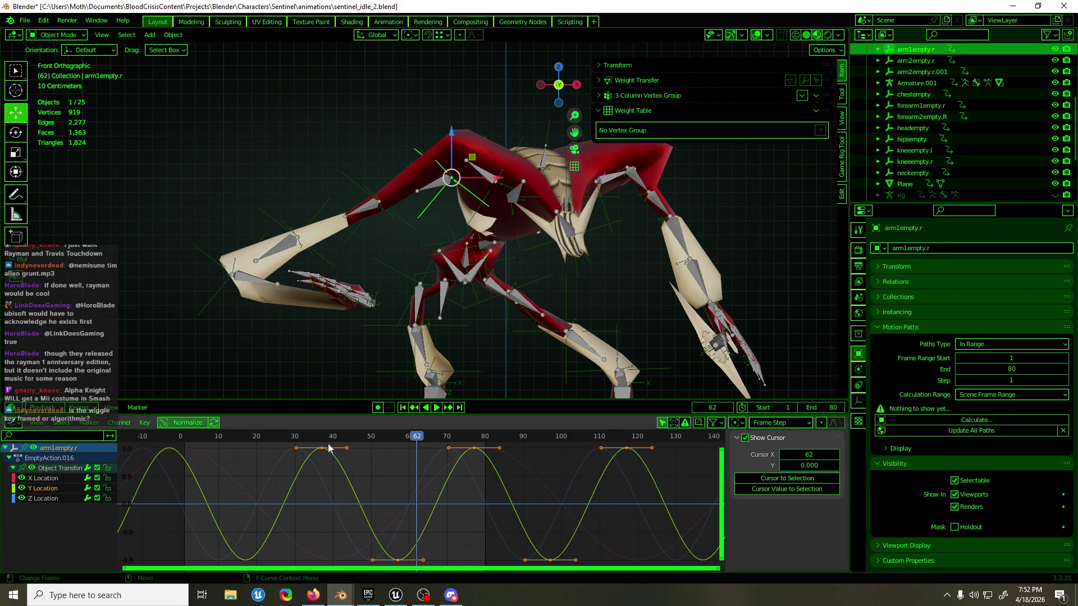
{"action": "left_click", "coordinate": [59, 537]}
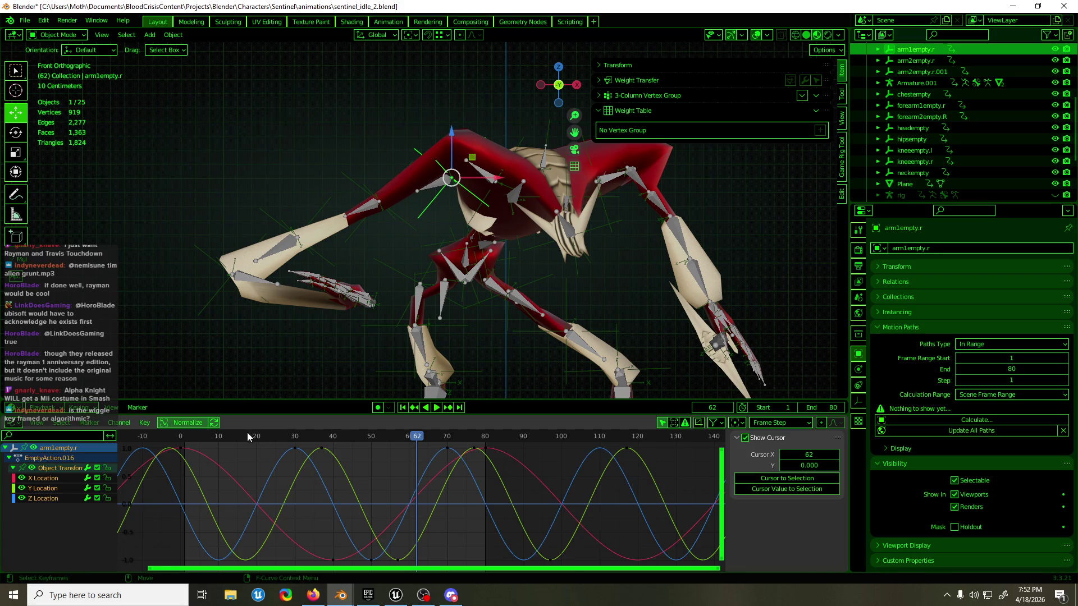
{"action": "left_click_drag", "start_coordinate": [247, 432], "coordinate": [183, 469]}
{"action": "key", "text": "a"}
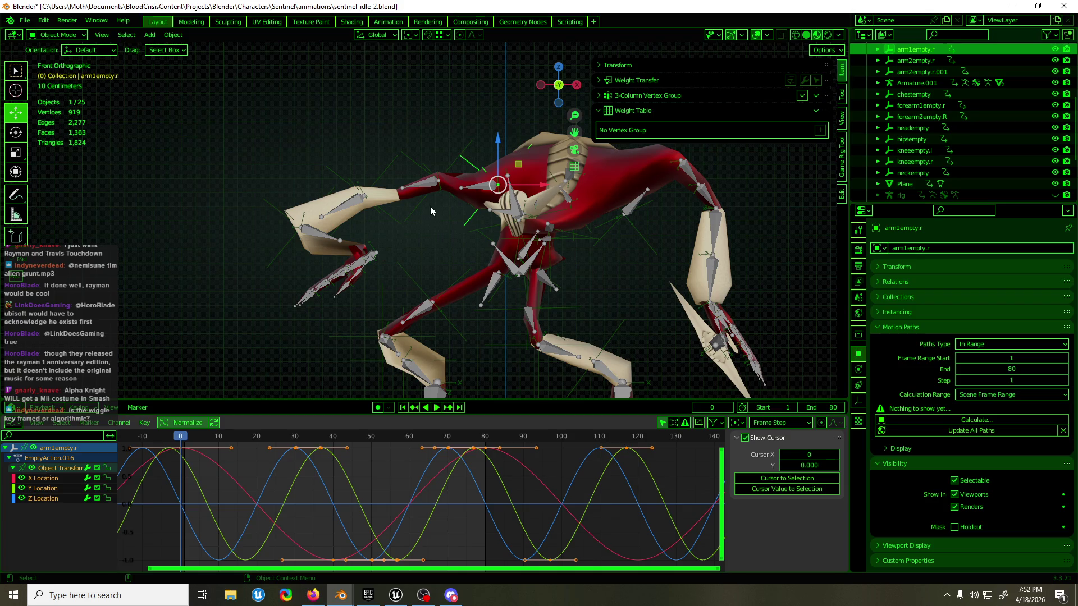
- Slide arm2empty.r's sine location keys in time to offset them, play back, then select forearm1empty.r
{"action": "left_click", "coordinate": [421, 164]}
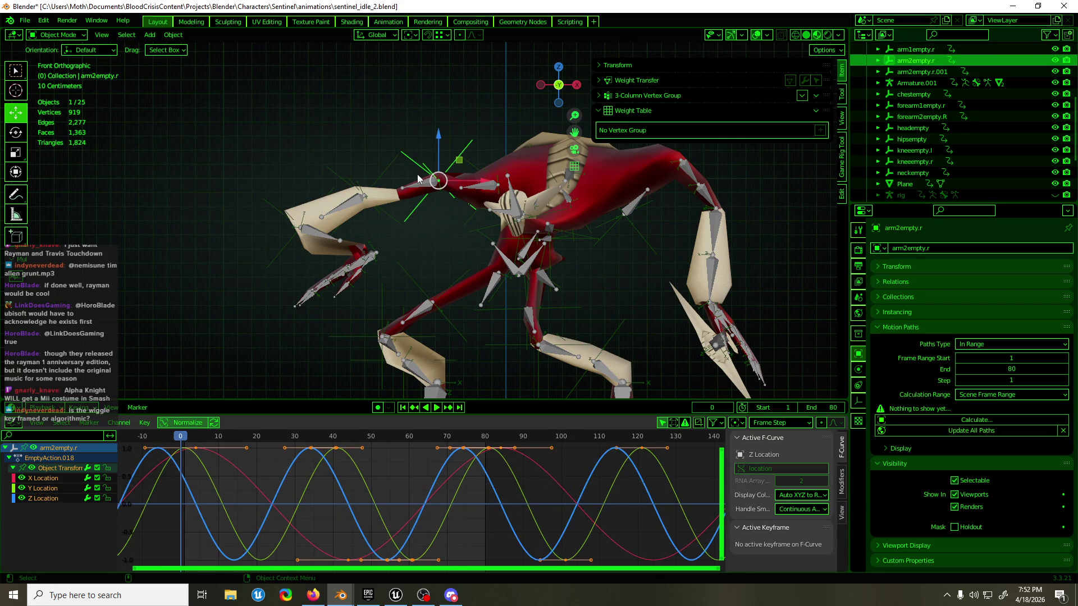
{"action": "key", "text": "g"}
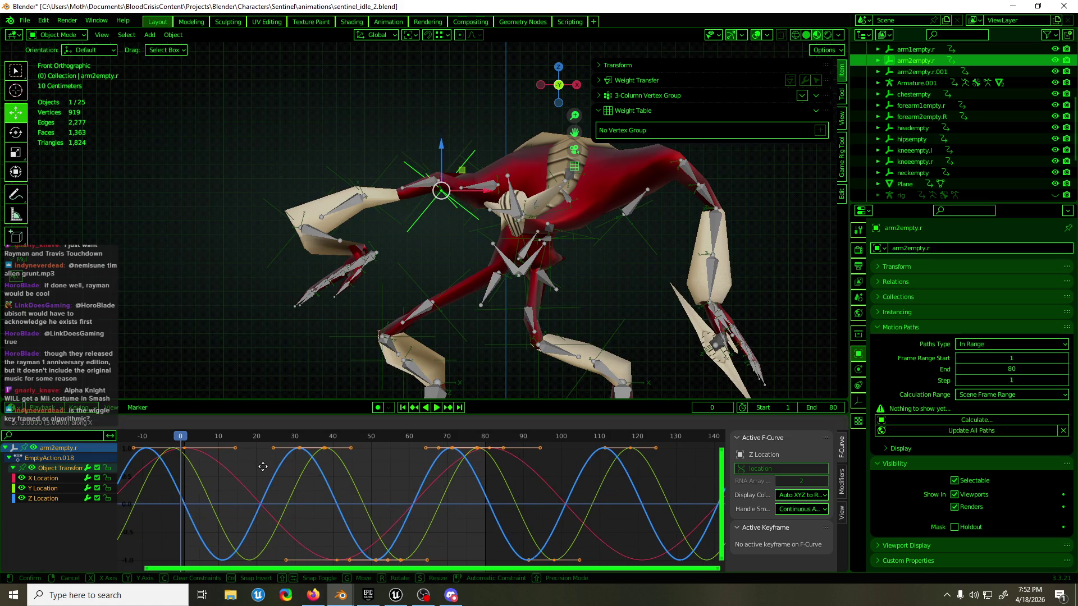
{"action": "left_click", "coordinate": [243, 468]}
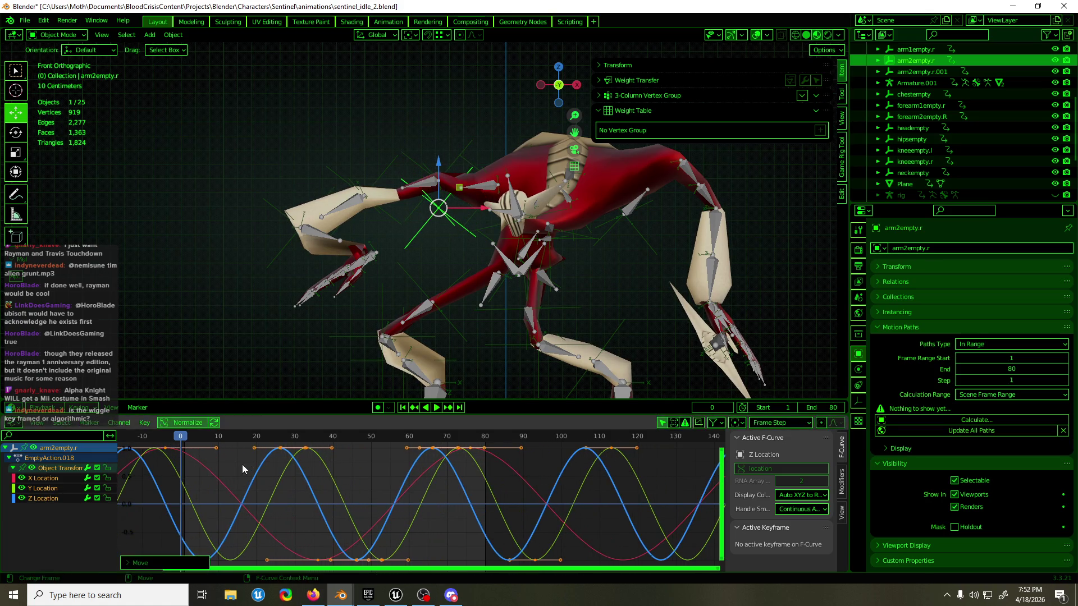
{"action": "key", "text": "space"}
{"action": "left_click_drag", "start_coordinate": [168, 447], "coordinate": [164, 447]}
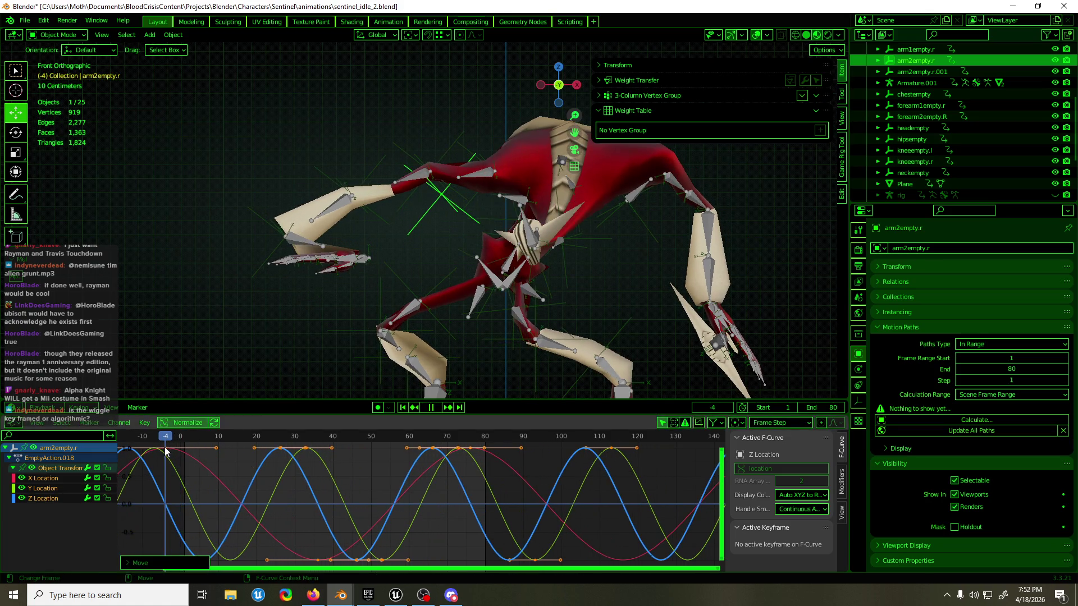
{"action": "left_click", "coordinate": [351, 196]}
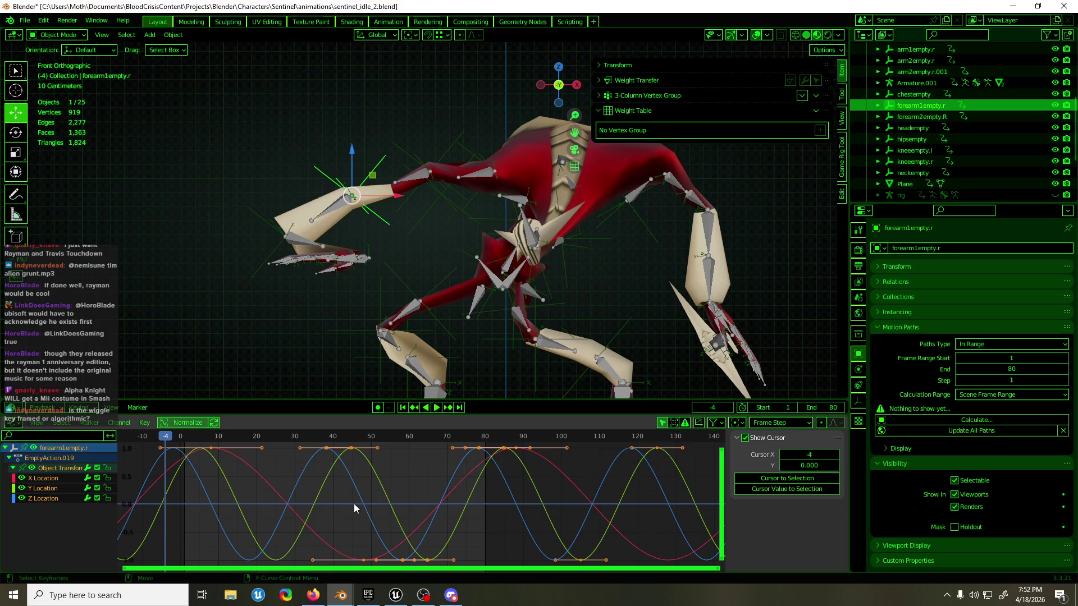
- Shift forearm1empty.r's keyframes earlier in time and preview the playback
{"action": "key", "text": "g"}
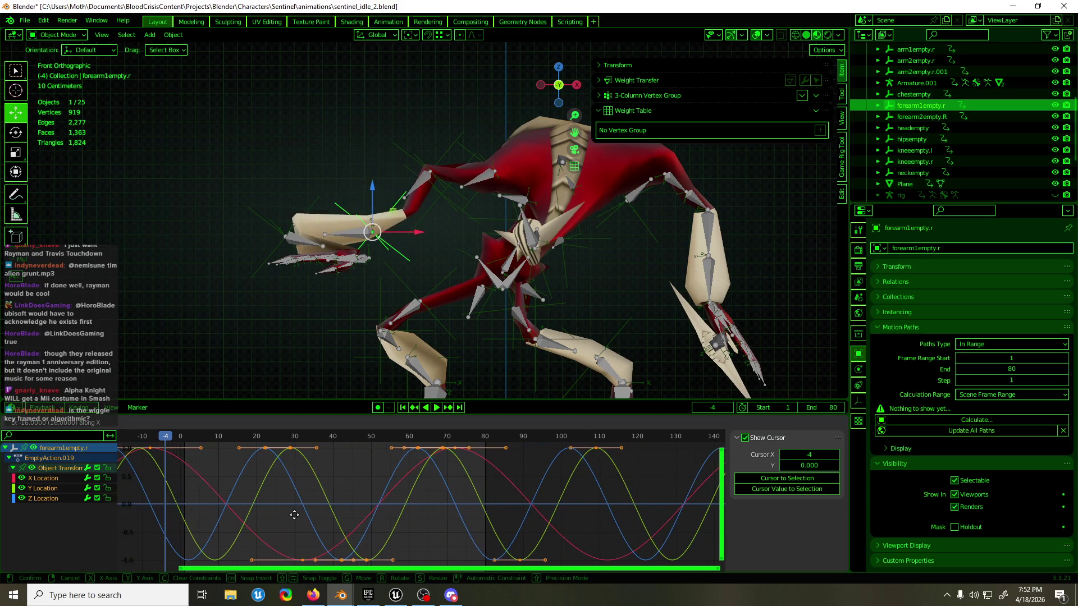
{"action": "left_click", "coordinate": [162, 443]}
{"action": "key", "text": "space"}
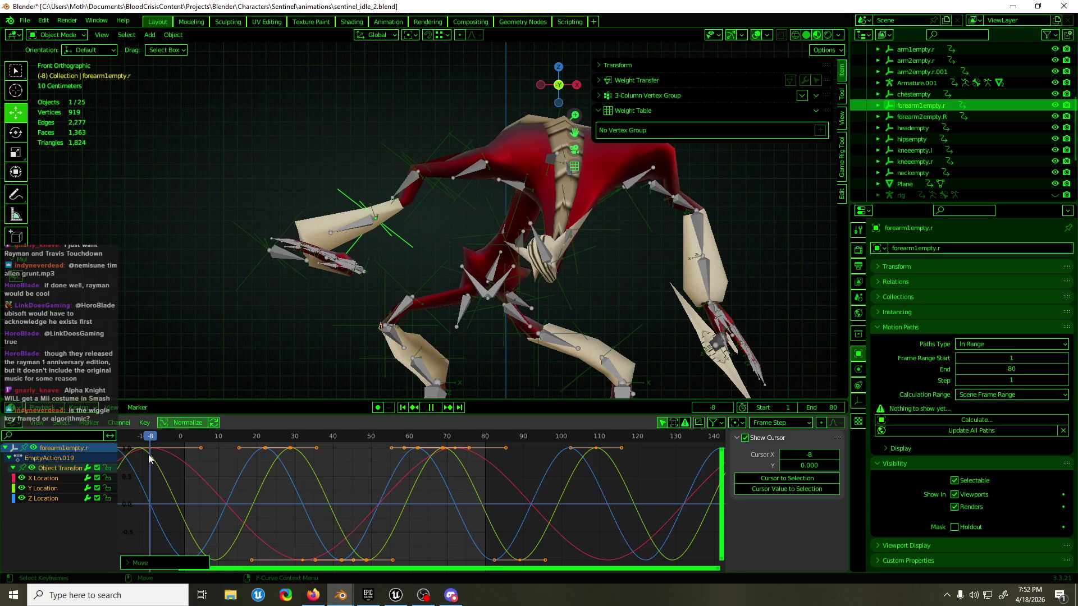
{"action": "key", "text": "space"}
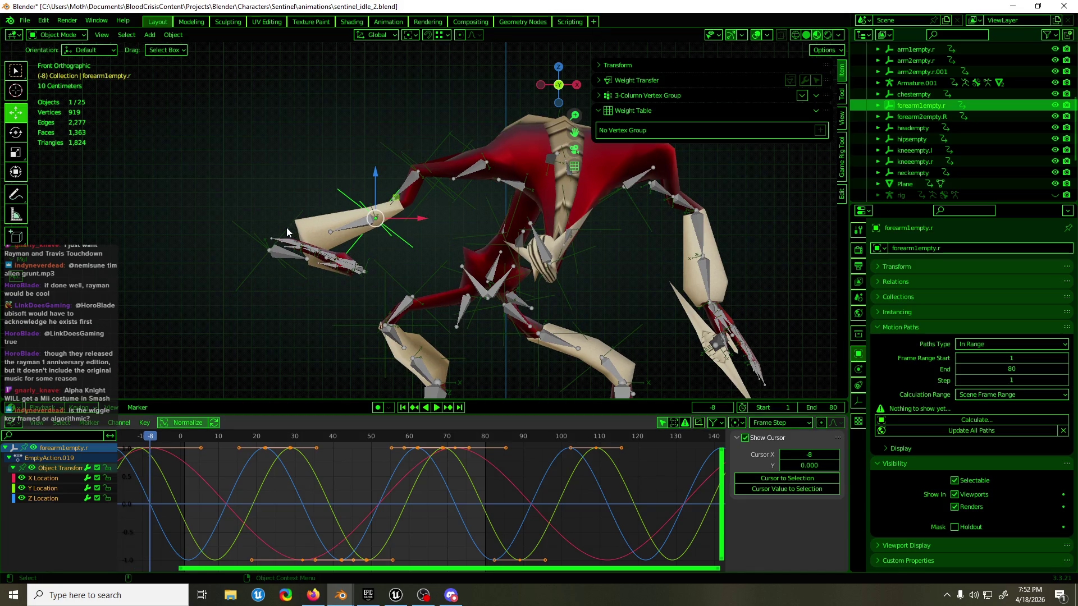
- Offset forearm2empty.R's keyframes from frame -12 and preview the motion
{"action": "left_click", "coordinate": [286, 228]}
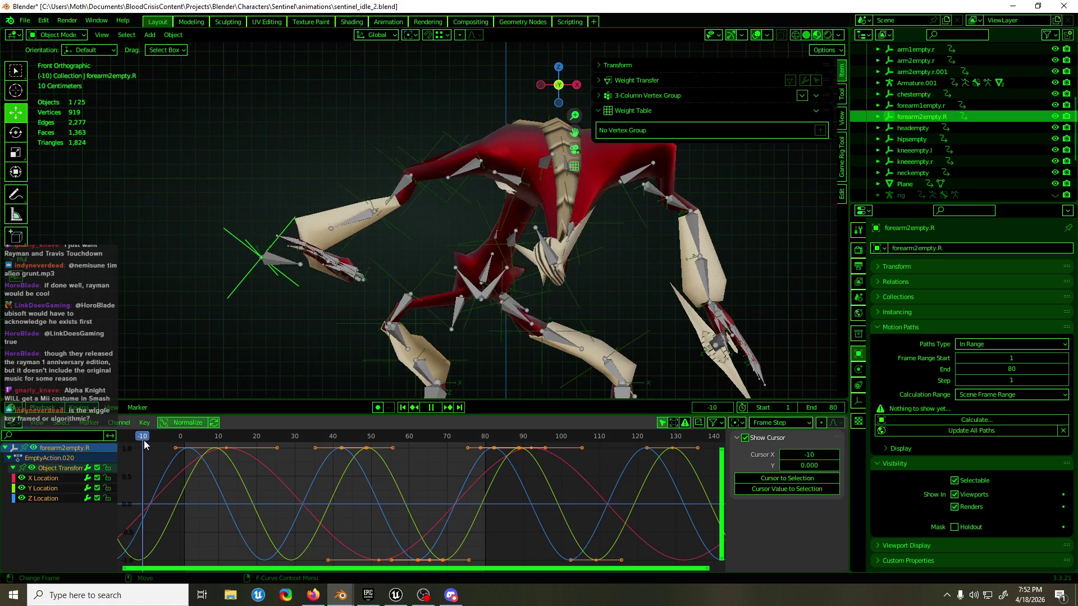
{"action": "left_click_drag", "start_coordinate": [181, 438], "coordinate": [136, 447]}
{"action": "key", "text": "g"}
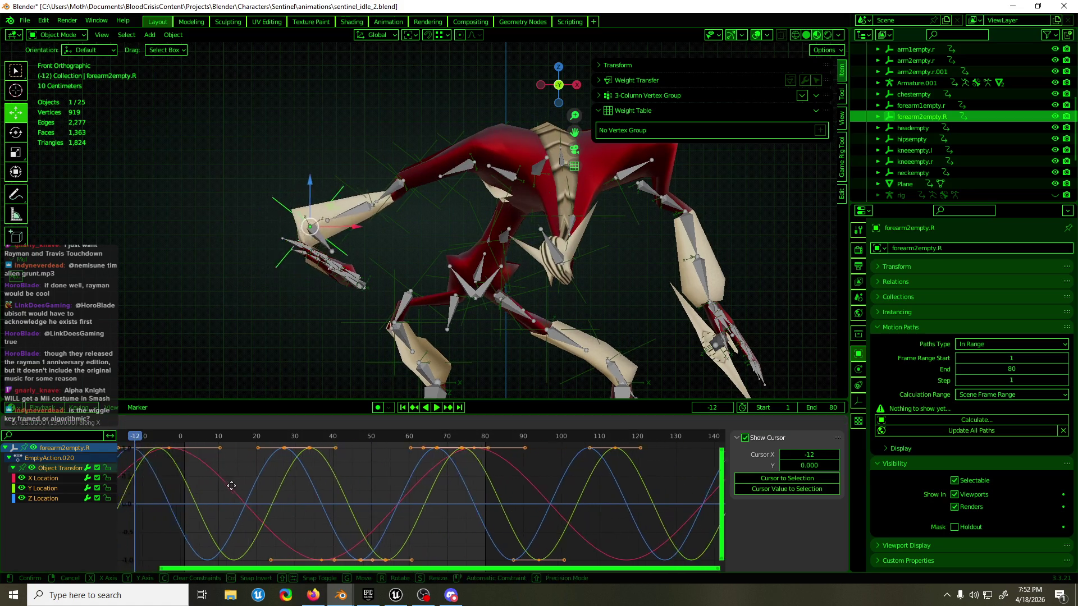
{"action": "key", "text": "Escape"}
{"action": "key", "text": "space"}
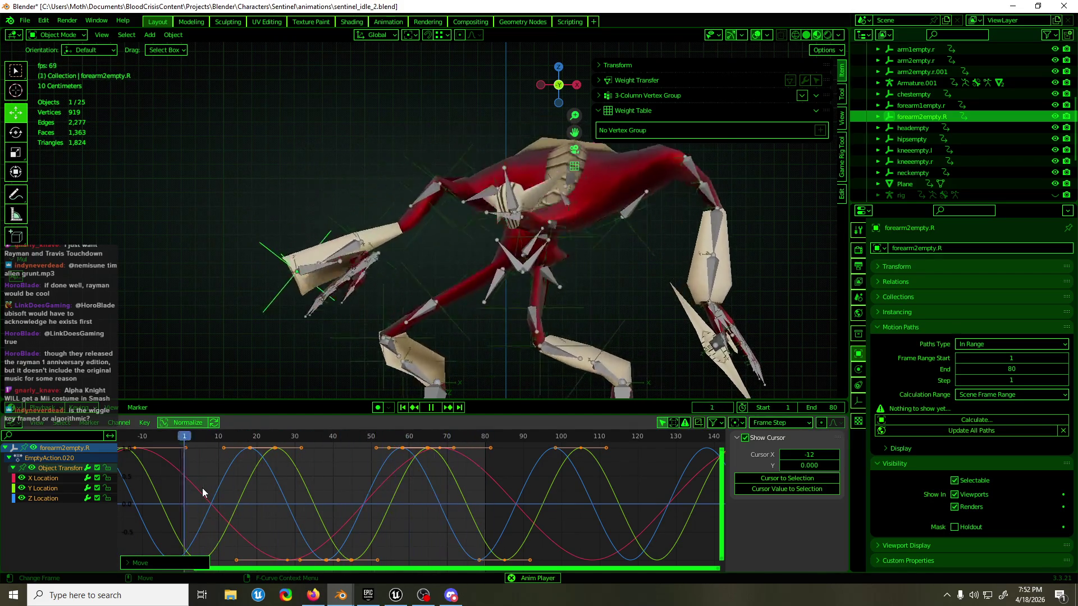
{"action": "key", "text": "Escape"}
- Review arm2empty.r.001's motion by scrubbing around frame 55 and playing back
{"action": "left_click", "coordinate": [390, 239]}
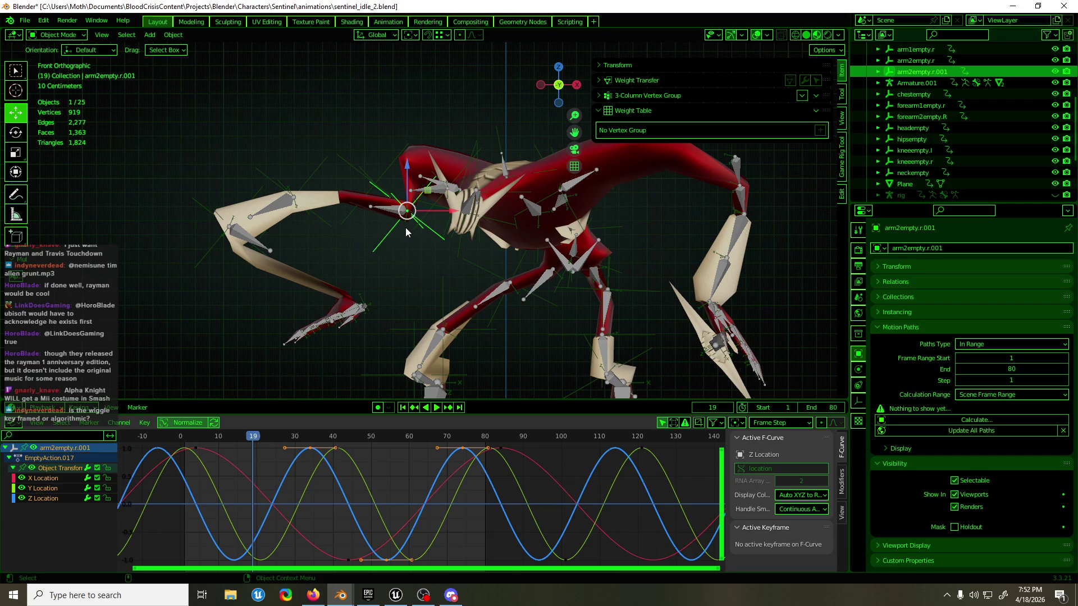
{"action": "key", "text": "Up"}
{"action": "key", "text": "space"}
{"action": "mouse_move", "coordinate": [312, 439]}
{"action": "left_mouse_down"}
{"action": "mouse_move", "coordinate": [392, 439]}
{"action": "mouse_move", "coordinate": [360, 438]}
{"action": "left_mouse_up"}
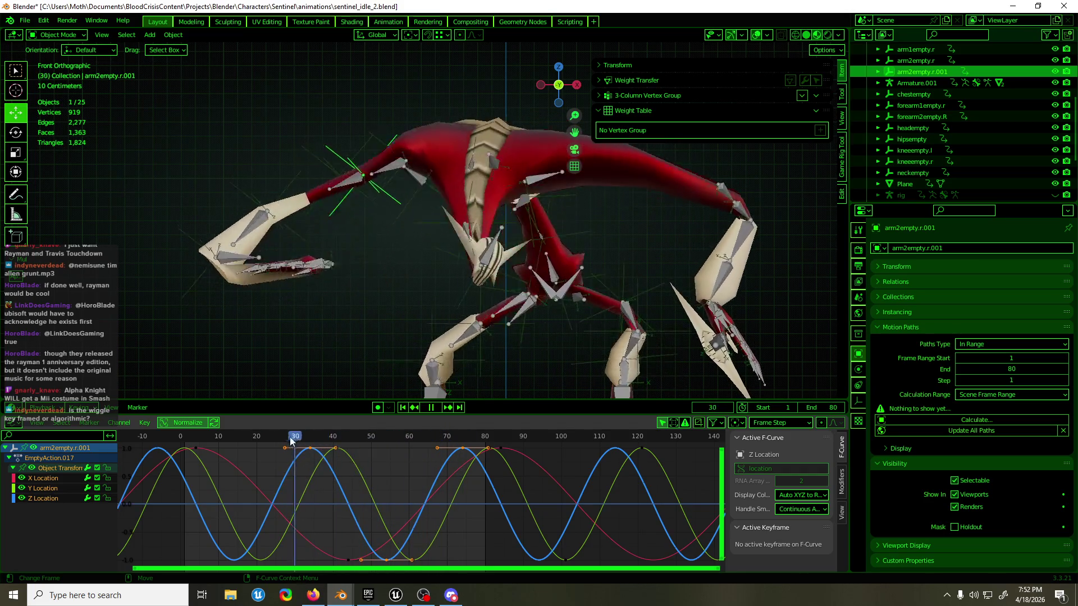
{"action": "mouse_move", "coordinate": [359, 438]}
{"action": "left_mouse_down"}
{"action": "mouse_move", "coordinate": [426, 436]}
{"action": "mouse_move", "coordinate": [421, 427]}
{"action": "mouse_move", "coordinate": [248, 452]}
{"action": "mouse_move", "coordinate": [304, 447]}
{"action": "left_mouse_up"}
{"action": "key", "text": "space"}
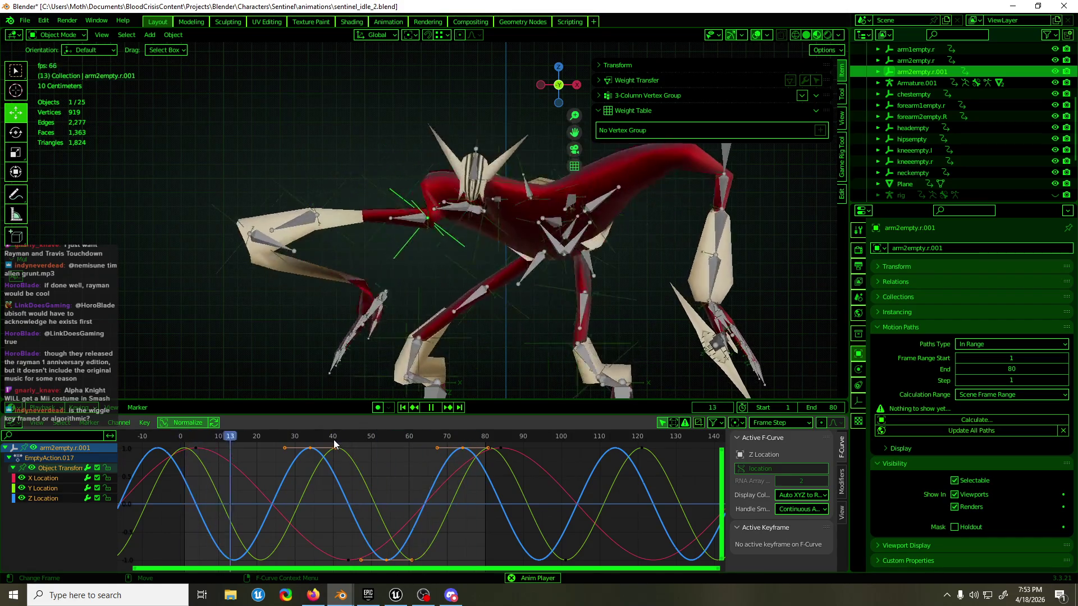
{"action": "key", "text": "space"}
- Play the idle animation with Armature.001 selected, then enter Edit Mode on the polySurface14 body mesh
{"action": "left_click", "coordinate": [365, 310]}
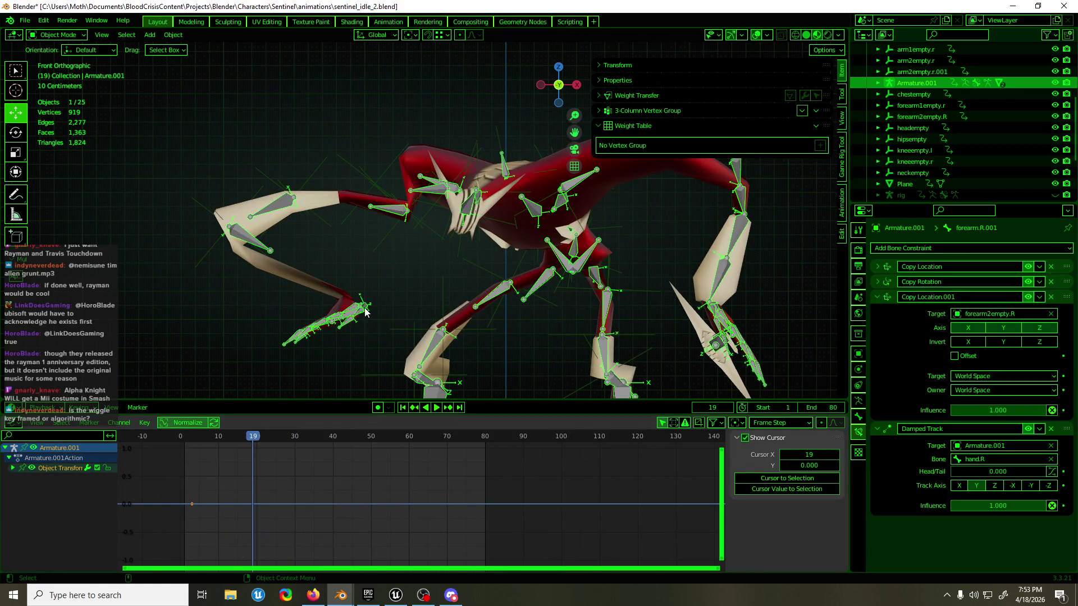
{"action": "key", "text": "space"}
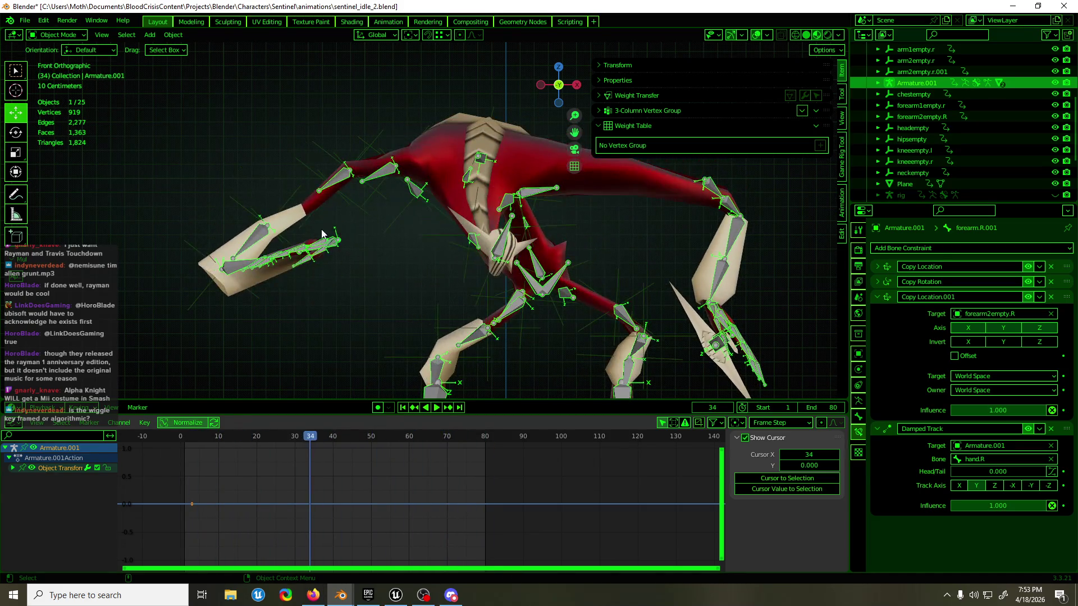
{"action": "key", "text": "space"}
{"action": "left_click", "coordinate": [288, 220]}
{"action": "key", "text": "Tab"}
{"action": "scroll", "coordinate": [299, 225], "scroll_direction": "up", "scroll_amount": 8}
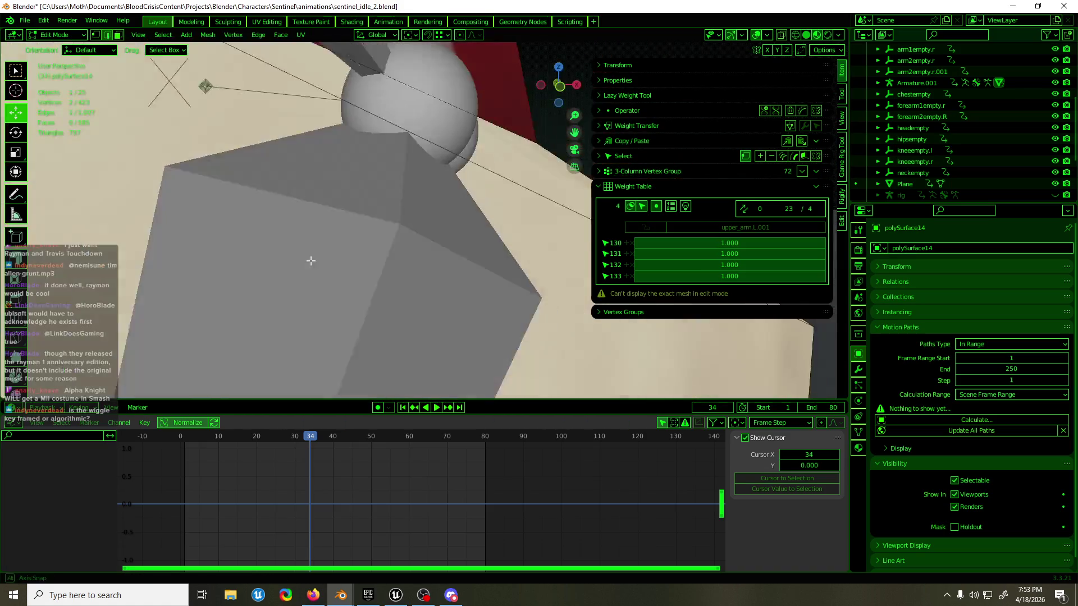
- Select an edge on the creature's leg and dissolve it from the mesh
{"action": "middle_click_drag", "start_coordinate": [308, 260], "coordinate": [251, 229]}
{"action": "scroll", "coordinate": [251, 229], "scroll_direction": "down", "scroll_amount": 3}
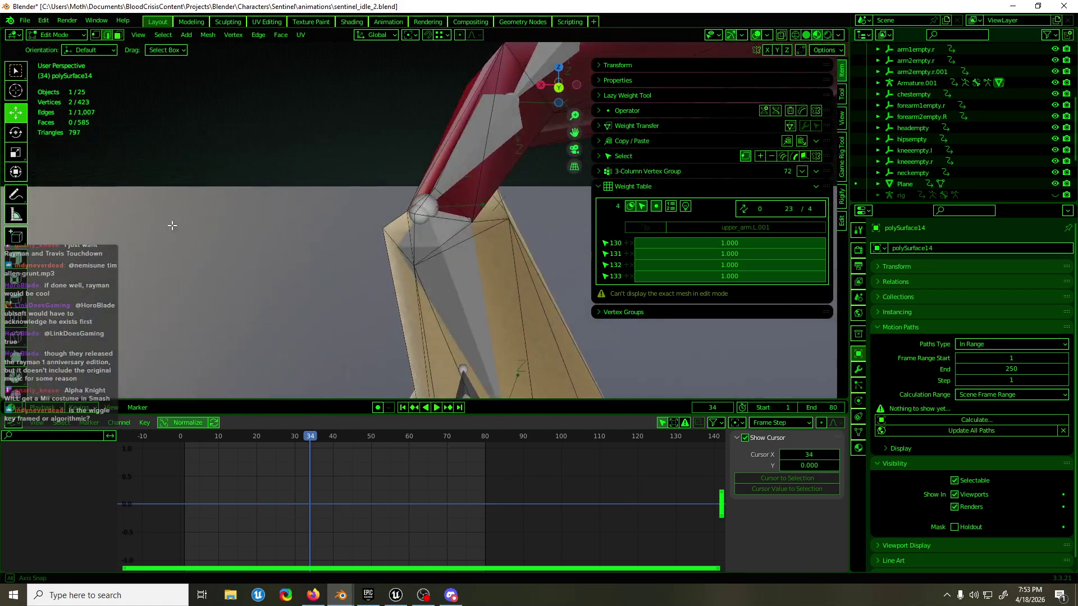
{"action": "scroll", "coordinate": [169, 224], "scroll_direction": "down", "scroll_amount": 4}
{"action": "scroll", "coordinate": [433, 241], "scroll_direction": "down", "scroll_amount": 4}
{"action": "middle_click_drag", "start_coordinate": [436, 261], "coordinate": [324, 247]}
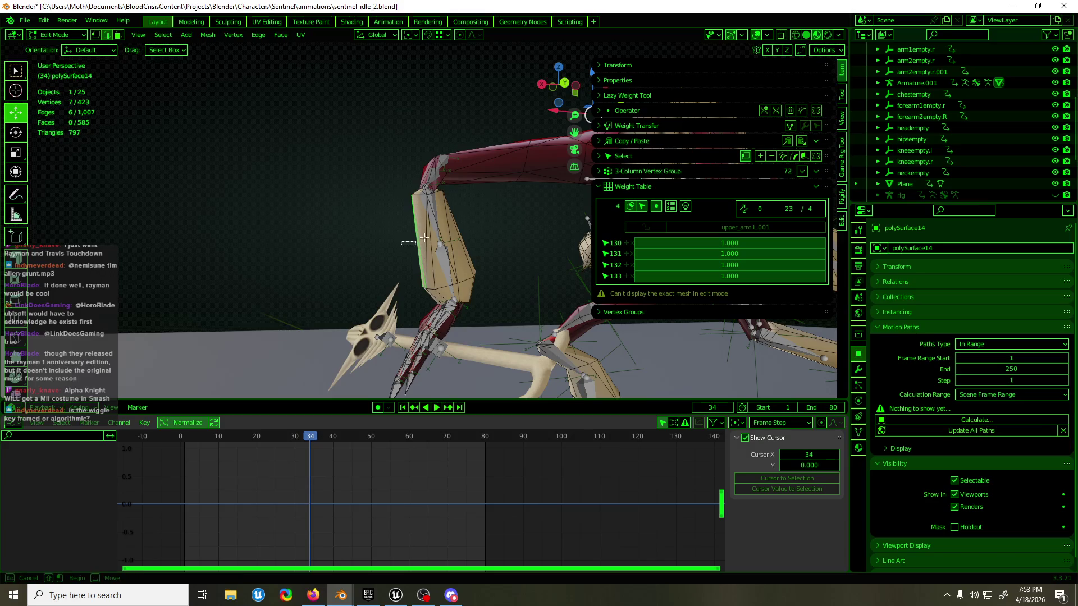
{"action": "left_click", "coordinate": [412, 246], "text": "alt+shift"}
{"action": "mouse_move", "coordinate": [412, 247]}
{"action": "middle_mouse_down"}
{"action": "mouse_move", "coordinate": [498, 248]}
{"action": "mouse_move", "coordinate": [443, 262]}
{"action": "mouse_move", "coordinate": [469, 288]}
{"action": "middle_mouse_up"}
{"action": "left_click", "coordinate": [443, 262]}
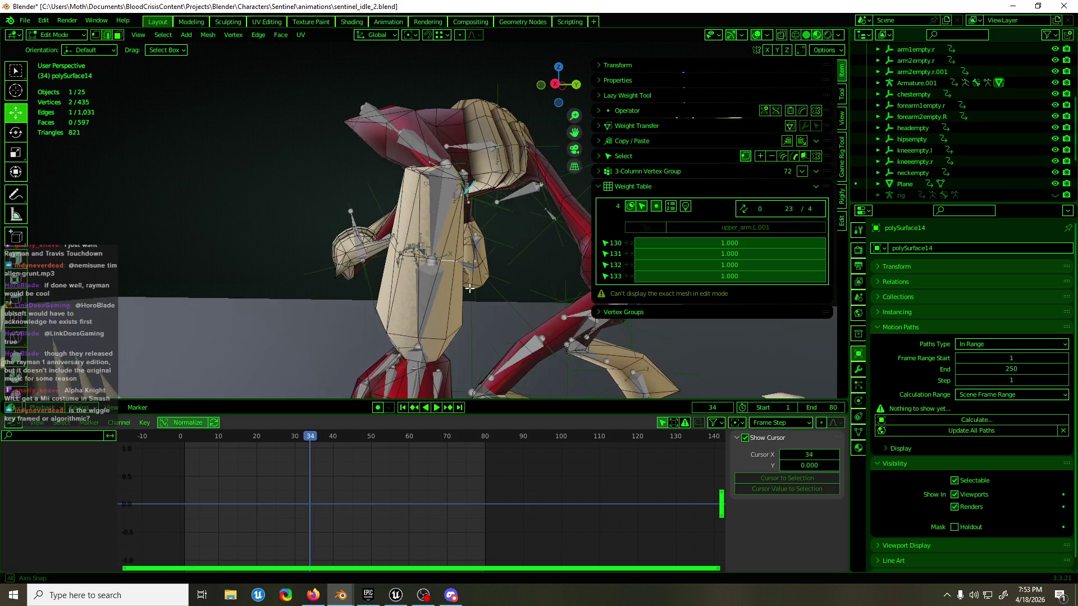
{"action": "left_click", "coordinate": [821, 51]}
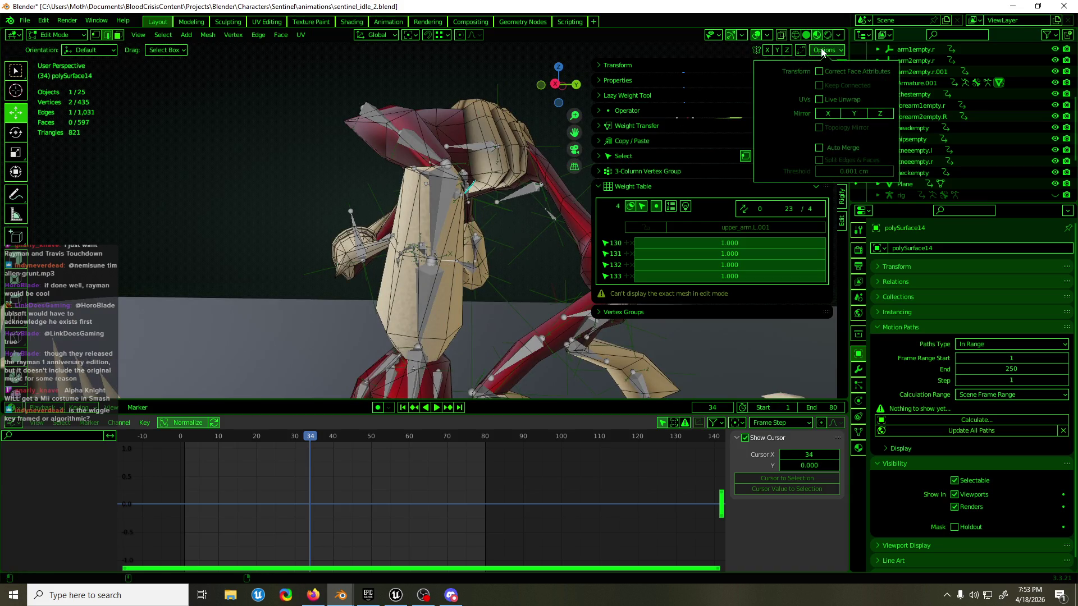
{"action": "mouse_move", "coordinate": [522, 253]}
{"action": "middle_mouse_down"}
{"action": "mouse_move", "coordinate": [549, 271]}
{"action": "mouse_move", "coordinate": [428, 270]}
{"action": "mouse_move", "coordinate": [423, 243]}
{"action": "mouse_move", "coordinate": [511, 255]}
{"action": "mouse_move", "coordinate": [549, 254]}
{"action": "mouse_move", "coordinate": [453, 251]}
{"action": "mouse_move", "coordinate": [554, 242]}
{"action": "mouse_move", "coordinate": [501, 249]}
{"action": "mouse_move", "coordinate": [558, 270]}
{"action": "mouse_move", "coordinate": [551, 247]}
{"action": "mouse_move", "coordinate": [471, 252]}
{"action": "mouse_move", "coordinate": [449, 267]}
{"action": "mouse_move", "coordinate": [177, 231]}
{"action": "mouse_move", "coordinate": [390, 336]}
{"action": "mouse_move", "coordinate": [211, 248]}
{"action": "middle_mouse_up"}
{"action": "key", "text": "x"}
{"action": "key", "text": "Return"}
- Delete another leg edge, select two more edges, and switch the mesh to Weight Paint mode
{"action": "key", "text": "x"}
{"action": "left_click", "coordinate": [462, 233]}
{"action": "left_click", "coordinate": [424, 251], "text": "shift"}
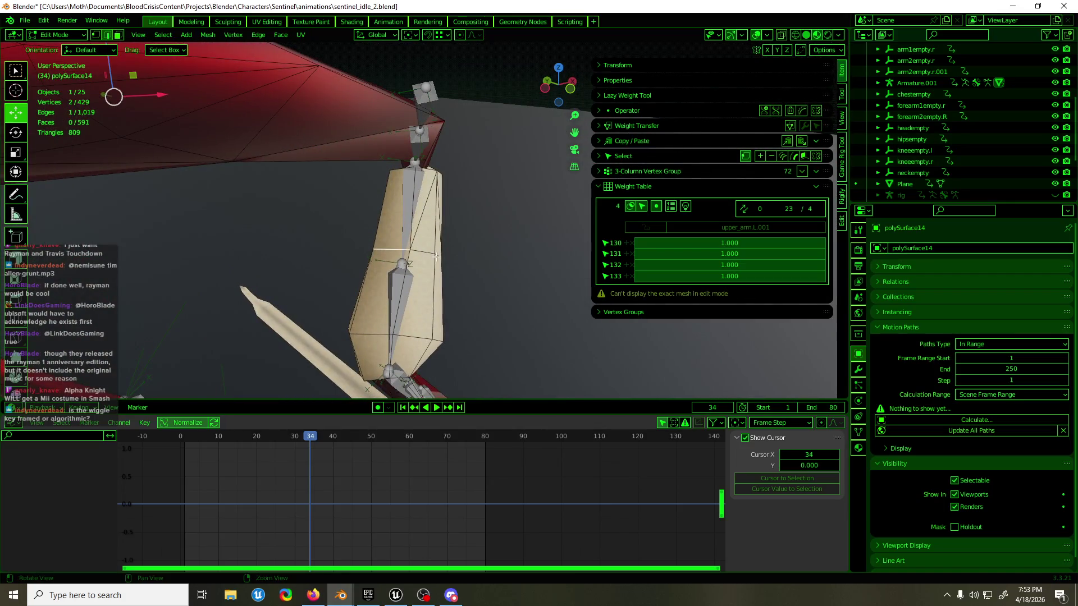
{"action": "left_click", "coordinate": [424, 251], "text": "shift"}
{"action": "mouse_move", "coordinate": [424, 251]}
{"action": "middle_mouse_down"}
{"action": "mouse_move", "coordinate": [303, 236]}
{"action": "mouse_move", "coordinate": [458, 252]}
{"action": "middle_mouse_up"}
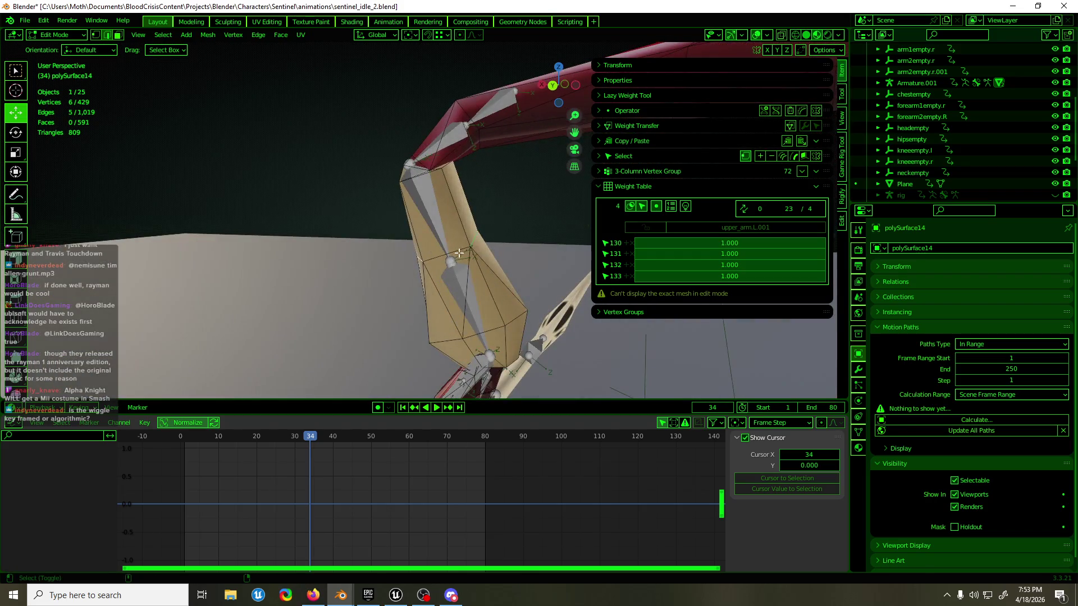
{"action": "key", "text": "ctrl+Tab"}
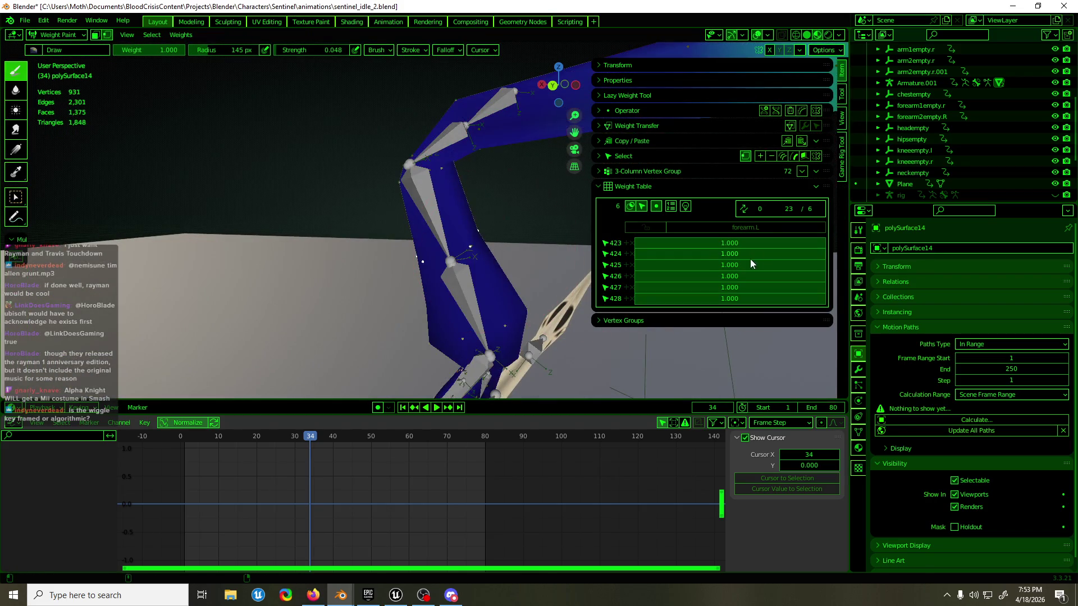
- Assign the selected forearm vertices to the forearm.L.001 vertex group
{"action": "middle_click_drag", "start_coordinate": [749, 259], "coordinate": [362, 259]}
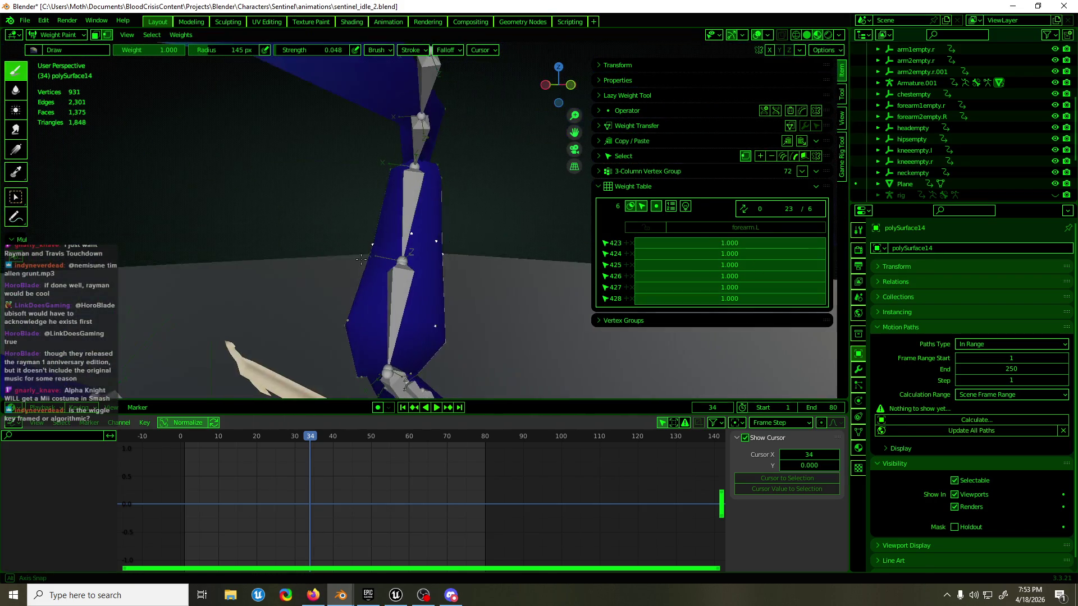
{"action": "left_click", "coordinate": [858, 432]}
{"action": "left_click", "coordinate": [914, 431]}
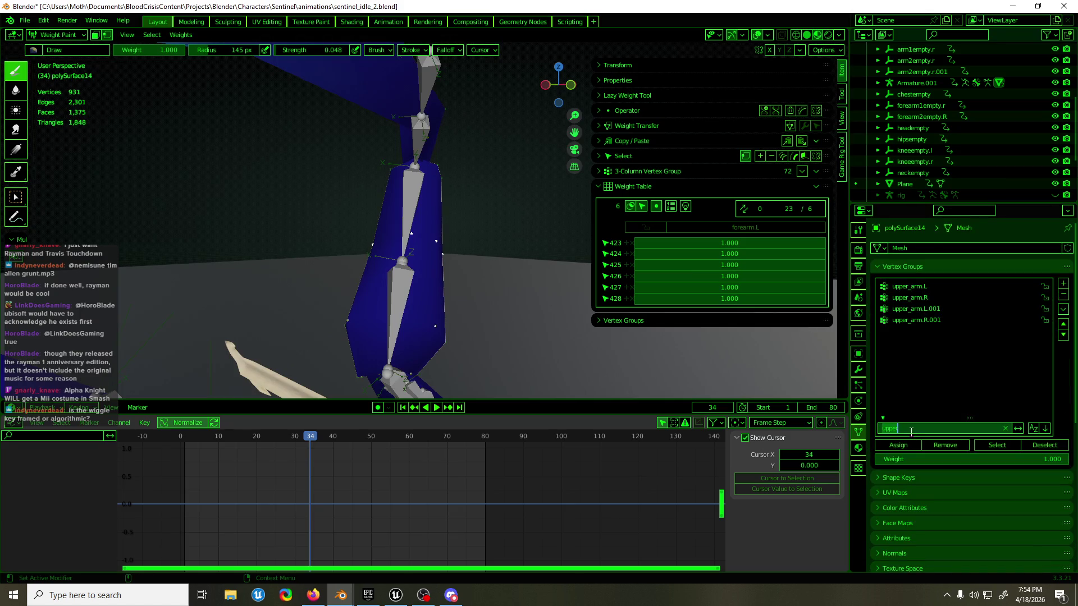
{"action": "type", "text": "arm"}
{"action": "key", "text": "Return"}
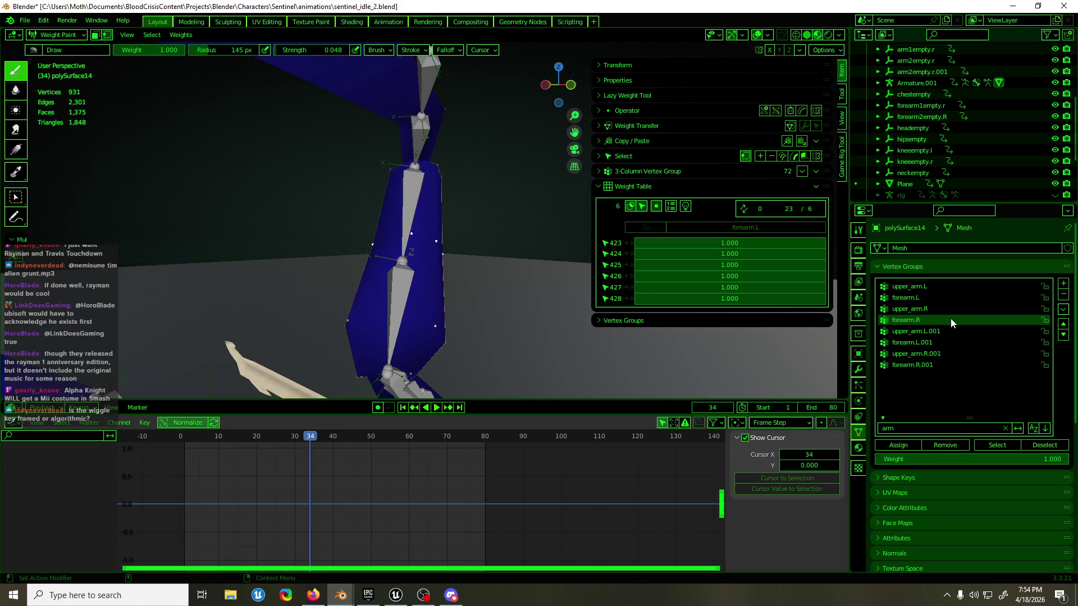
{"action": "left_click", "coordinate": [942, 342]}
{"action": "left_click", "coordinate": [899, 445]}
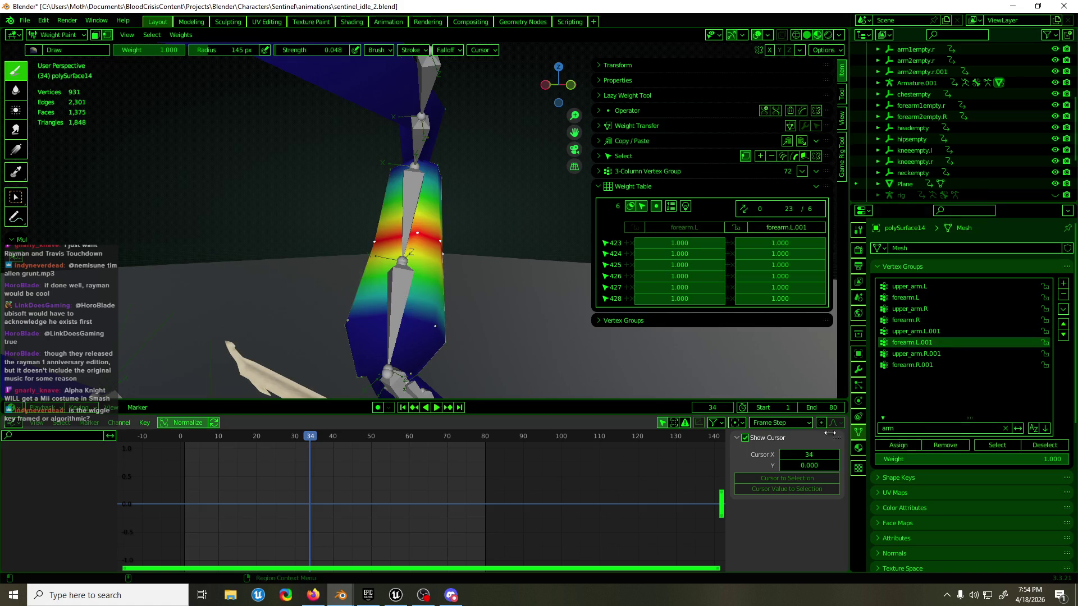
- Play the idle animation on the whole character, then put Armature.001 back into Pose Mode
{"action": "key", "text": "KP_Divide"}
{"action": "scroll", "coordinate": [357, 255], "scroll_direction": "down", "scroll_amount": 2}
{"action": "scroll", "coordinate": [404, 263], "scroll_direction": "down", "scroll_amount": 2}
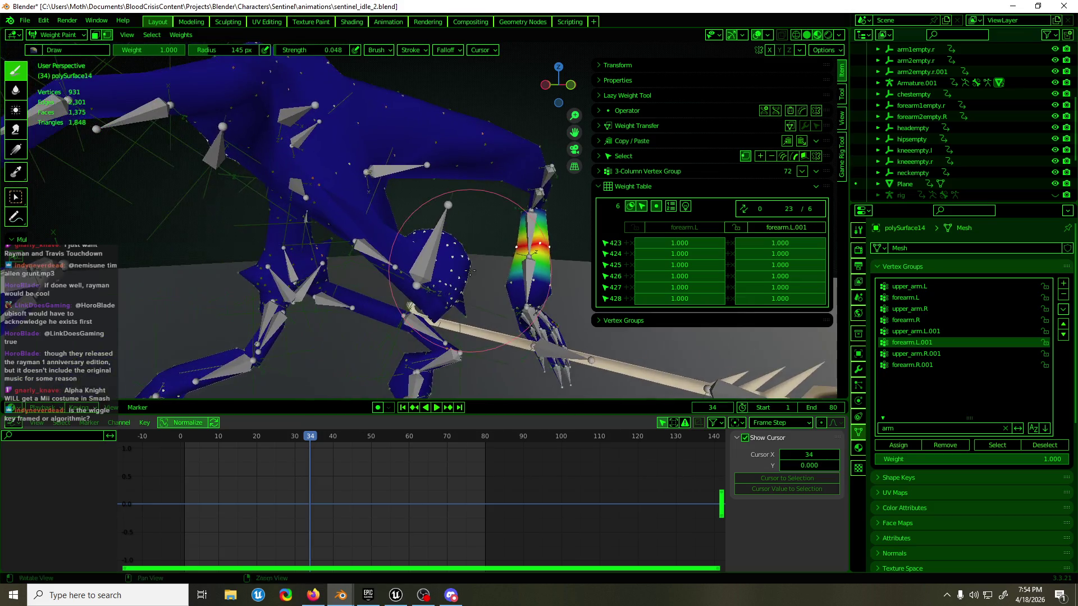
{"action": "scroll", "coordinate": [462, 273], "scroll_direction": "down", "scroll_amount": 3}
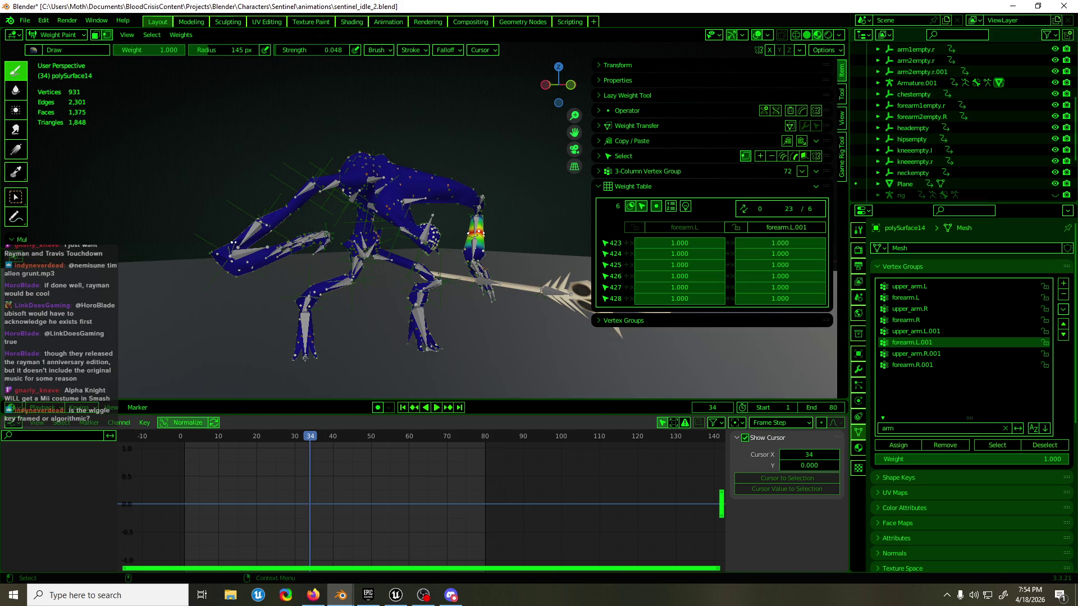
{"action": "middle_click_drag", "start_coordinate": [337, 168], "coordinate": [589, 211]}
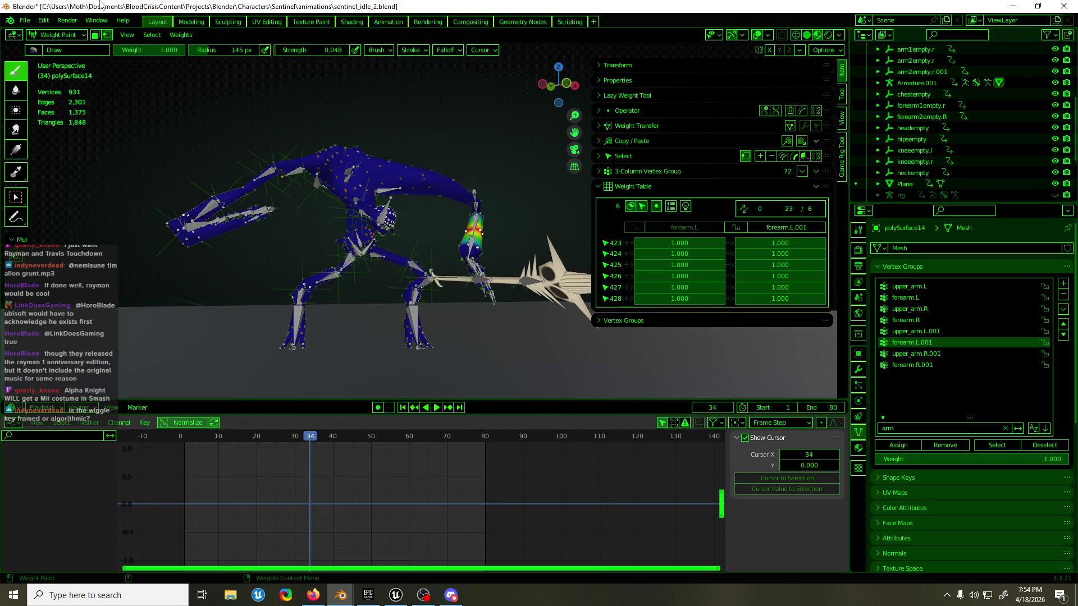
{"action": "key", "text": "space"}
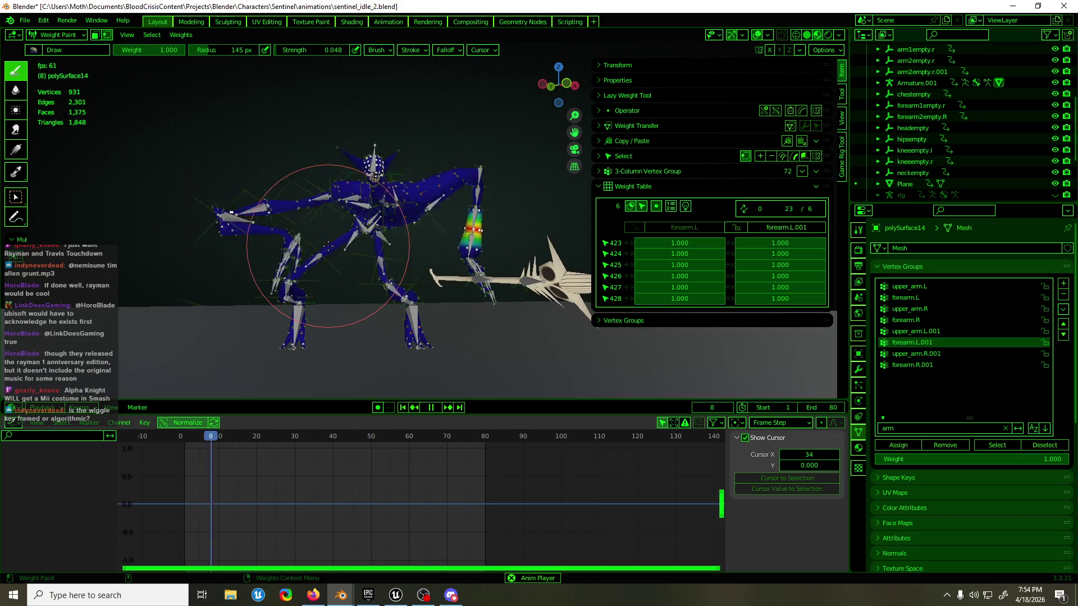
{"action": "key", "text": "space"}
{"action": "scroll", "coordinate": [326, 250], "scroll_direction": "up", "scroll_amount": 3}
{"action": "middle_click_drag", "start_coordinate": [327, 250], "coordinate": [275, 251]}
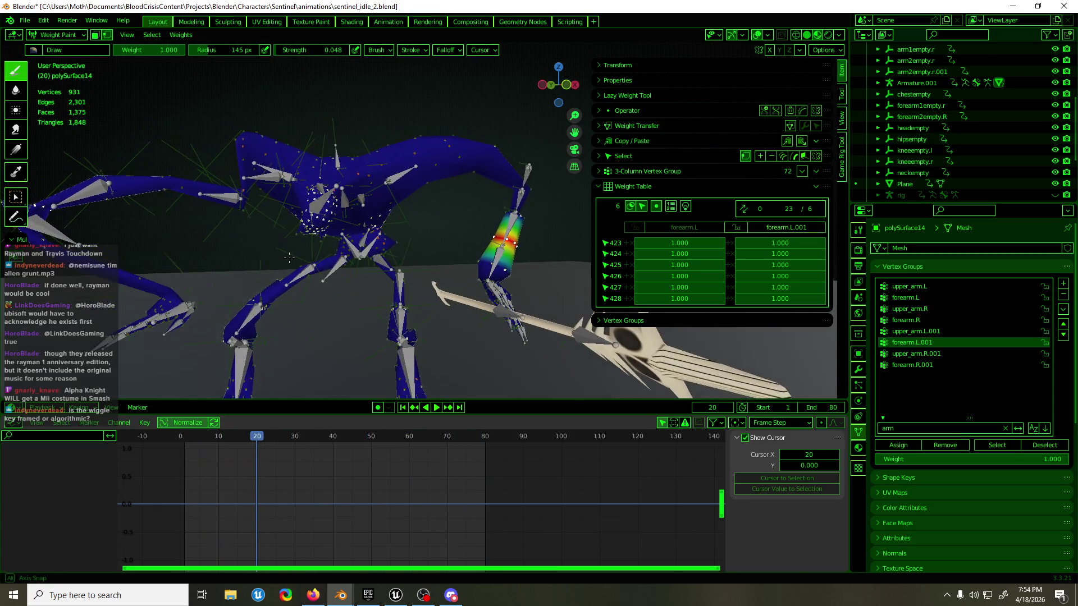
{"action": "key", "text": "ctrl+Tab"}
{"action": "left_click", "coordinate": [237, 202]}
{"action": "key", "text": "ctrl+Tab"}
- Inspect upper_arm.R.001 and the arm2empty.r empty from front view, returning to Pose Mode
{"action": "left_click", "coordinate": [236, 221]}
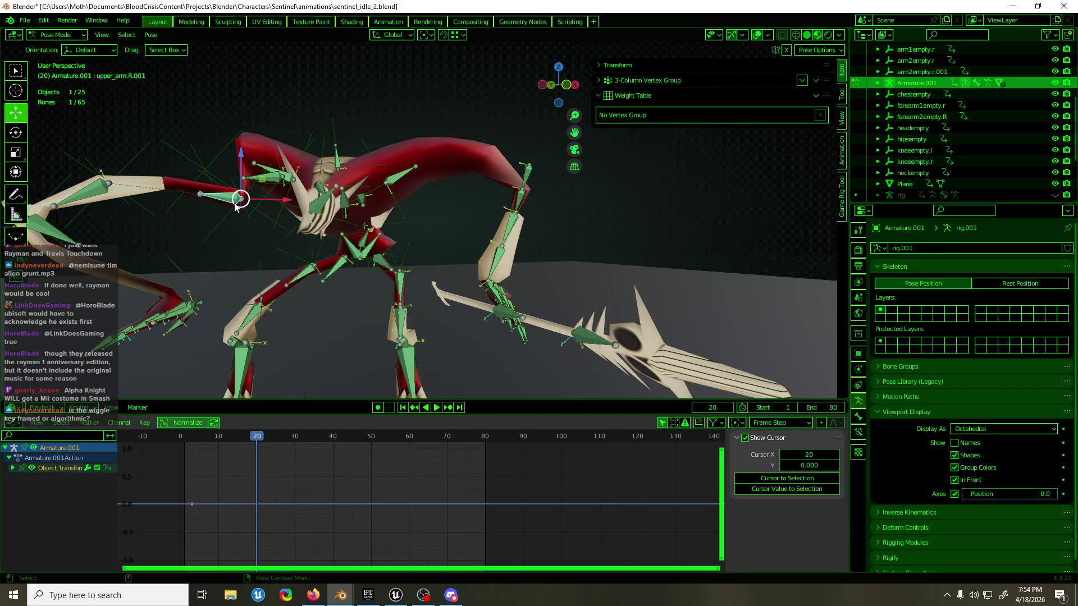
{"action": "middle_click_drag", "start_coordinate": [237, 221], "coordinate": [318, 244]}
{"action": "scroll", "coordinate": [320, 243], "scroll_direction": "up", "scroll_amount": 2}
{"action": "scroll", "coordinate": [320, 243], "scroll_direction": "up", "scroll_amount": 2}
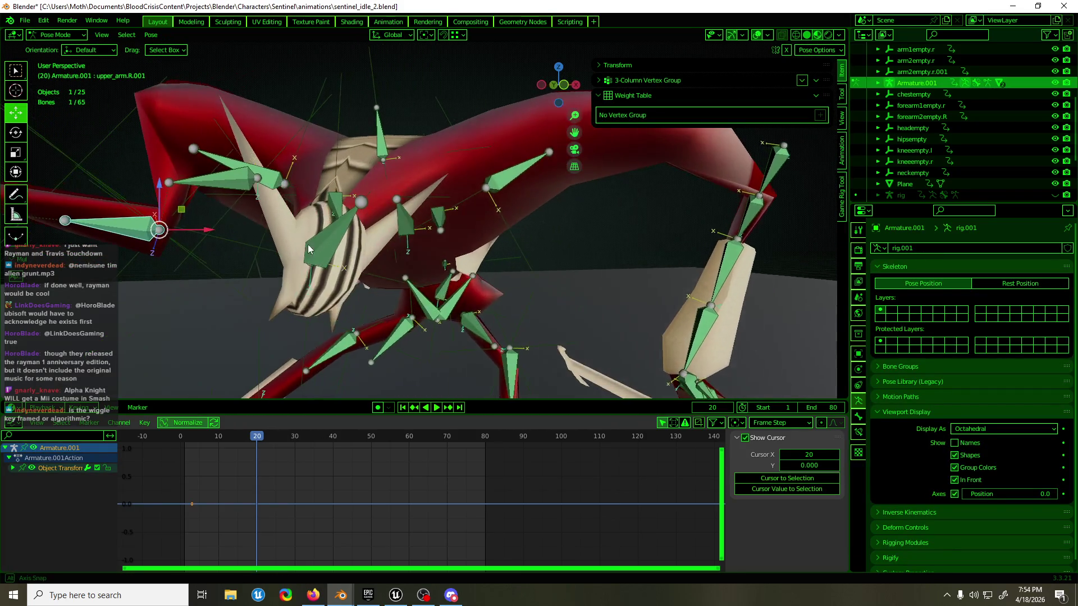
{"action": "scroll", "coordinate": [221, 188], "scroll_direction": "down", "scroll_amount": 2}
{"action": "mouse_move", "coordinate": [222, 188]}
{"action": "middle_mouse_down"}
{"action": "mouse_move", "coordinate": [239, 221]}
{"action": "mouse_move", "coordinate": [253, 221]}
{"action": "mouse_move", "coordinate": [237, 227]}
{"action": "middle_mouse_up"}
{"action": "key", "text": "KP_1"}
{"action": "key", "text": "ctrl+Tab"}
{"action": "left_click", "coordinate": [255, 194]}
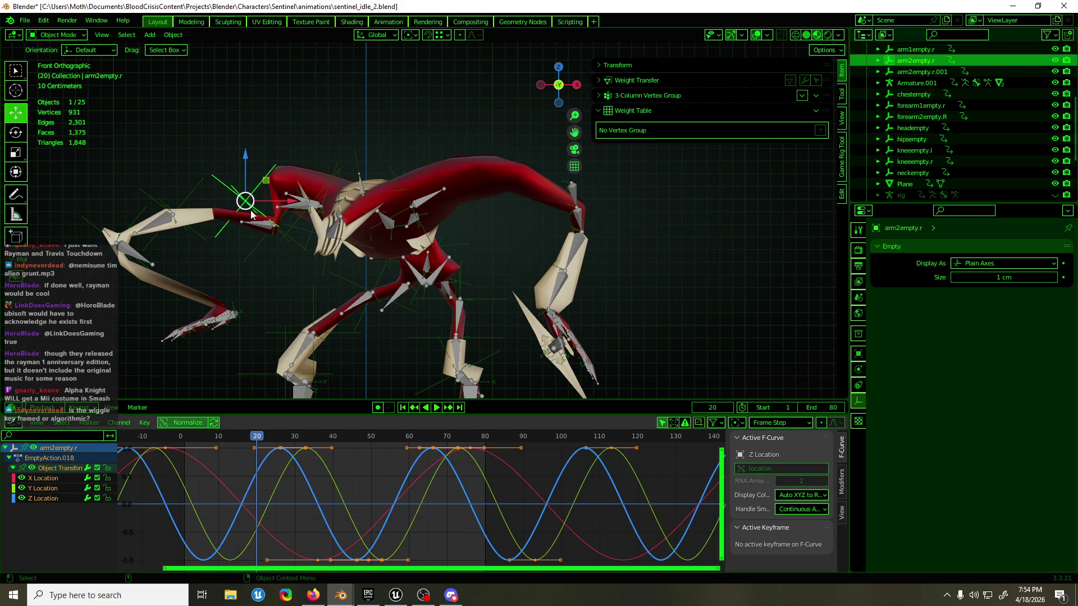
{"action": "left_click", "coordinate": [261, 225]}
{"action": "key", "text": "ctrl+Tab"}
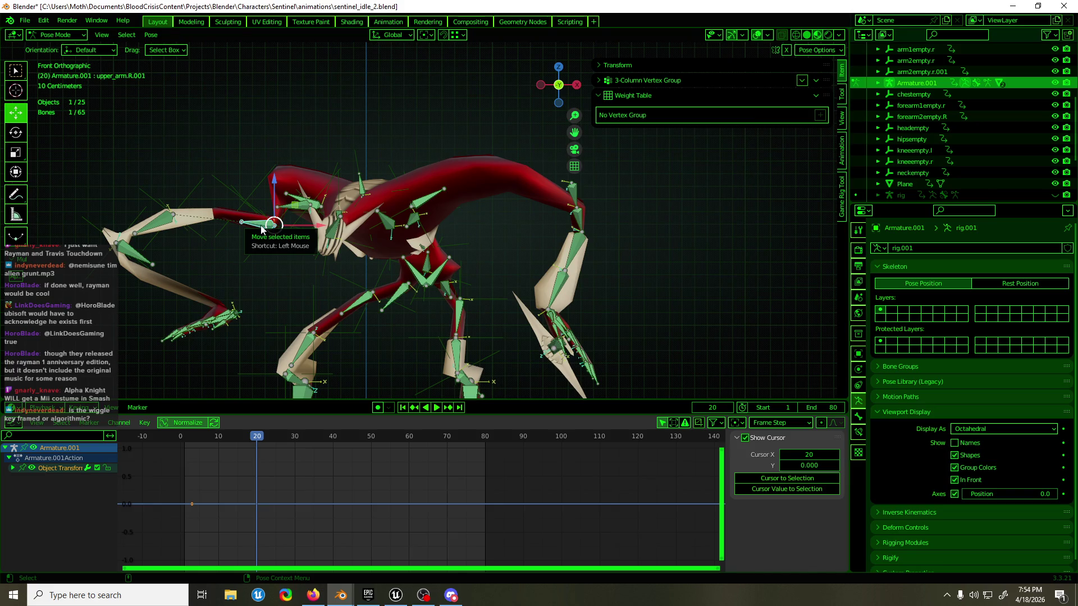
- Set upper_arm.R.001's Copy Location.001 constraint target to arm2empty.r.001
{"action": "left_click", "coordinate": [860, 430]}
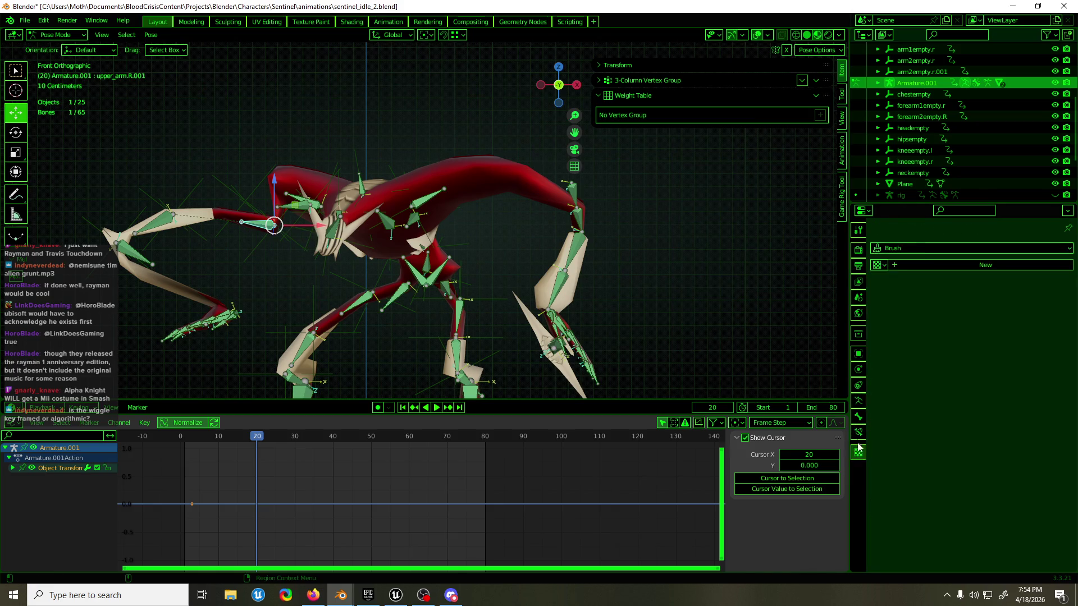
{"action": "left_click", "coordinate": [1022, 314]}
{"action": "type", "text": "arm"}
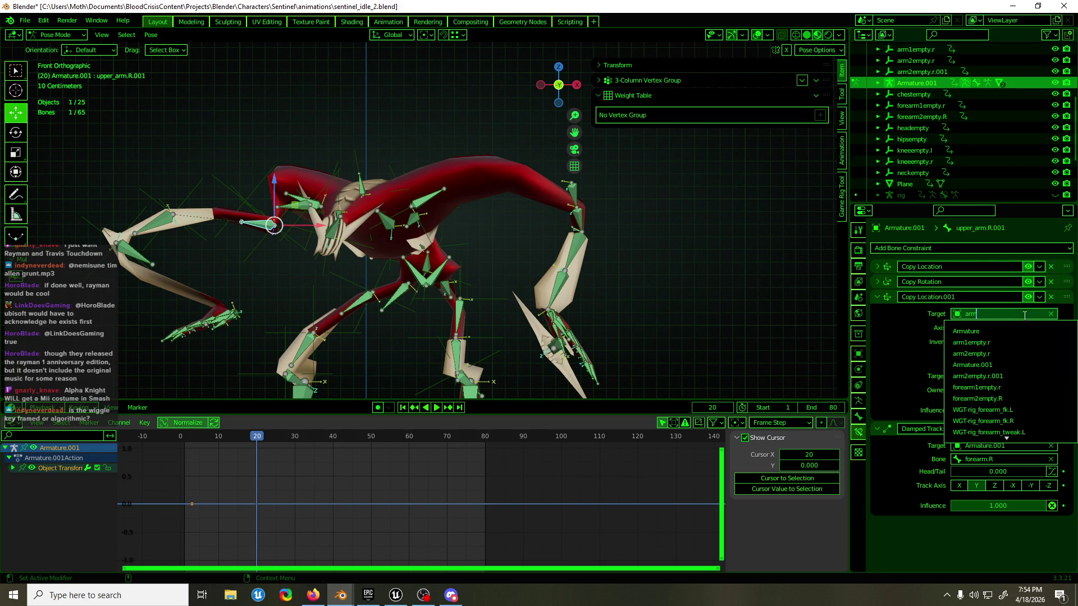
{"action": "key", "text": "Down"}
{"action": "key", "text": "Down"}
{"action": "key", "text": "Down"}
{"action": "key", "text": "Return"}
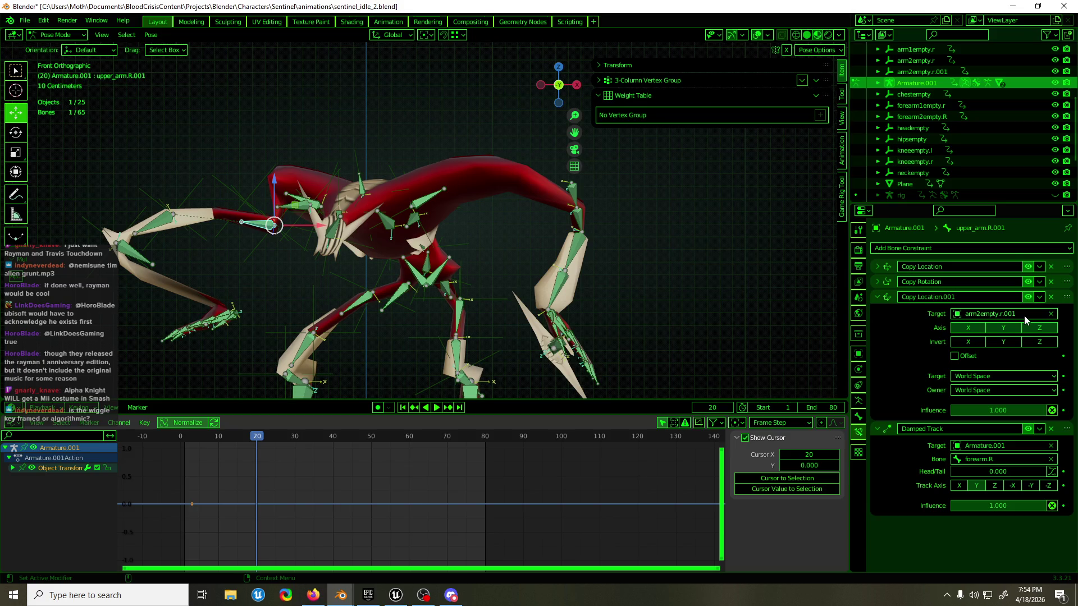
{"action": "scroll", "coordinate": [266, 283], "scroll_direction": "up", "scroll_amount": 1}
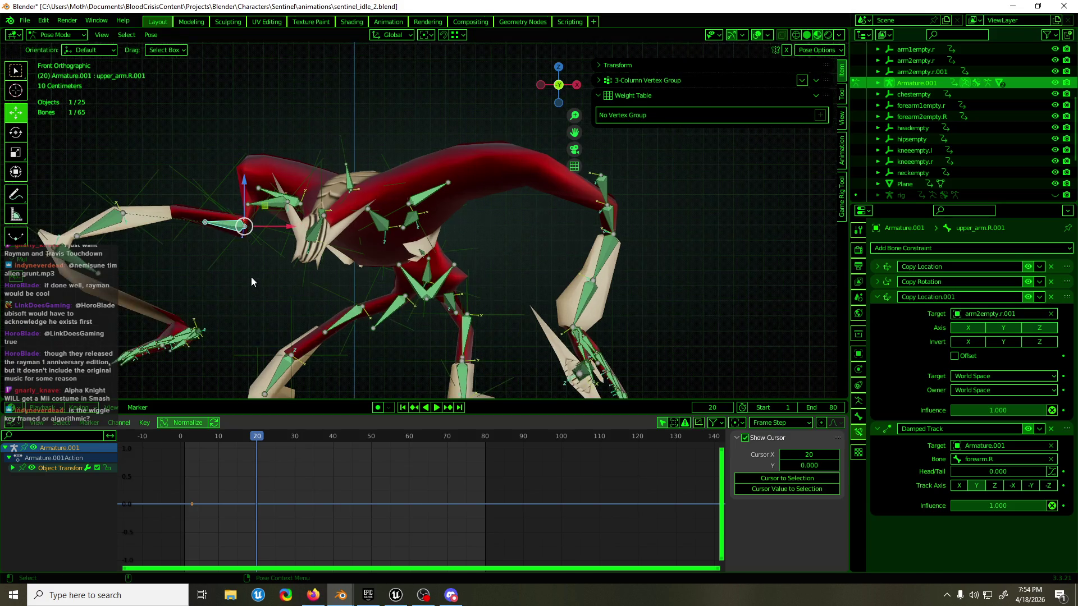
{"action": "left_click", "coordinate": [223, 256]}
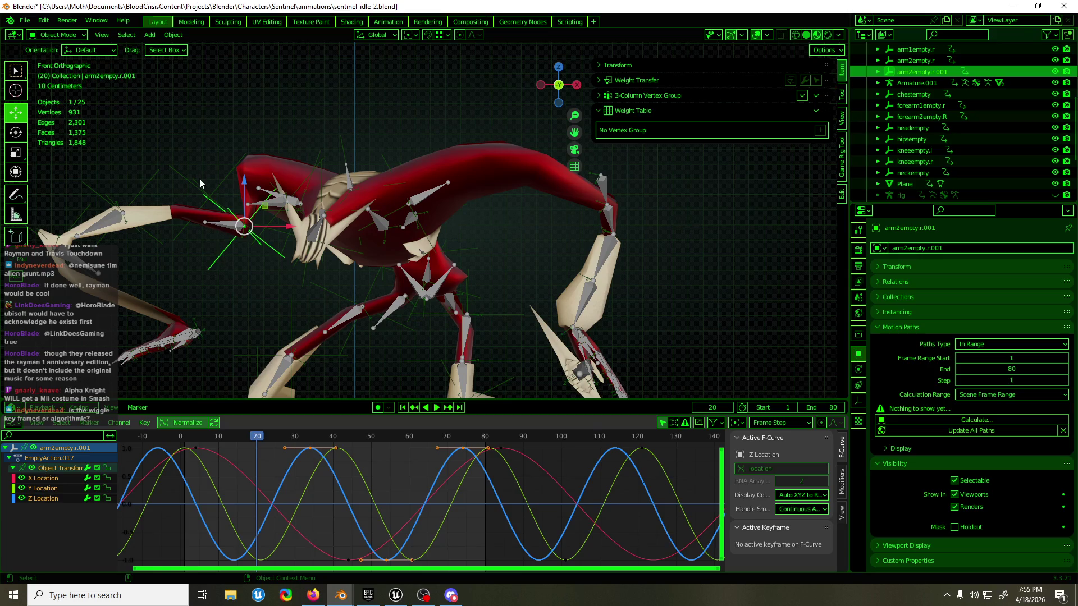
- Delete the duplicate arm2empty.r.001 empty, keeping arm2empty.r
{"action": "left_click", "coordinate": [199, 180]}
{"action": "left_click", "coordinate": [223, 257]}
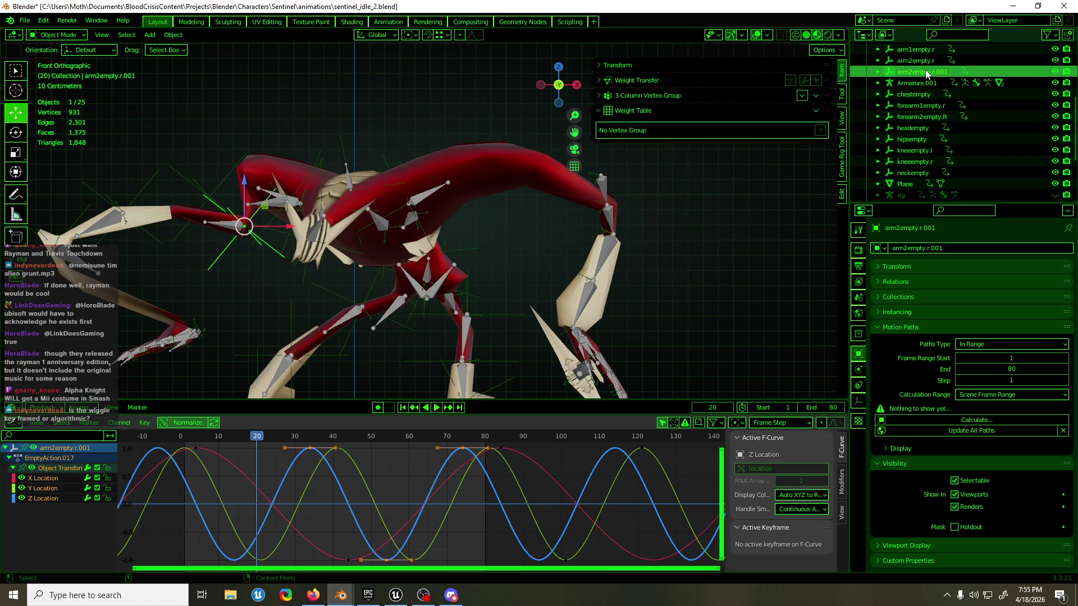
{"action": "key", "text": "Delete"}
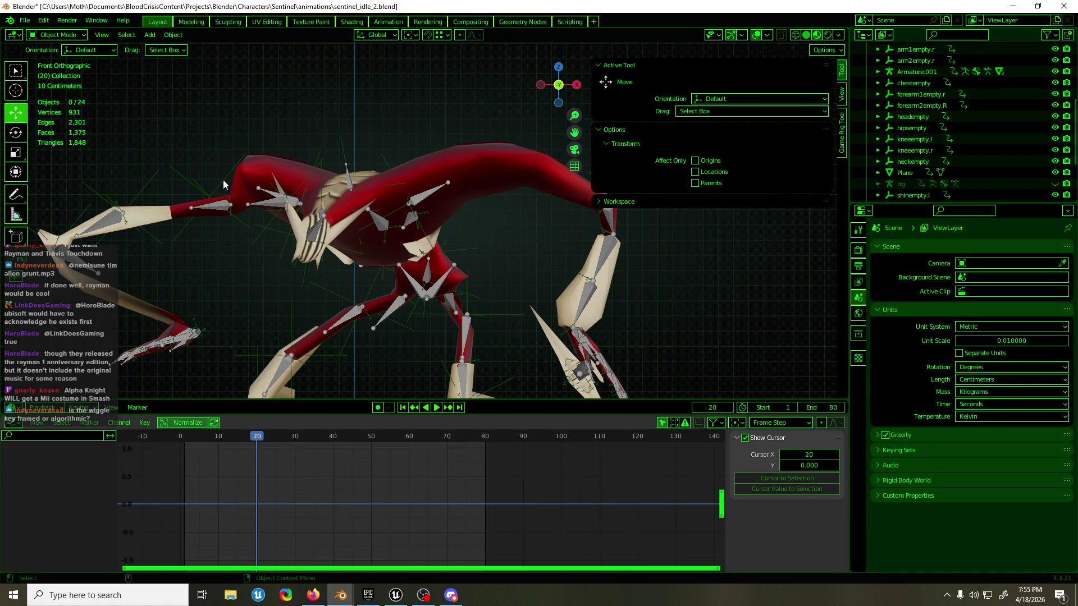
{"action": "left_click", "coordinate": [223, 183]}
{"action": "middle_click_drag", "start_coordinate": [219, 181], "coordinate": [267, 191], "text": "shift"}
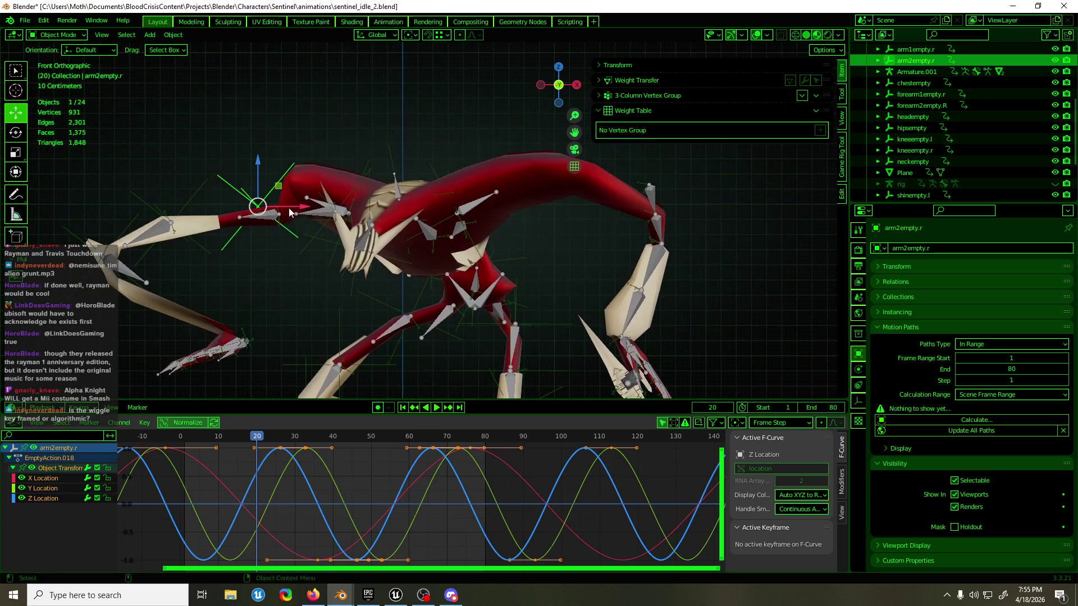
- Retarget upper_arm.R.001's Copy Location.001 constraint to arm2empty.r and return to Object Mode
{"action": "left_click", "coordinate": [277, 216]}
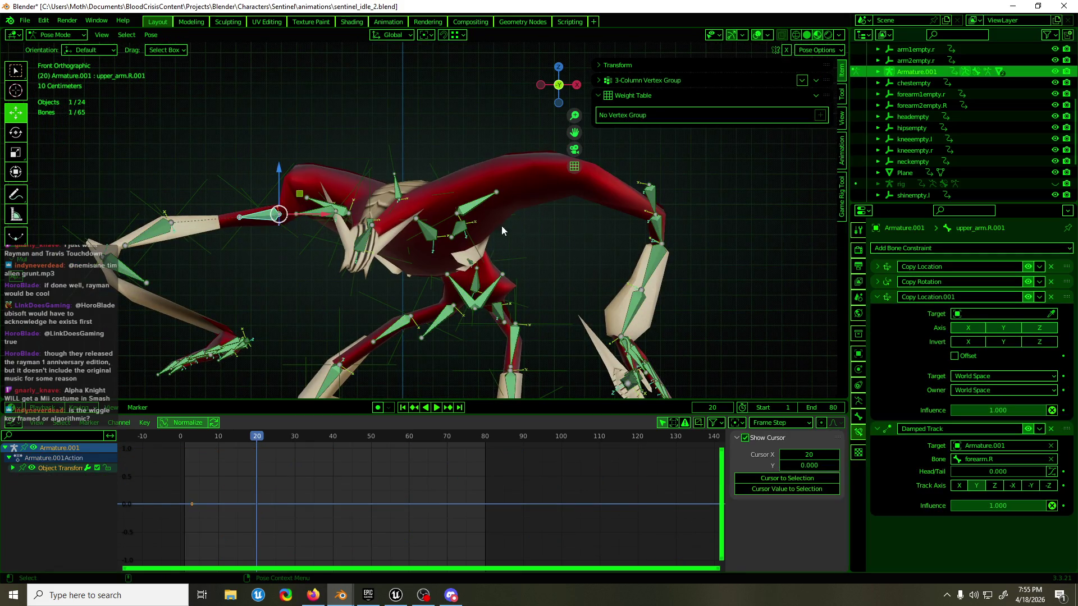
{"action": "left_click", "coordinate": [989, 314]}
{"action": "type", "text": "a"}
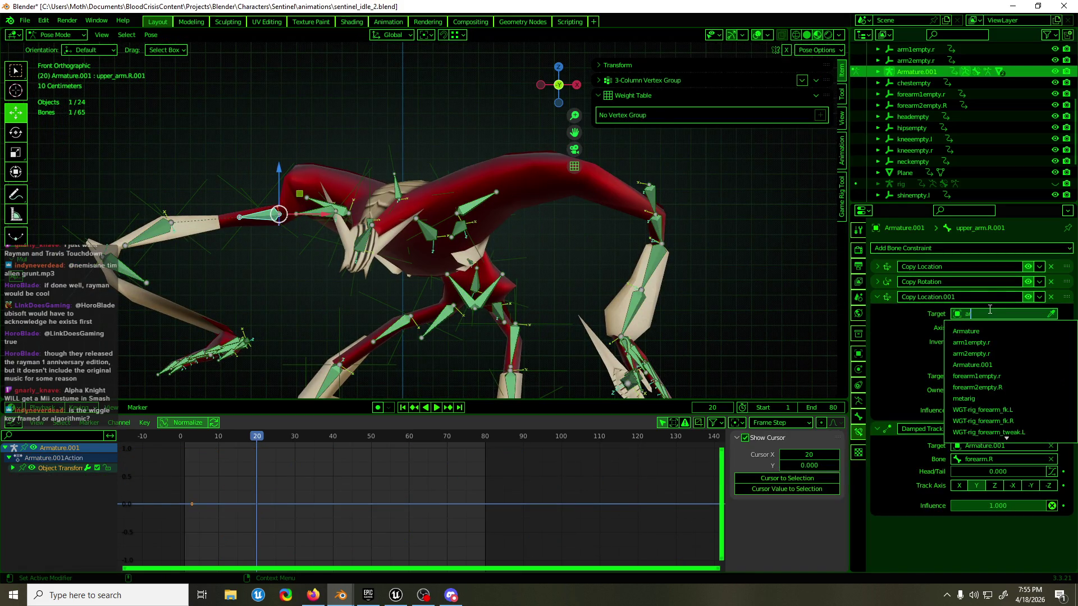
{"action": "type", "text": "rm2"}
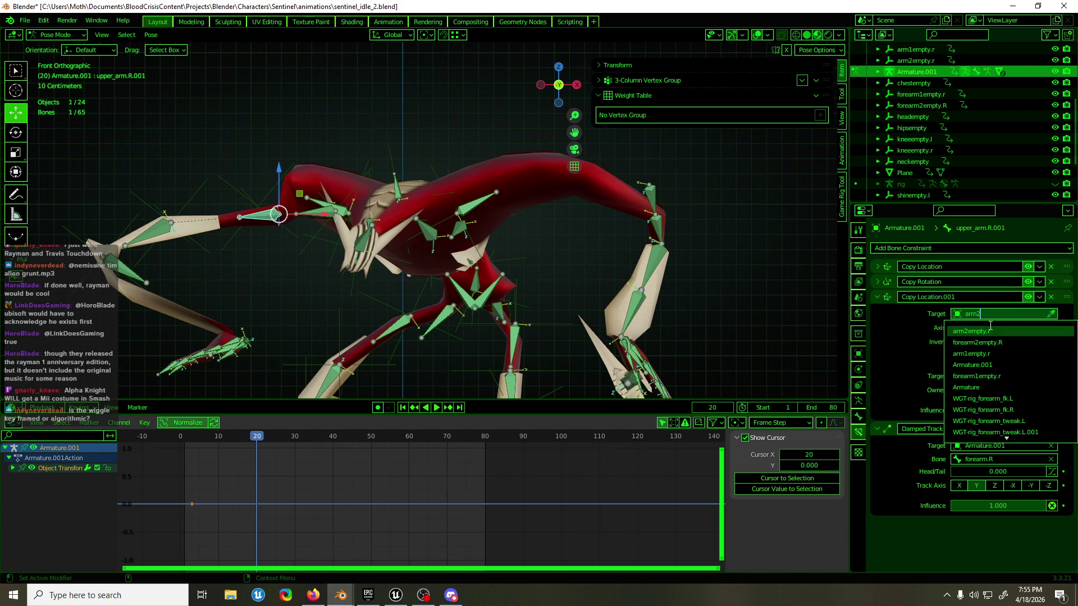
{"action": "left_click", "coordinate": [990, 330]}
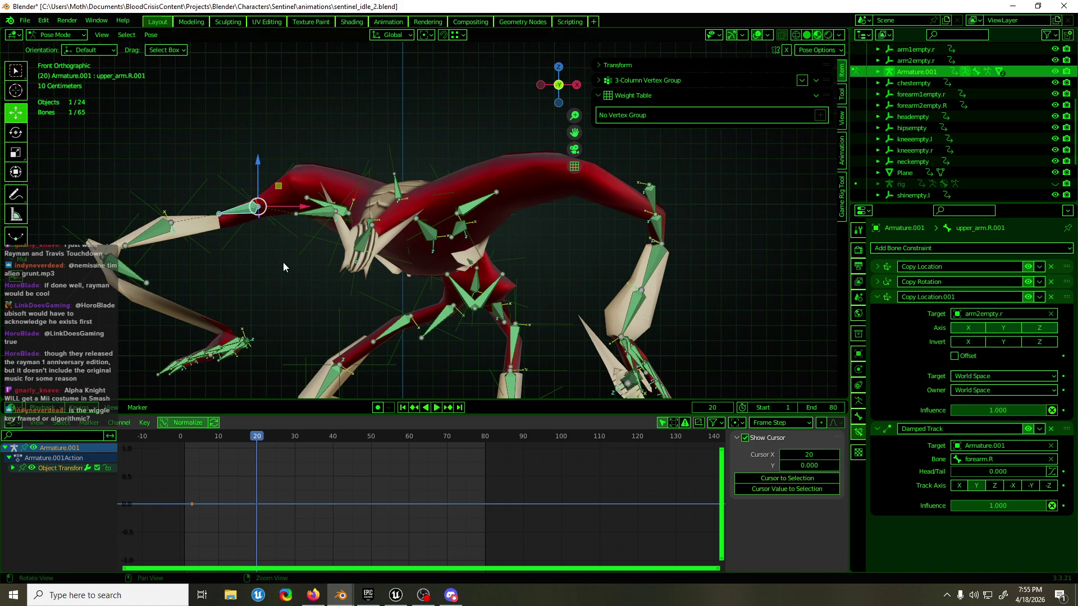
{"action": "mouse_move", "coordinate": [283, 267]}
{"action": "middle_mouse_down"}
{"action": "mouse_move", "coordinate": [296, 255]}
{"action": "mouse_move", "coordinate": [310, 262]}
{"action": "middle_mouse_up"}
{"action": "key", "text": "ctrl+Tab"}
{"action": "left_click", "coordinate": [329, 262]}
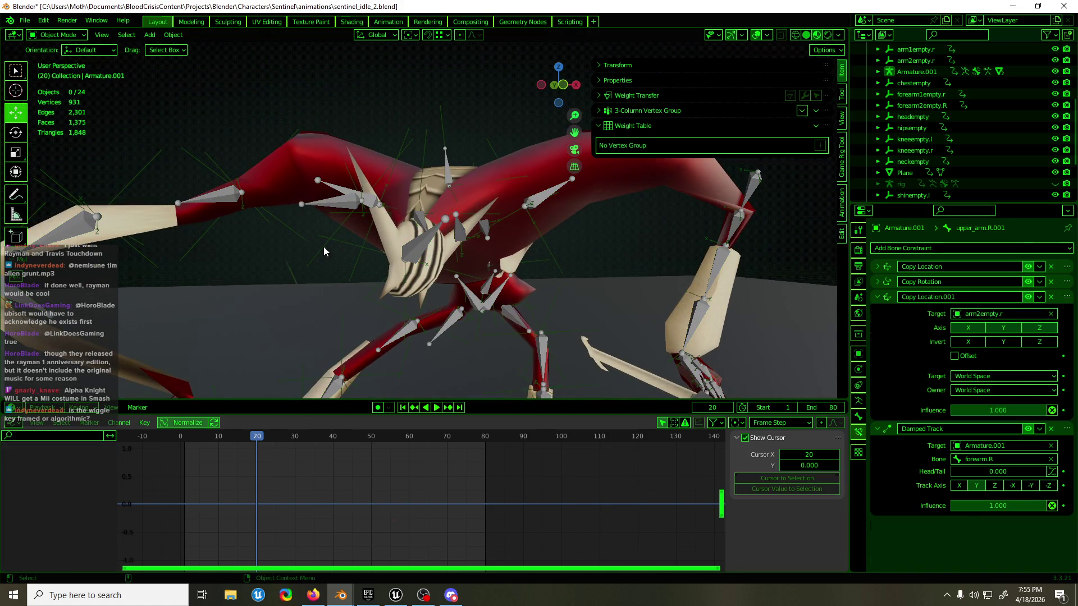
- Compare shoulderempty.r and arm1empty.r curves, then move arm1empty.r's X Location keyframe at frame 0
{"action": "left_click", "coordinate": [325, 250]}
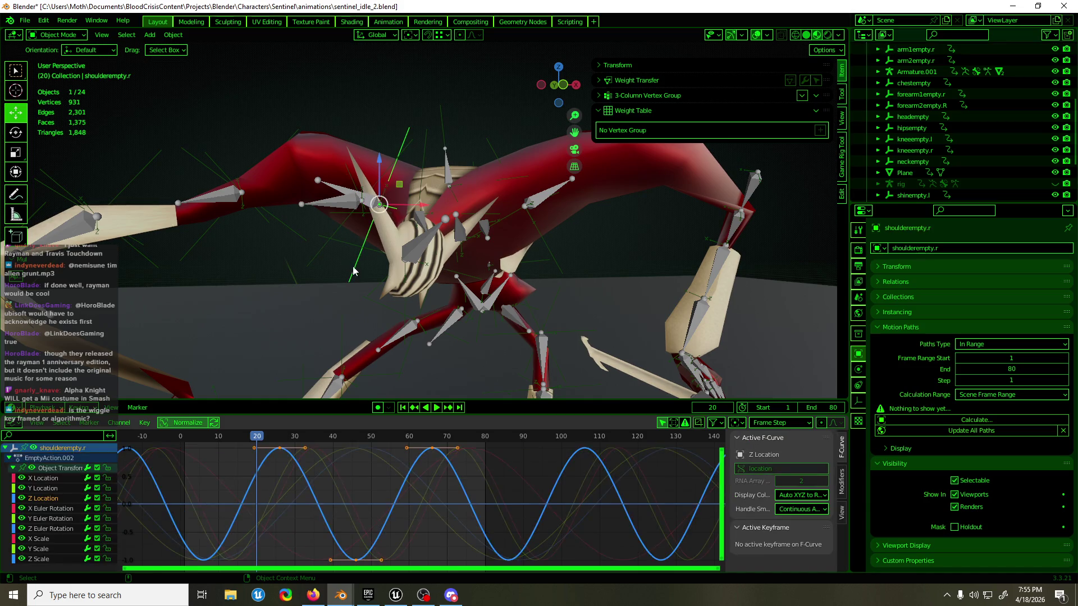
{"action": "left_click", "coordinate": [320, 256]}
{"action": "left_click", "coordinate": [327, 254]}
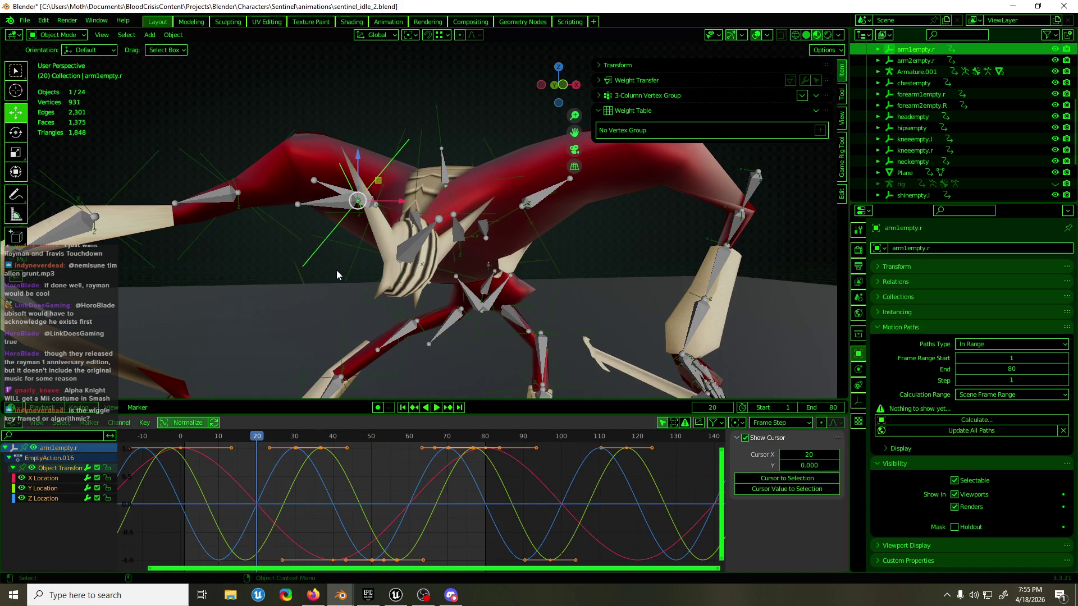
{"action": "left_click", "coordinate": [331, 259]}
{"action": "key", "text": "KP_1"}
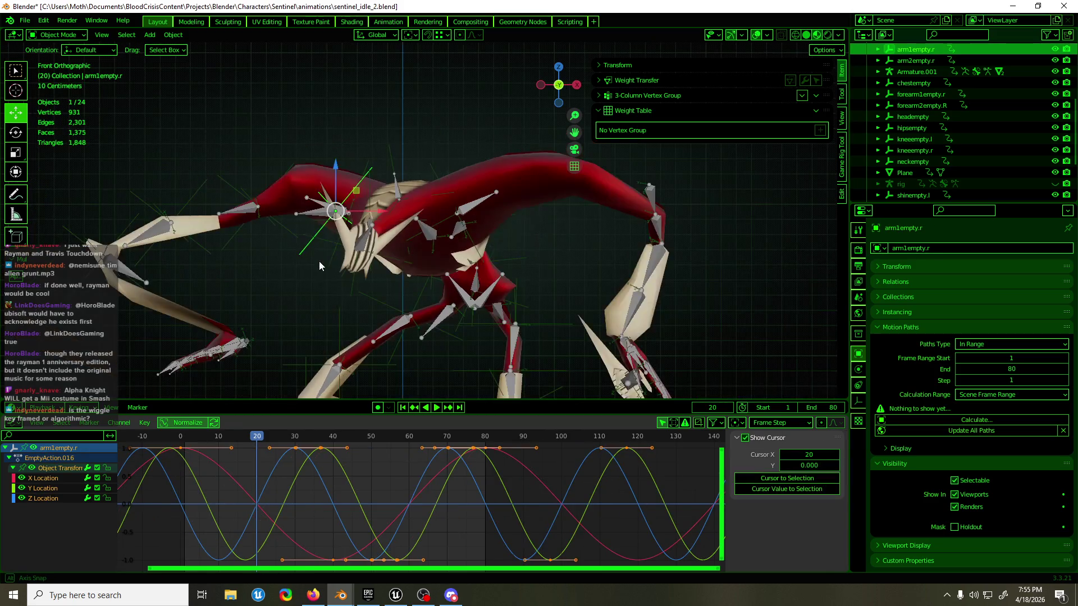
{"action": "left_click", "coordinate": [210, 458]}
{"action": "key", "text": "g"}
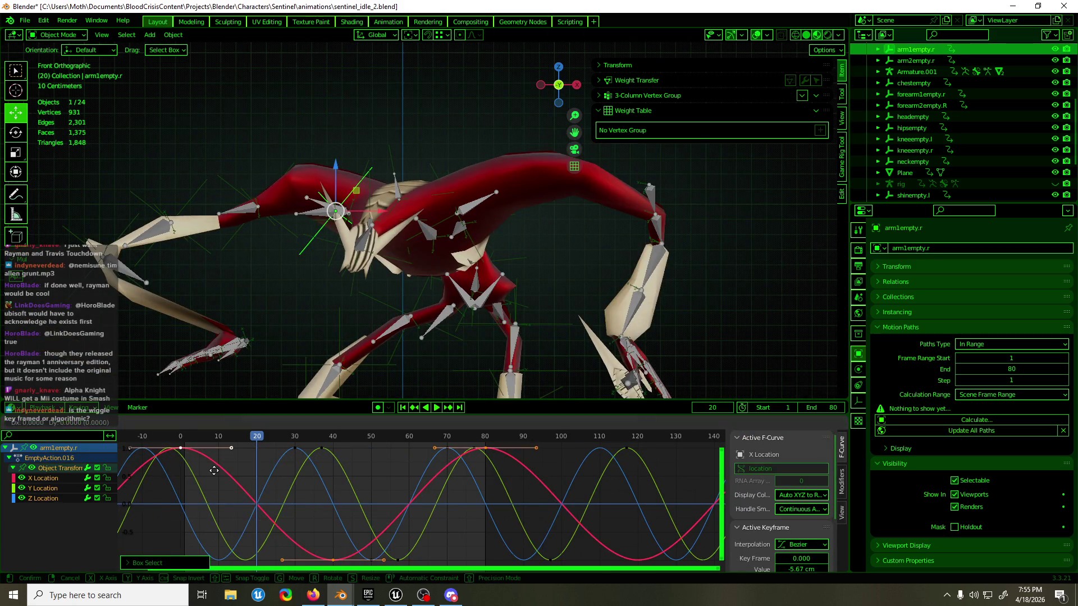
{"action": "left_click", "coordinate": [208, 501]}
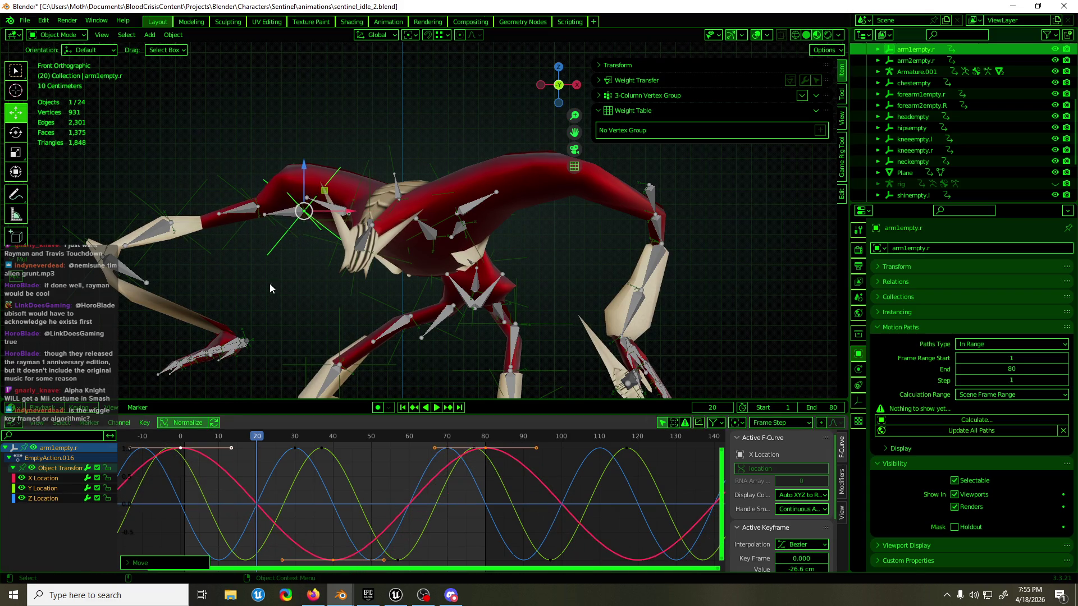
- Check the upper_arm.R bone's constraint, then enter Edit Mode on polySurface14
{"action": "left_click", "coordinate": [289, 218]}
{"action": "key", "text": "ctrl+Tab"}
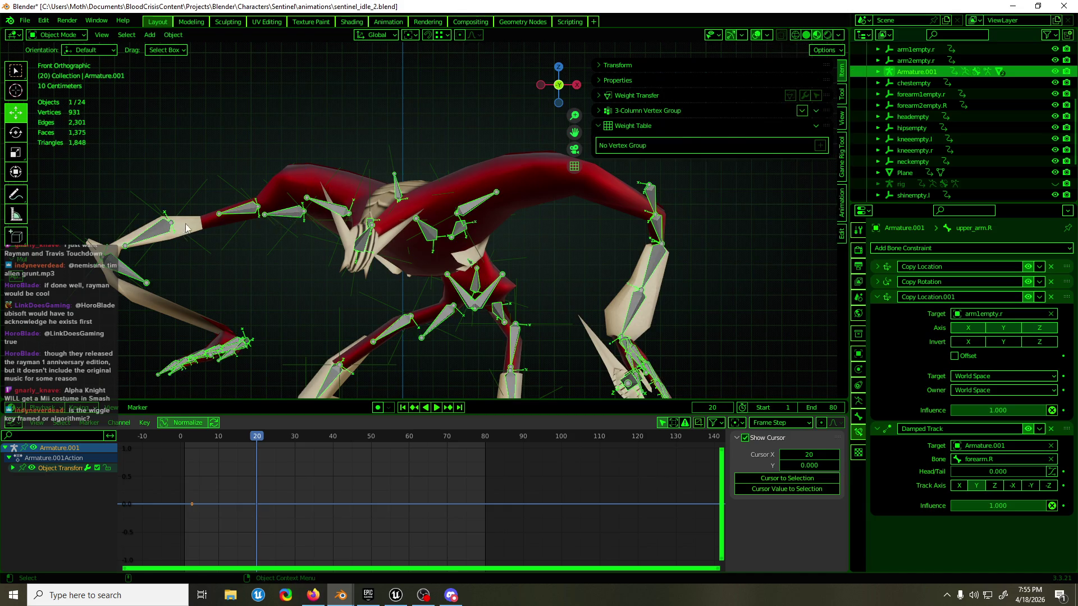
{"action": "left_click", "coordinate": [203, 222]}
{"action": "key", "text": "Tab"}
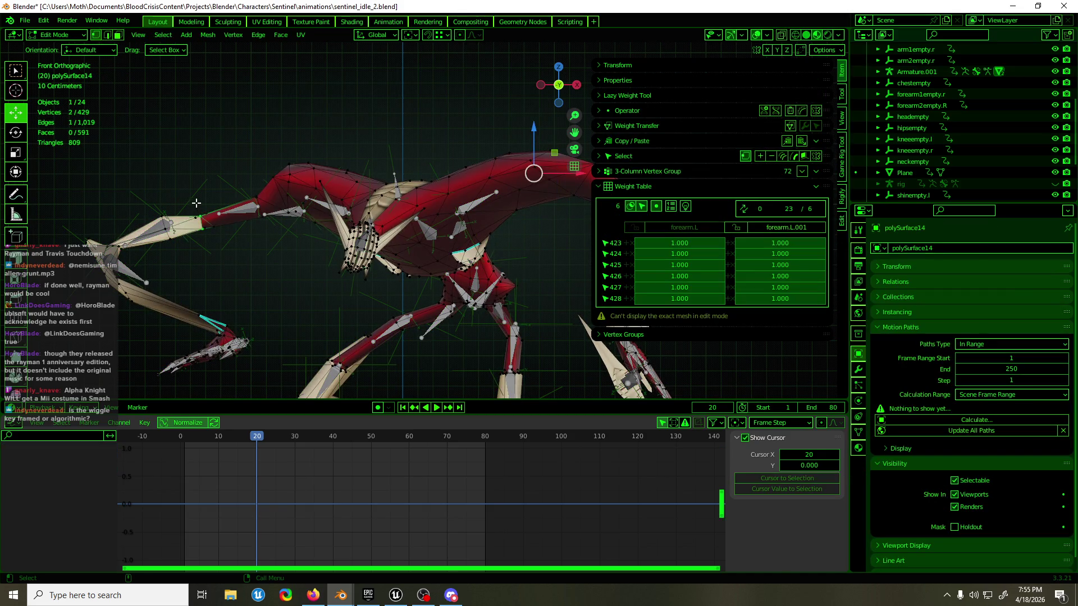
- Box-select the whole forearm and hand of polySurface14 with X-ray display on
{"action": "left_click", "coordinate": [203, 223], "text": "shift"}
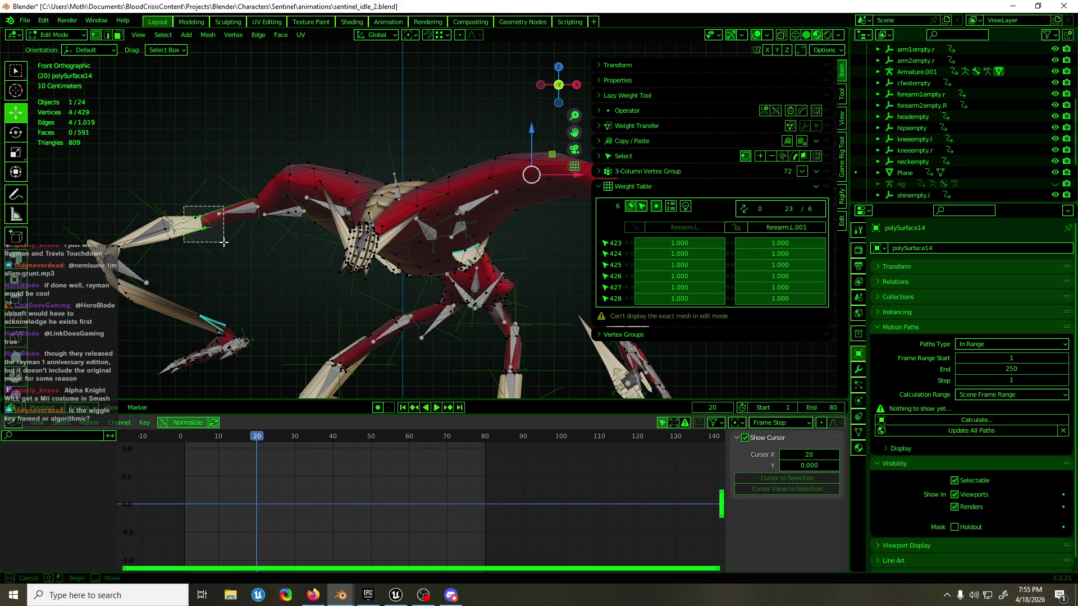
{"action": "mouse_move", "coordinate": [203, 224]}
{"action": "middle_mouse_down"}
{"action": "mouse_move", "coordinate": [434, 268]}
{"action": "mouse_move", "coordinate": [404, 253]}
{"action": "middle_mouse_up"}
{"action": "scroll", "coordinate": [434, 268], "scroll_direction": "up", "scroll_amount": 5}
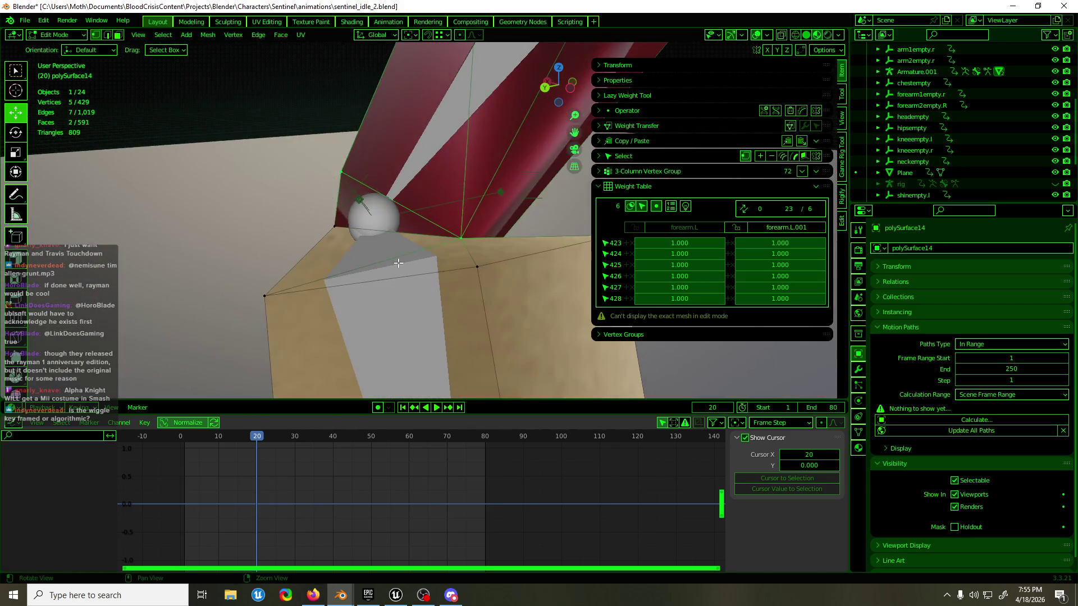
{"action": "left_click", "coordinate": [396, 252], "text": "shift"}
{"action": "scroll", "coordinate": [541, 234], "scroll_direction": "down", "scroll_amount": 3}
{"action": "key", "text": "KP_1"}
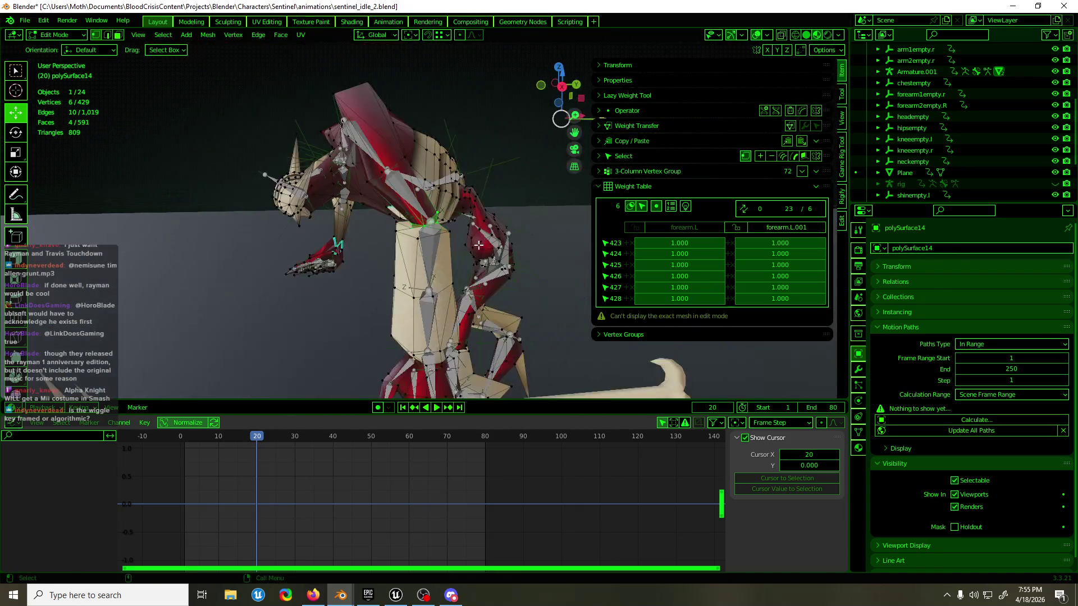
{"action": "scroll", "coordinate": [573, 260], "scroll_direction": "up", "scroll_amount": 3}
{"action": "scroll", "coordinate": [572, 260], "scroll_direction": "up", "scroll_amount": 2}
{"action": "scroll", "coordinate": [500, 296], "scroll_direction": "up", "scroll_amount": 2}
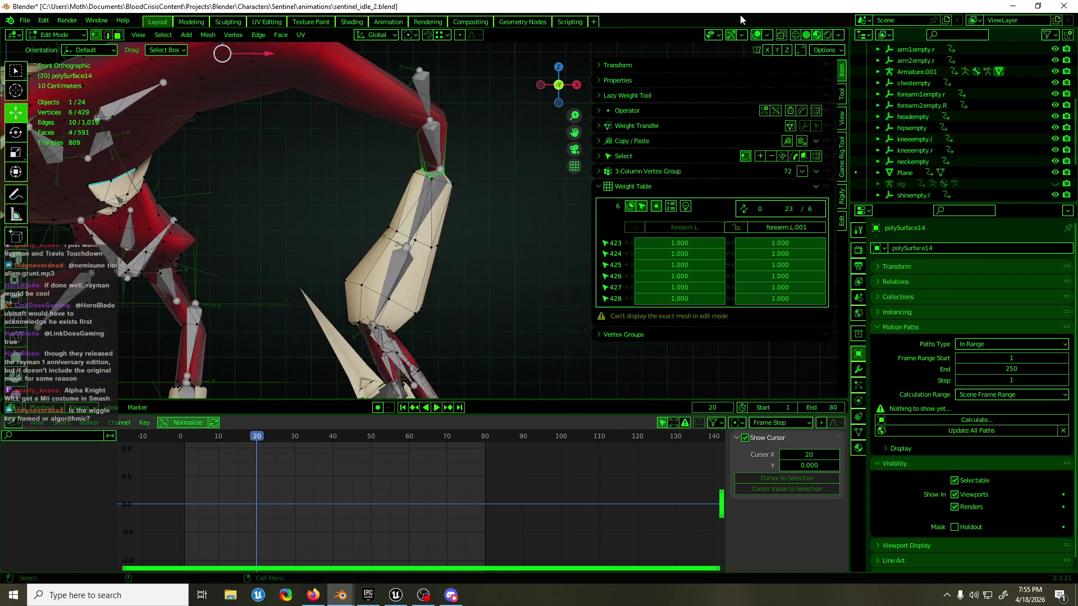
{"action": "left_click", "coordinate": [783, 37]}
{"action": "left_click_drag", "start_coordinate": [313, 164], "coordinate": [526, 399]}
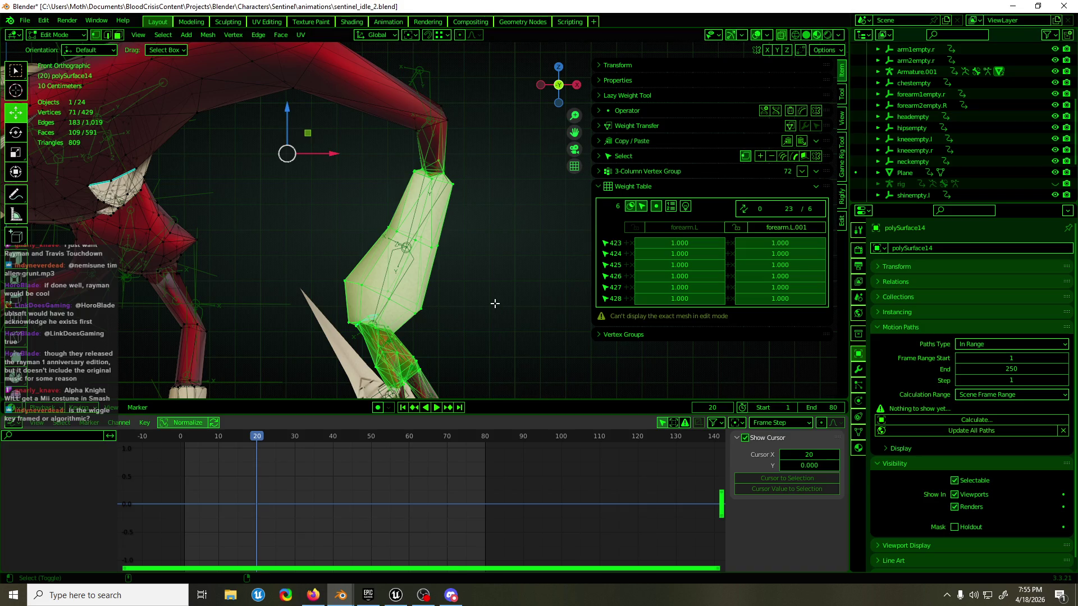
{"action": "scroll", "coordinate": [494, 303], "scroll_direction": "down", "scroll_amount": 2}
{"action": "scroll", "coordinate": [494, 303], "scroll_direction": "down", "scroll_amount": 2}
{"action": "left_click_drag", "start_coordinate": [496, 202], "coordinate": [409, 303], "text": "shift"}
- In Weight Paint mode, remove the selected vertices from the upper_arm.L vertex group
{"action": "key", "text": "ctrl+Tab"}
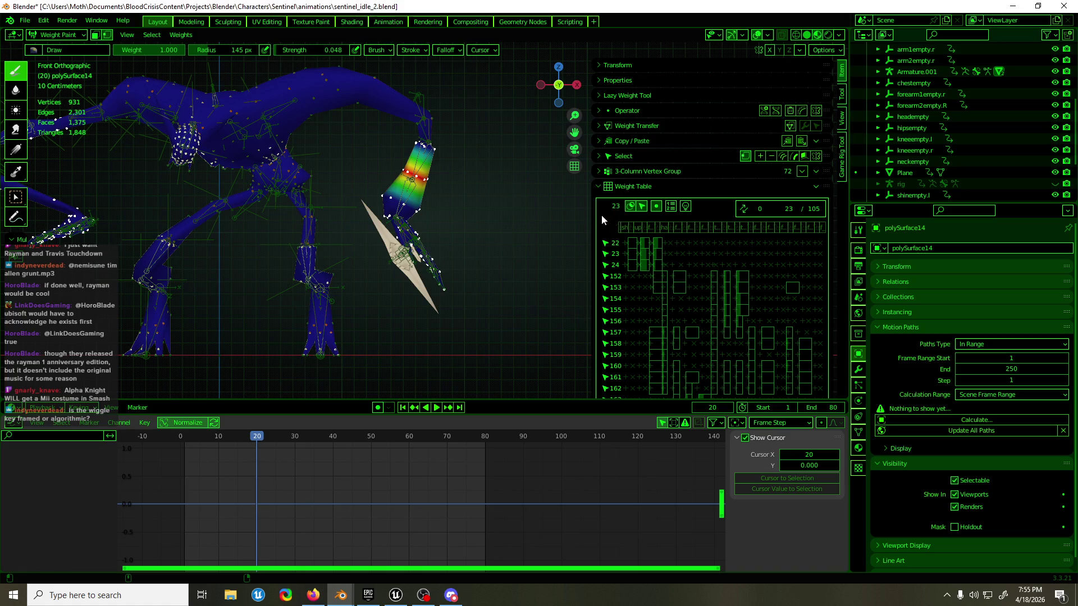
{"action": "left_click_drag", "start_coordinate": [587, 219], "coordinate": [490, 220]}
{"action": "scroll", "coordinate": [353, 210], "scroll_direction": "up", "scroll_amount": 2}
{"action": "scroll", "coordinate": [353, 211], "scroll_direction": "up", "scroll_amount": 1}
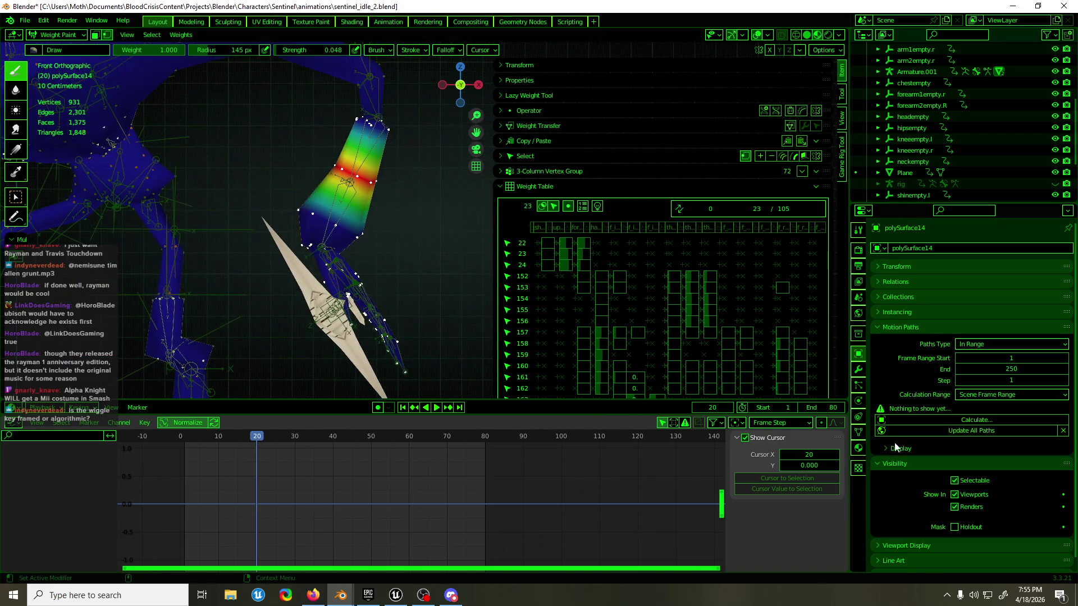
{"action": "left_click", "coordinate": [858, 431]}
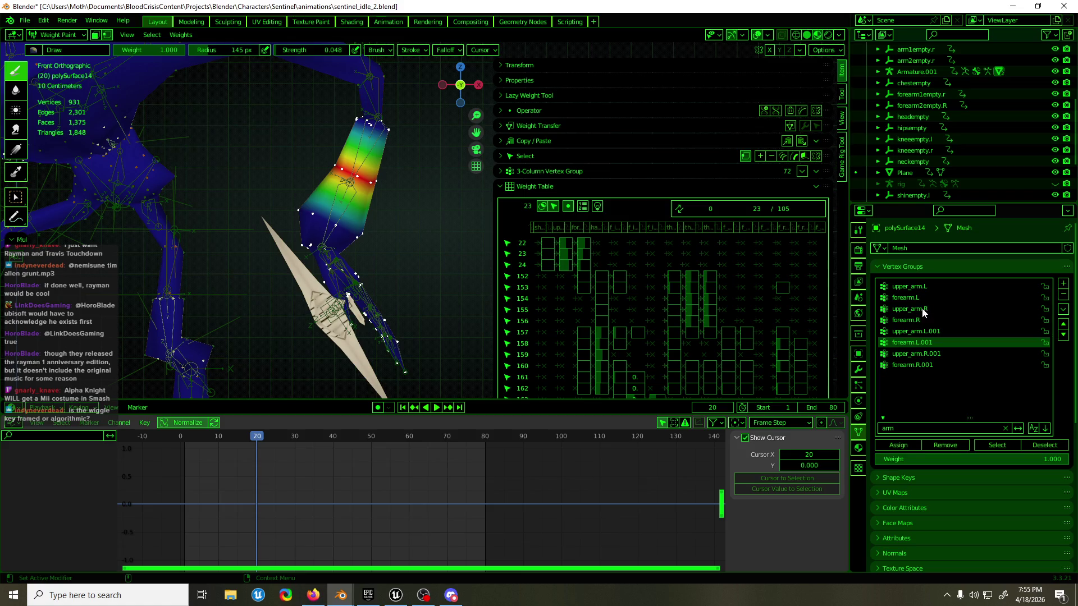
{"action": "left_click", "coordinate": [926, 288]}
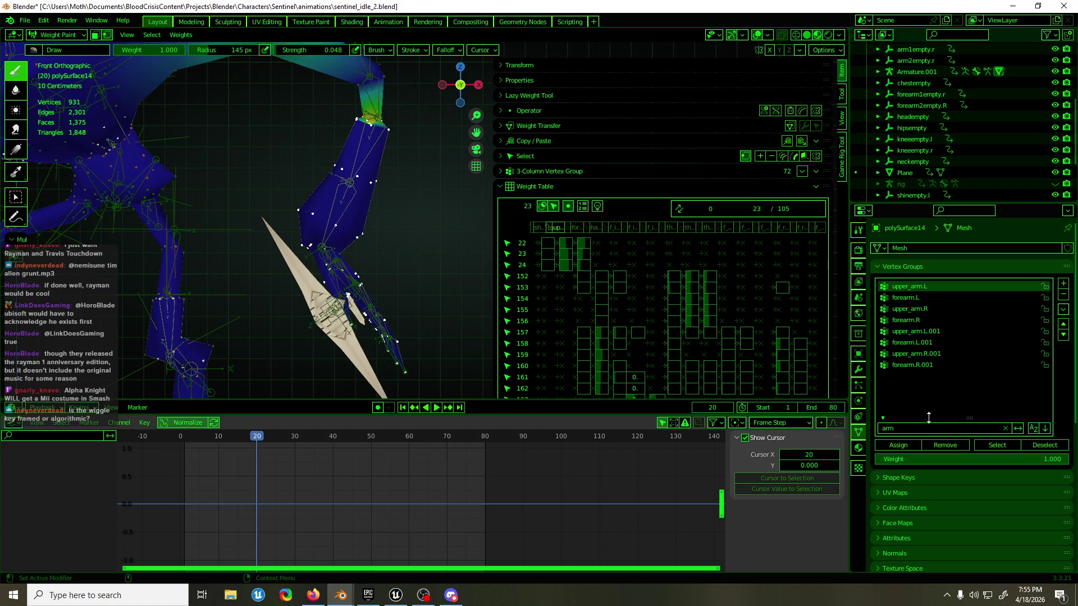
{"action": "left_click", "coordinate": [944, 446]}
{"action": "scroll", "coordinate": [396, 312], "scroll_direction": "down", "scroll_amount": 2}
{"action": "scroll", "coordinate": [396, 312], "scroll_direction": "down", "scroll_amount": 3}
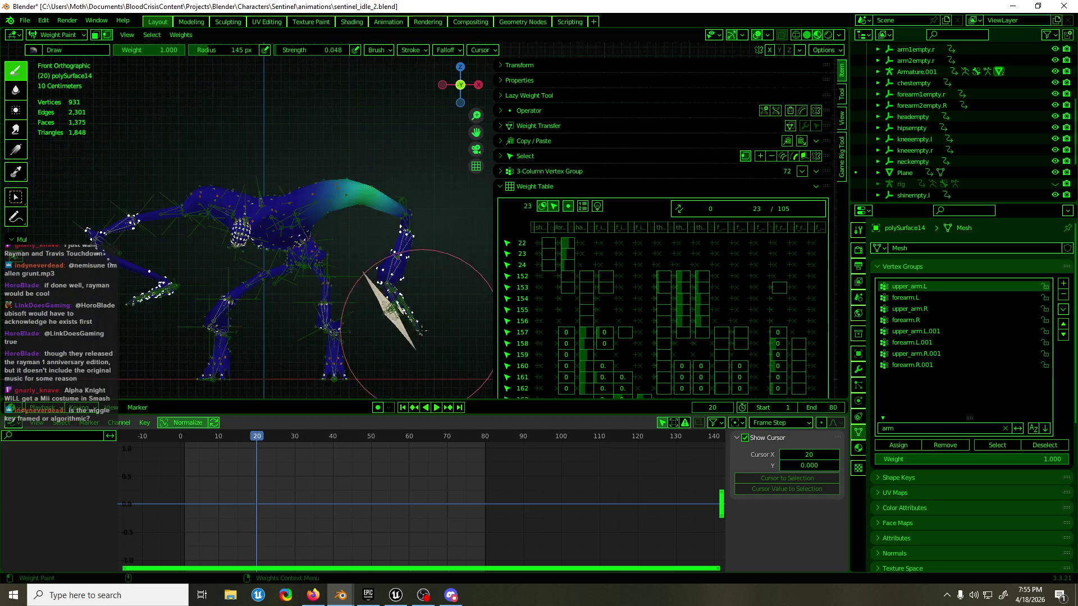
{"action": "scroll", "coordinate": [396, 312], "scroll_direction": "down", "scroll_amount": 1}
{"action": "scroll", "coordinate": [395, 311], "scroll_direction": "up", "scroll_amount": 2}
{"action": "scroll", "coordinate": [413, 219], "scroll_direction": "up", "scroll_amount": 2}
- Save sentinel_idle_2.blend and preview the idle animation up to frame 68
{"action": "key", "text": "ctrl+Tab"}
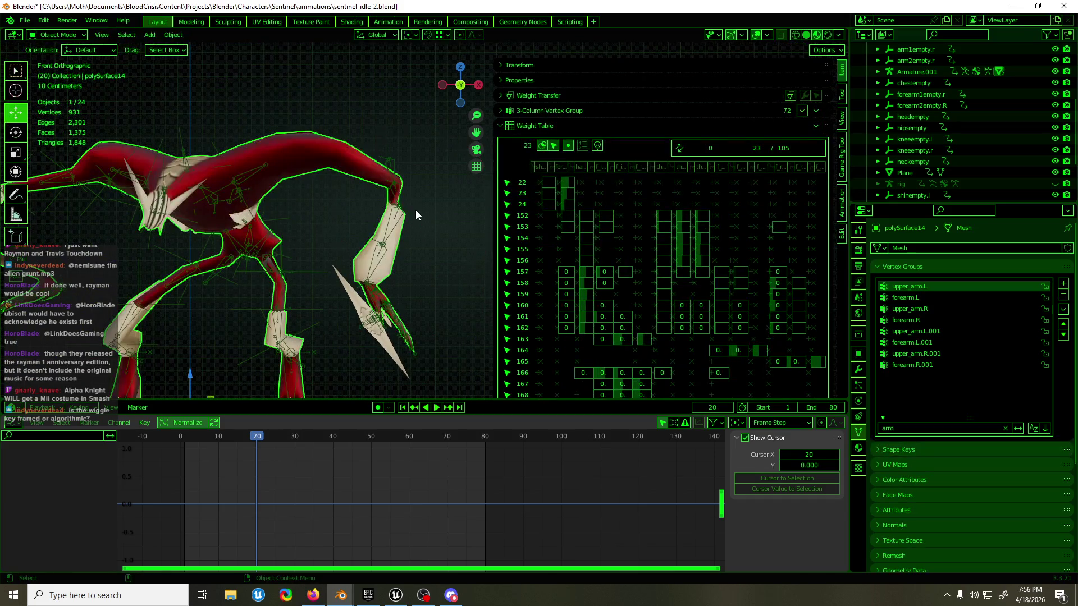
{"action": "key", "text": "ctrl+s"}
{"action": "key", "text": "space"}
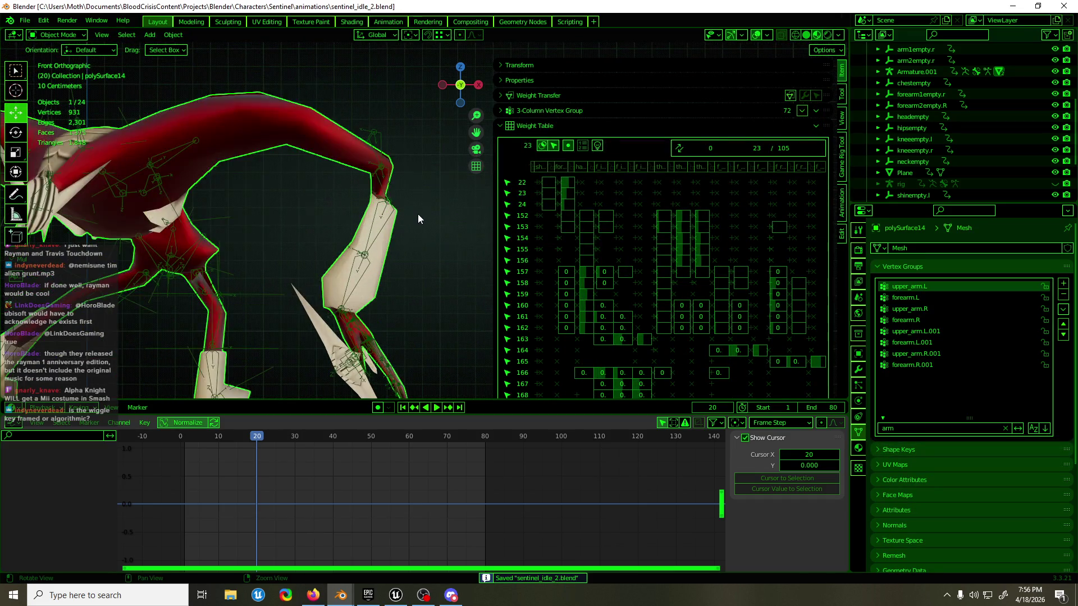
{"action": "scroll", "coordinate": [338, 261], "scroll_direction": "down", "scroll_amount": 3}
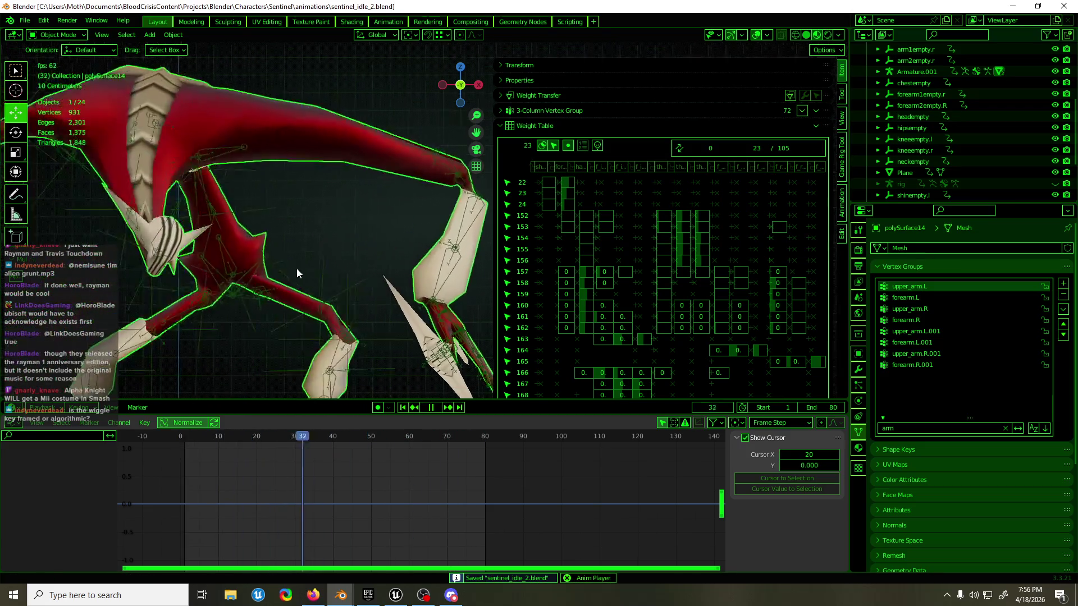
{"action": "scroll", "coordinate": [303, 268], "scroll_direction": "down", "scroll_amount": 2}
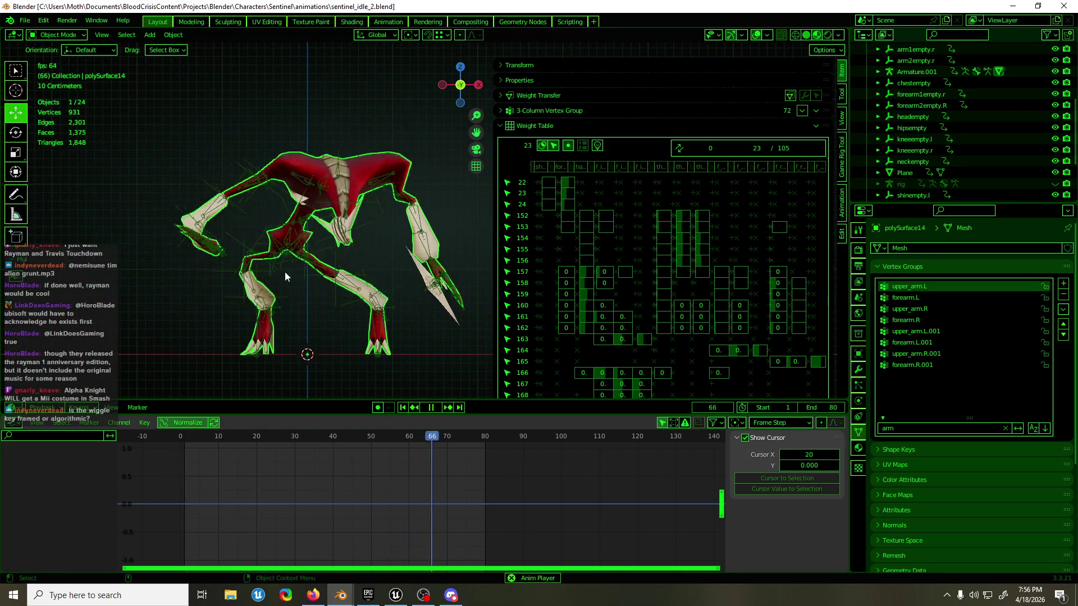
{"action": "key", "text": "space"}
{"action": "scroll", "coordinate": [285, 271], "scroll_direction": "up", "scroll_amount": 2}
{"action": "scroll", "coordinate": [280, 275], "scroll_direction": "up", "scroll_amount": 2}
{"action": "mouse_move", "coordinate": [281, 275]}
{"action": "middle_mouse_down"}
{"action": "mouse_move", "coordinate": [196, 305]}
{"action": "mouse_move", "coordinate": [236, 309]}
{"action": "mouse_move", "coordinate": [211, 301]}
{"action": "middle_mouse_up"}
- Move the selected arm vertices from the forearm.L group into forearm.L.001
{"action": "key", "text": "Tab"}
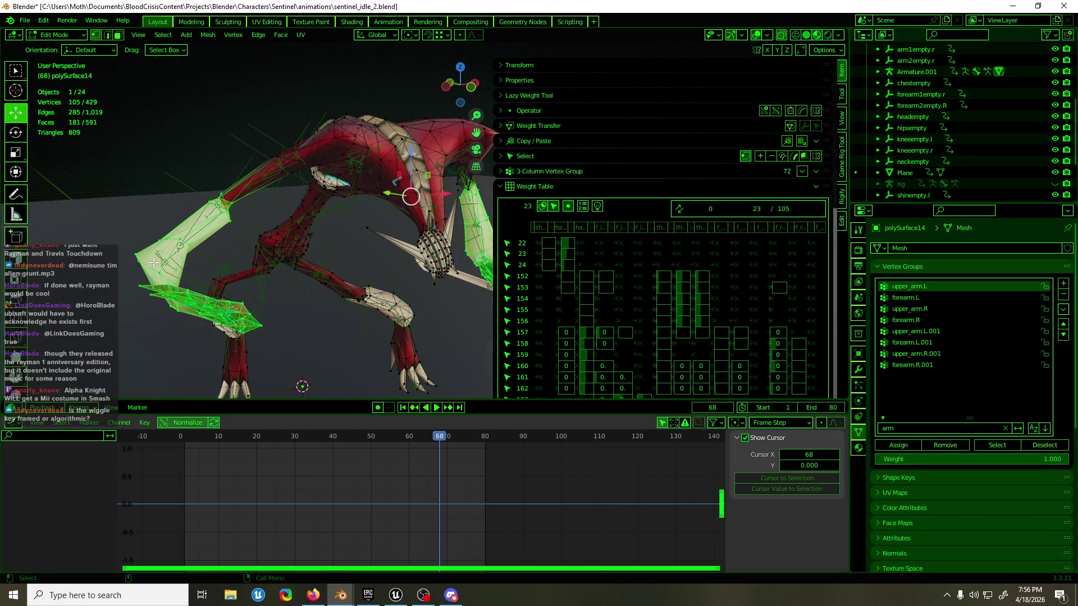
{"action": "left_click", "coordinate": [404, 181]}
{"action": "mouse_move", "coordinate": [404, 180]}
{"action": "middle_mouse_down"}
{"action": "mouse_move", "coordinate": [237, 283]}
{"action": "mouse_move", "coordinate": [313, 281]}
{"action": "mouse_move", "coordinate": [385, 258]}
{"action": "mouse_move", "coordinate": [258, 258]}
{"action": "middle_mouse_up"}
{"action": "key", "text": "ctrl+Tab"}
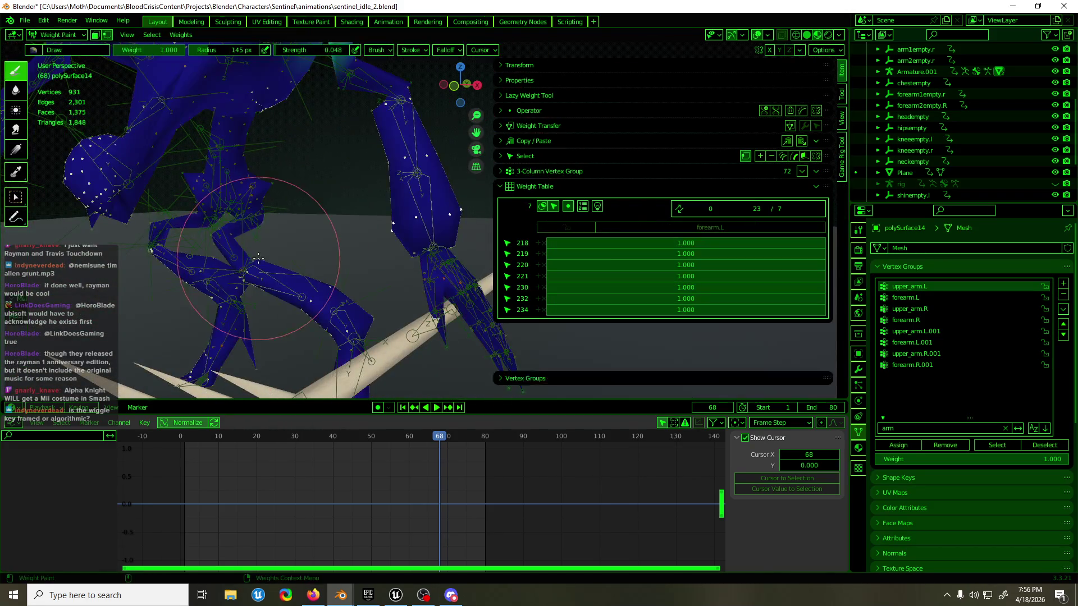
{"action": "left_click", "coordinate": [706, 230]}
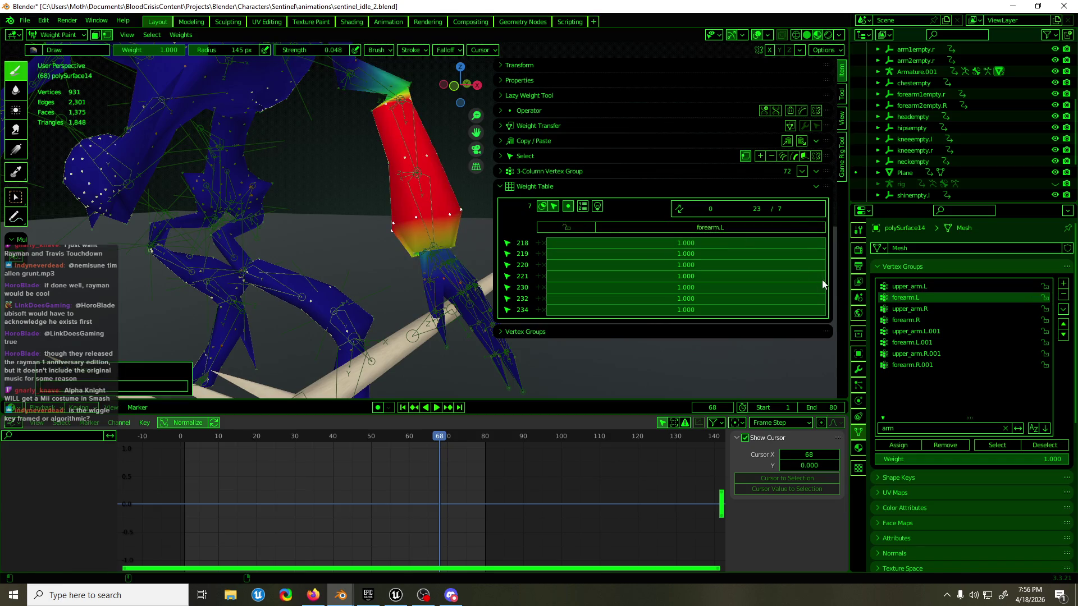
{"action": "left_click", "coordinate": [955, 446]}
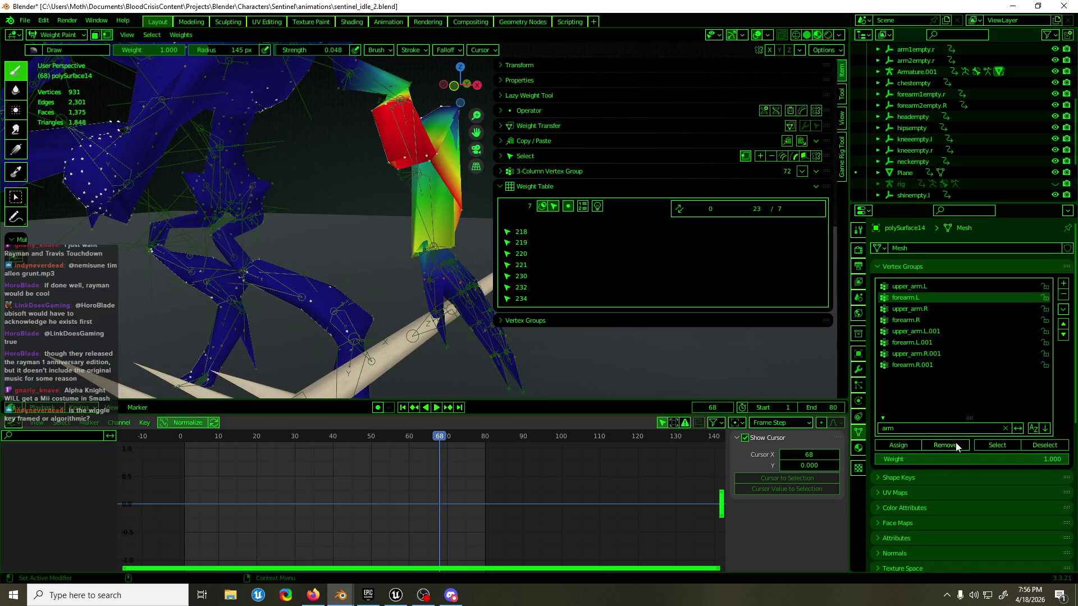
{"action": "left_click", "coordinate": [918, 341]}
{"action": "left_click", "coordinate": [893, 445]}
- Add more left-forearm vertices to the selection and play the idle animation to check deformation
{"action": "middle_click_drag", "start_coordinate": [385, 300], "coordinate": [398, 282]}
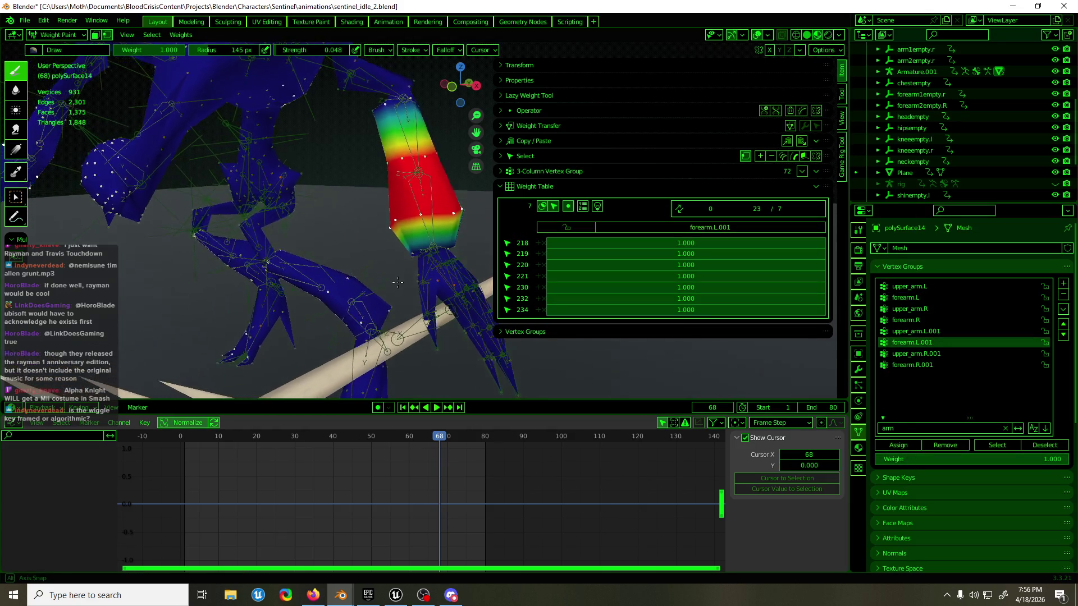
{"action": "key", "text": "Tab"}
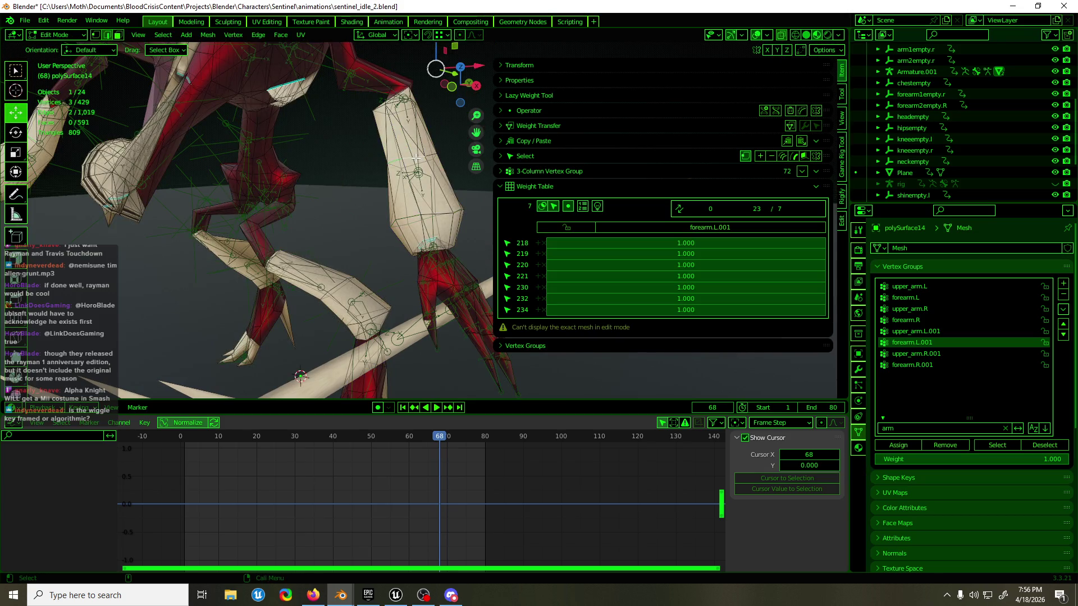
{"action": "middle_click_drag", "start_coordinate": [436, 68], "coordinate": [445, 168]}
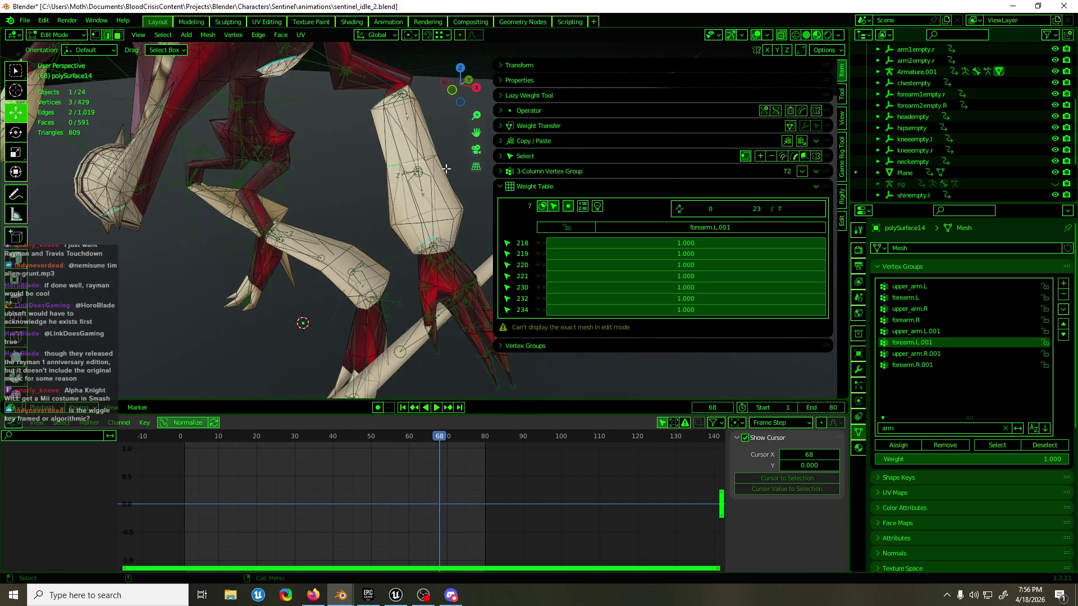
{"action": "left_click", "coordinate": [439, 228], "text": "alt+shift"}
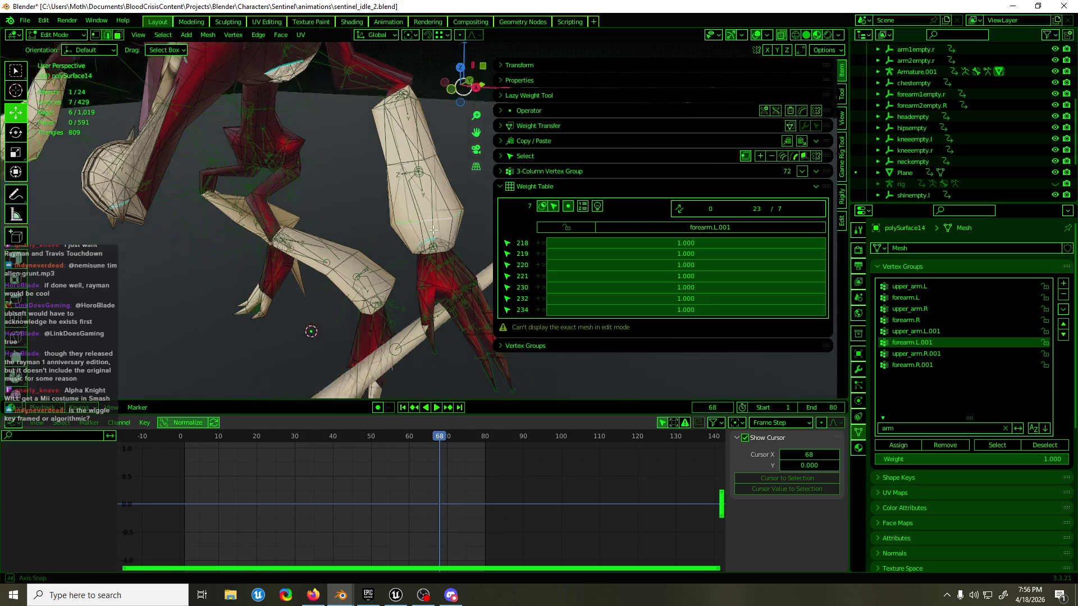
{"action": "mouse_move", "coordinate": [439, 227]}
{"action": "middle_mouse_down"}
{"action": "mouse_move", "coordinate": [360, 209]}
{"action": "mouse_move", "coordinate": [344, 262]}
{"action": "mouse_move", "coordinate": [271, 272]}
{"action": "middle_mouse_up"}
{"action": "key", "text": "Tab"}
{"action": "scroll", "coordinate": [344, 262], "scroll_direction": "down", "scroll_amount": 3}
{"action": "key", "text": "space"}
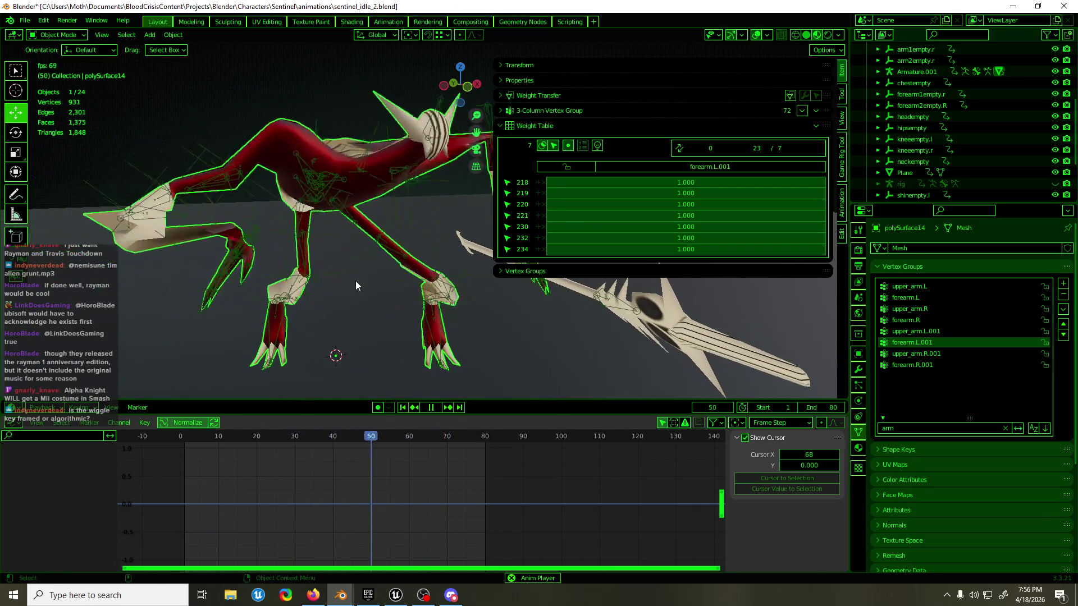
- Stop playback at frame 56 and toggle between Edit and Weight Paint modes on the mesh
{"action": "key", "text": "space"}
{"action": "key", "text": "Tab"}
{"action": "scroll", "coordinate": [355, 280], "scroll_direction": "up", "scroll_amount": 3}
{"action": "key", "text": "Tab"}
{"action": "key", "text": "ctrl+Tab"}
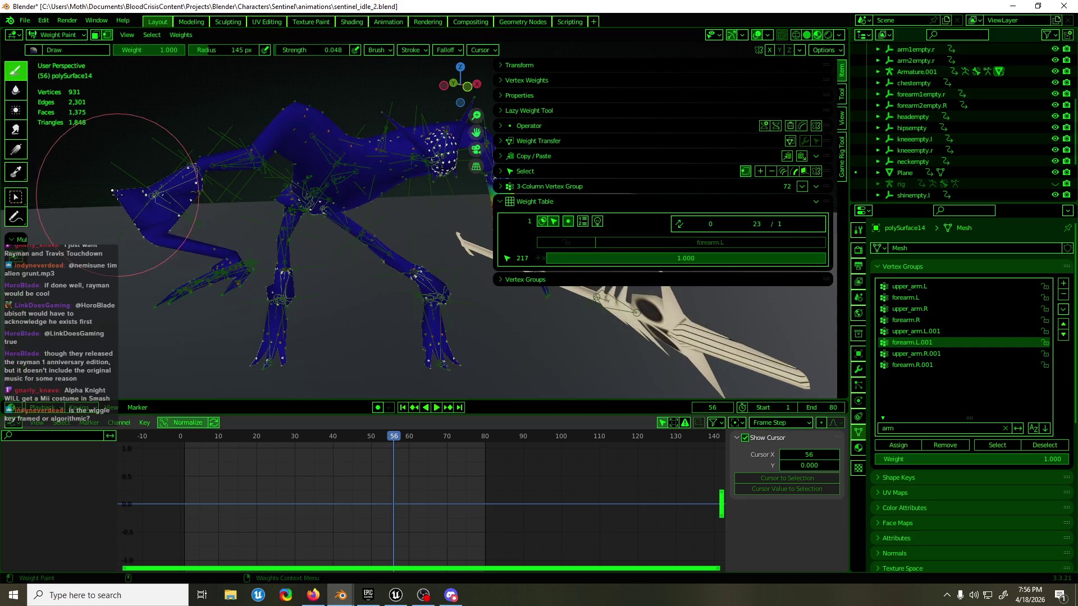
{"action": "mouse_move", "coordinate": [229, 301]}
{"action": "middle_mouse_down"}
{"action": "mouse_move", "coordinate": [281, 255]}
{"action": "mouse_move", "coordinate": [275, 247]}
{"action": "mouse_move", "coordinate": [304, 273]}
{"action": "middle_mouse_up"}
{"action": "key", "text": "Tab"}
- Grow the forearm vertex selection twice and view the forearm.L/forearm.L.001 weights in Weight Paint
{"action": "key", "text": "ctrl+KP_Add"}
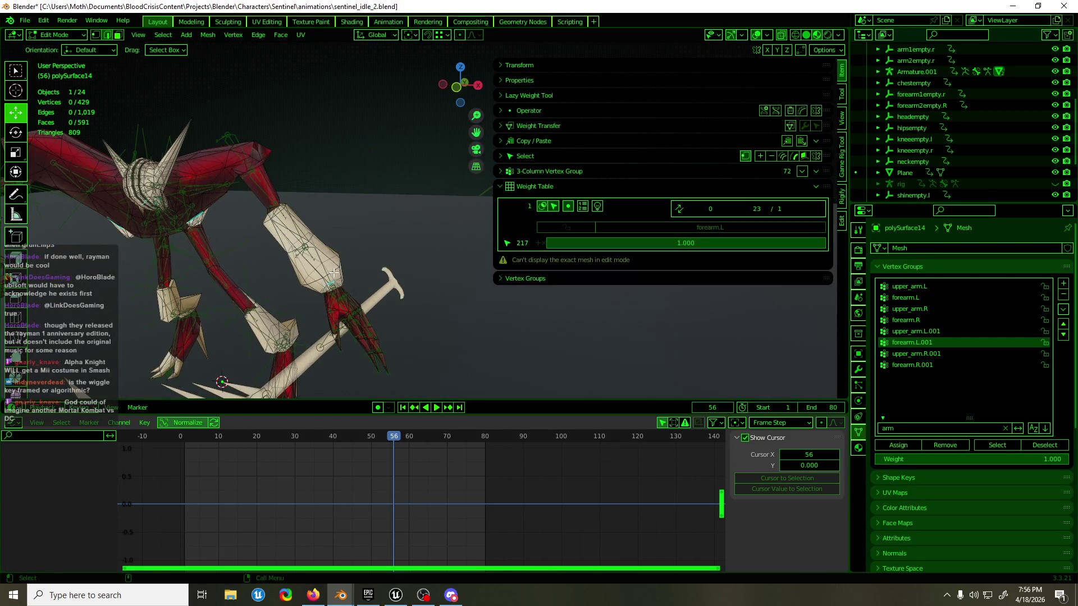
{"action": "key", "text": "ctrl+KP_Add"}
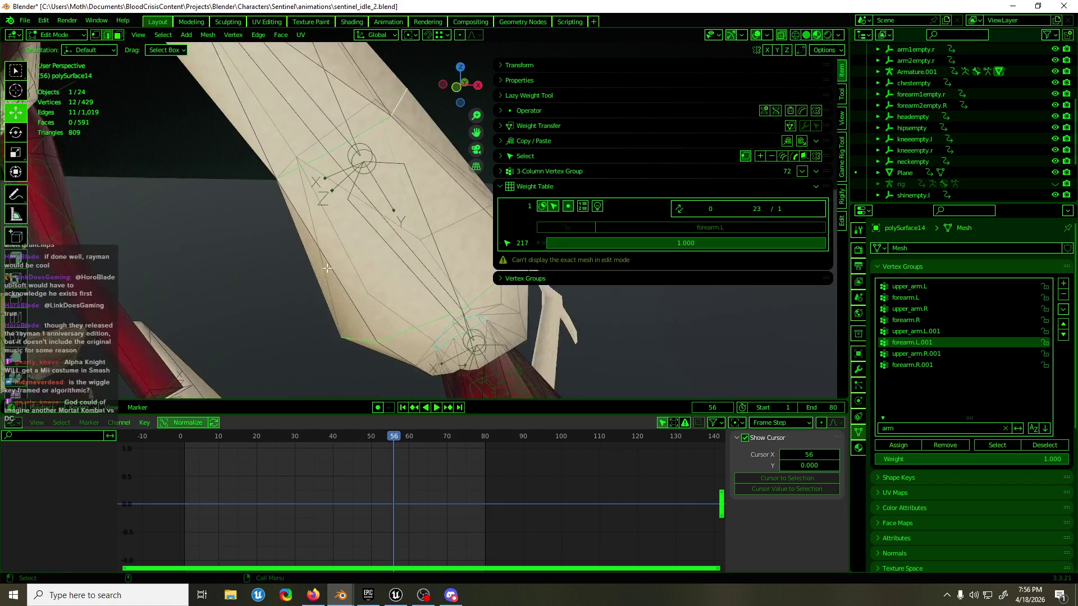
{"action": "scroll", "coordinate": [312, 239], "scroll_direction": "up", "scroll_amount": 5}
{"action": "middle_click_drag", "start_coordinate": [313, 239], "coordinate": [174, 262]}
{"action": "mouse_move", "coordinate": [381, 197]}
{"action": "middle_mouse_down"}
{"action": "mouse_move", "coordinate": [457, 172]}
{"action": "mouse_move", "coordinate": [356, 168]}
{"action": "mouse_move", "coordinate": [359, 142]}
{"action": "middle_mouse_up"}
{"action": "middle_click_drag", "start_coordinate": [442, 172], "coordinate": [377, 144]}
{"action": "key", "text": "ctrl+Tab"}
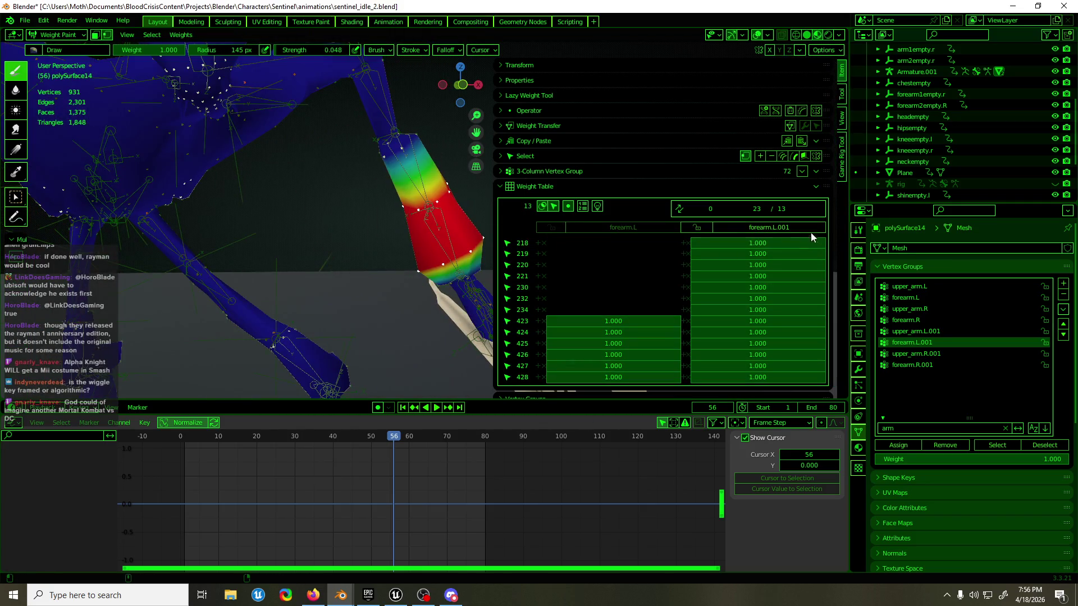
- Remove the selected forearm vertices from the forearm.L vertex group
{"action": "left_click", "coordinate": [665, 227]}
{"action": "left_click", "coordinate": [966, 448]}
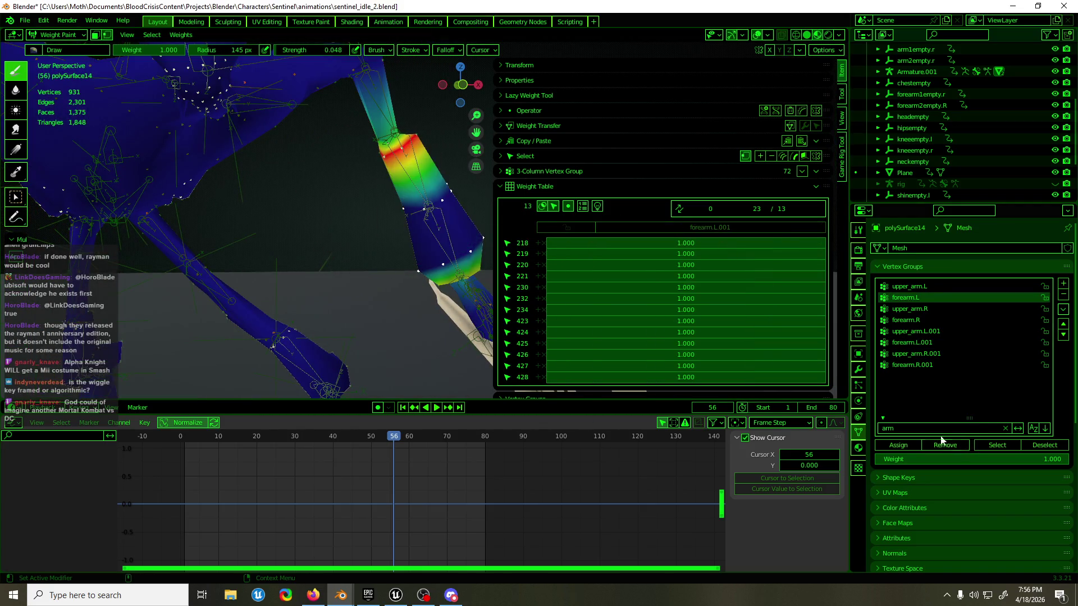
{"action": "scroll", "coordinate": [425, 228], "scroll_direction": "down", "scroll_amount": 5}
{"action": "key", "text": "ctrl+Tab"}
{"action": "key", "text": "Tab"}
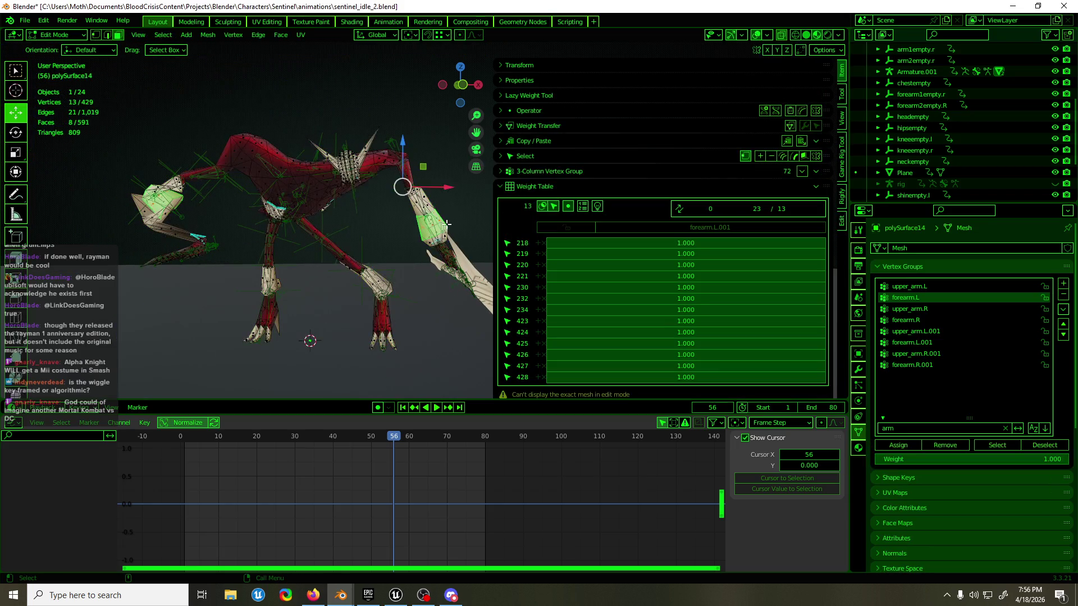
{"action": "key", "text": "Tab"}
{"action": "key", "text": "ctrl+Tab"}
{"action": "mouse_move", "coordinate": [397, 216]}
{"action": "middle_mouse_down"}
{"action": "mouse_move", "coordinate": [414, 225]}
{"action": "mouse_move", "coordinate": [433, 265]}
{"action": "mouse_move", "coordinate": [396, 289]}
{"action": "middle_mouse_up"}
- Extend the arm vertex selection and strip forearm.L weights from those vertices too
{"action": "key", "text": "Tab"}
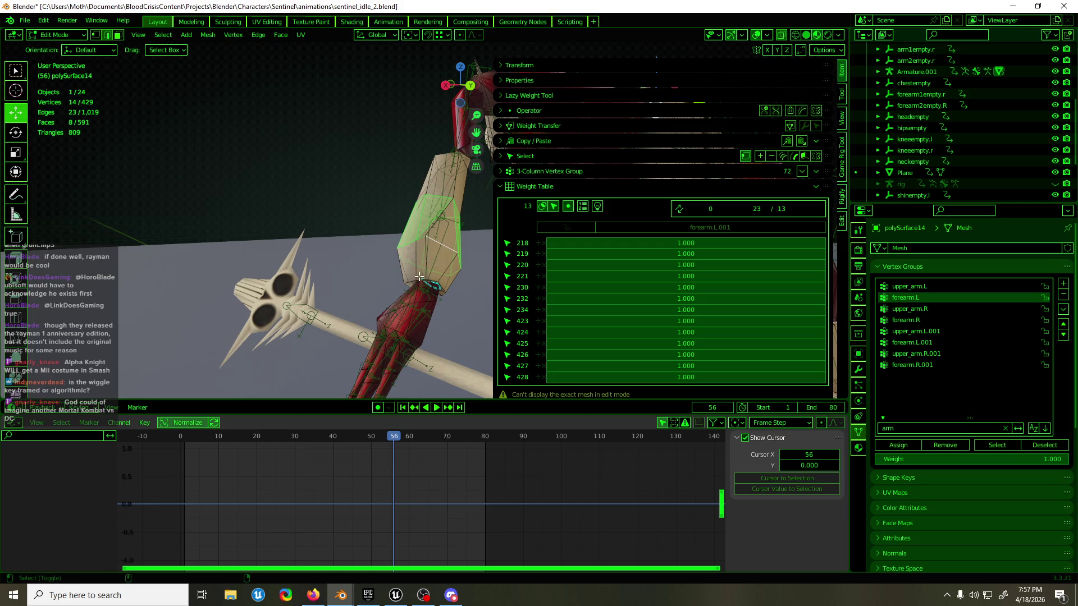
{"action": "middle_click_drag", "start_coordinate": [411, 281], "coordinate": [430, 255]}
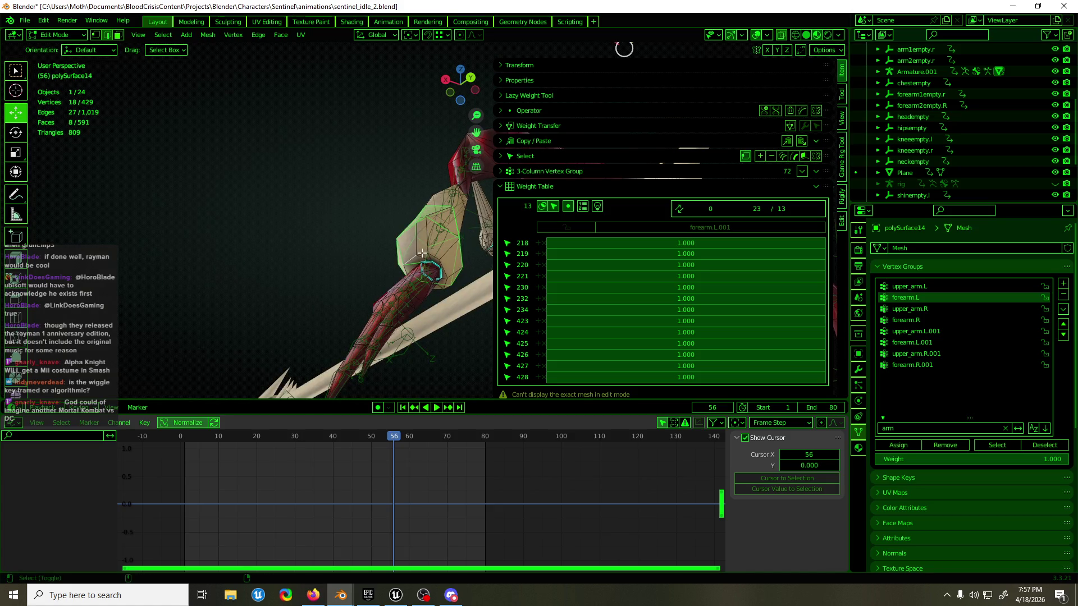
{"action": "left_click", "coordinate": [421, 253], "text": "shift"}
{"action": "key", "text": "KP_Decimal"}
{"action": "key", "text": "ctrl+Tab"}
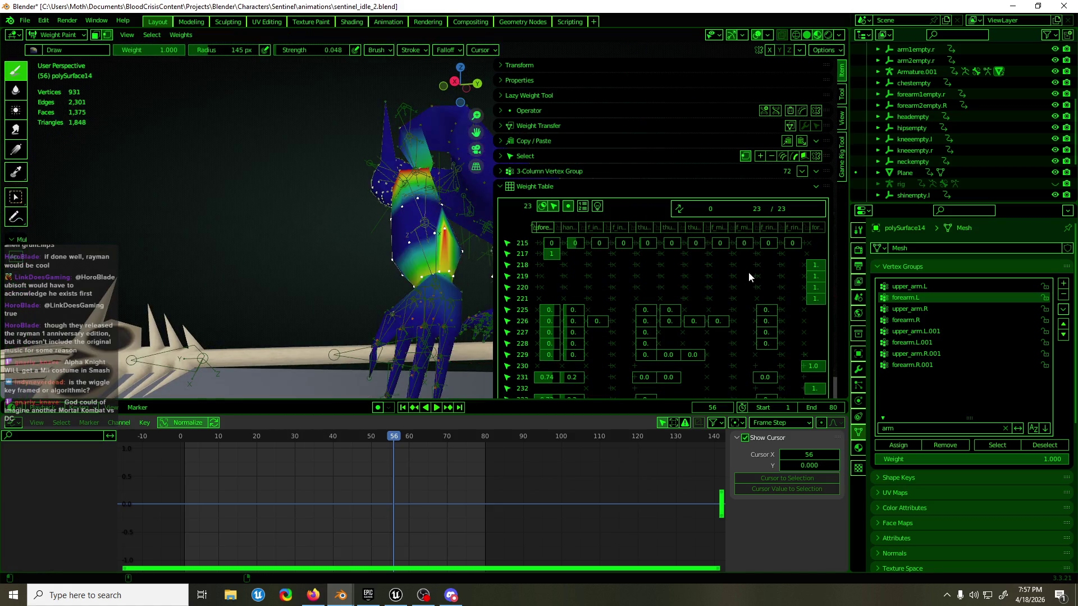
{"action": "left_click", "coordinate": [953, 447]}
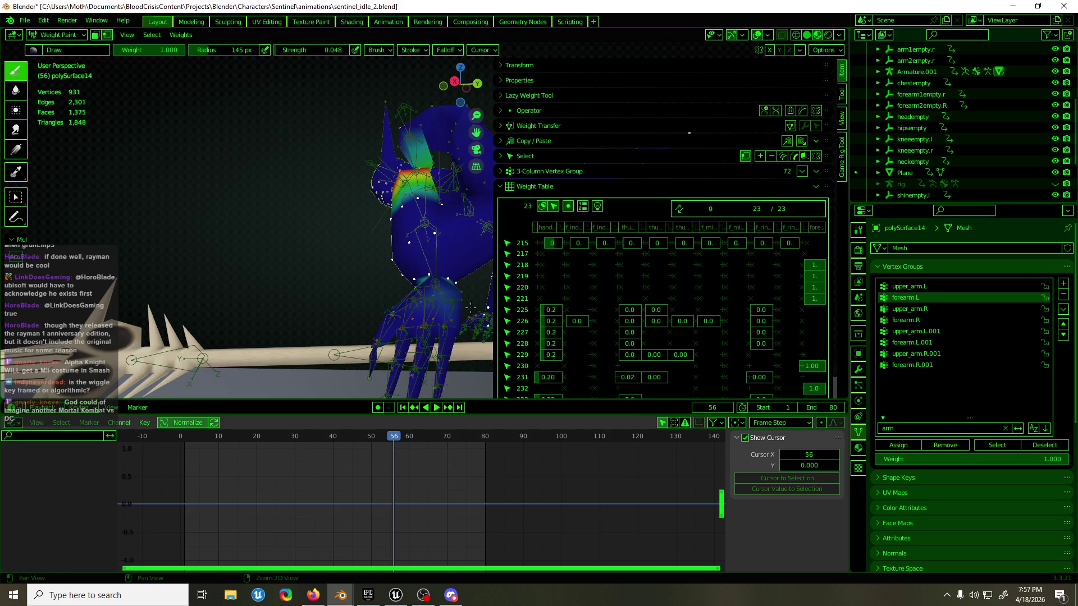
{"action": "key", "text": "Tab"}
- Box-select the eight forearm vertices from the front view and make forearm.L.001 the active group
{"action": "key", "text": "KP_1"}
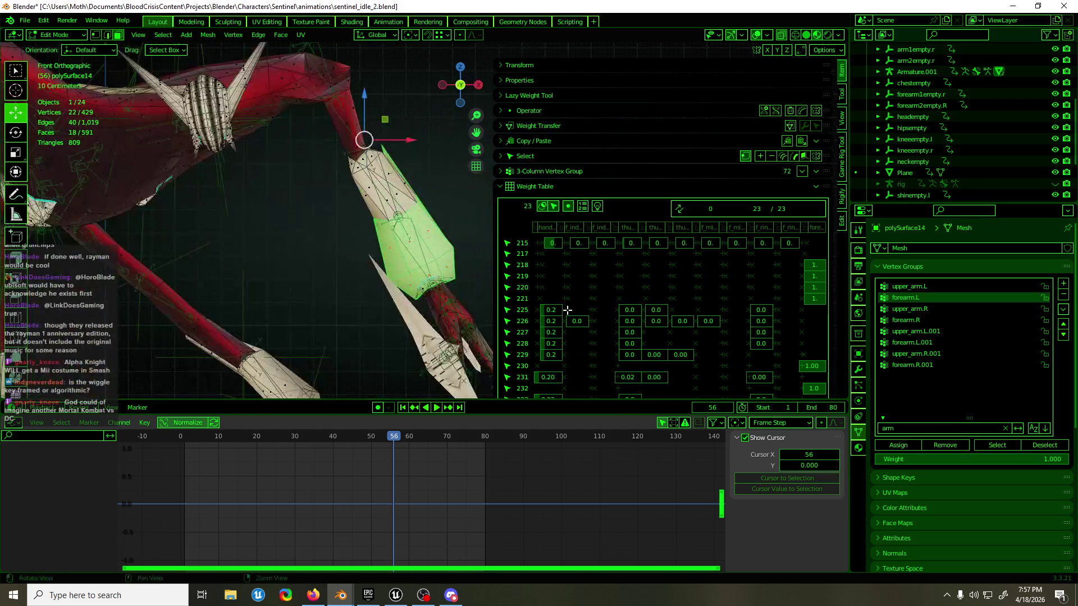
{"action": "mouse_move", "coordinate": [359, 228]}
{"action": "left_mouse_down"}
{"action": "mouse_move", "coordinate": [493, 308]}
{"action": "mouse_move", "coordinate": [495, 394]}
{"action": "left_mouse_up"}
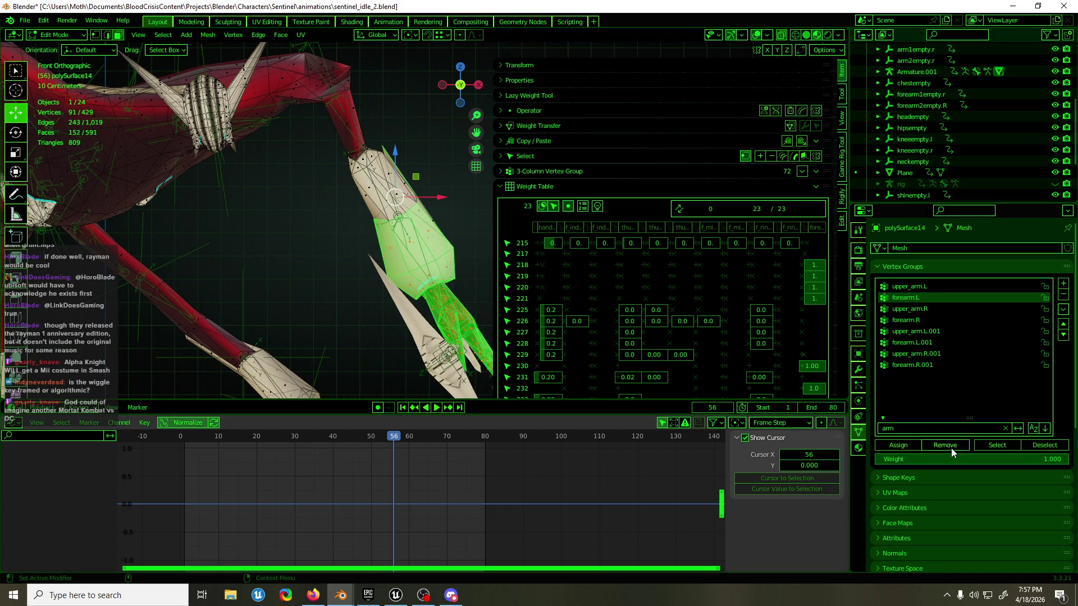
{"action": "left_click", "coordinate": [381, 145]}
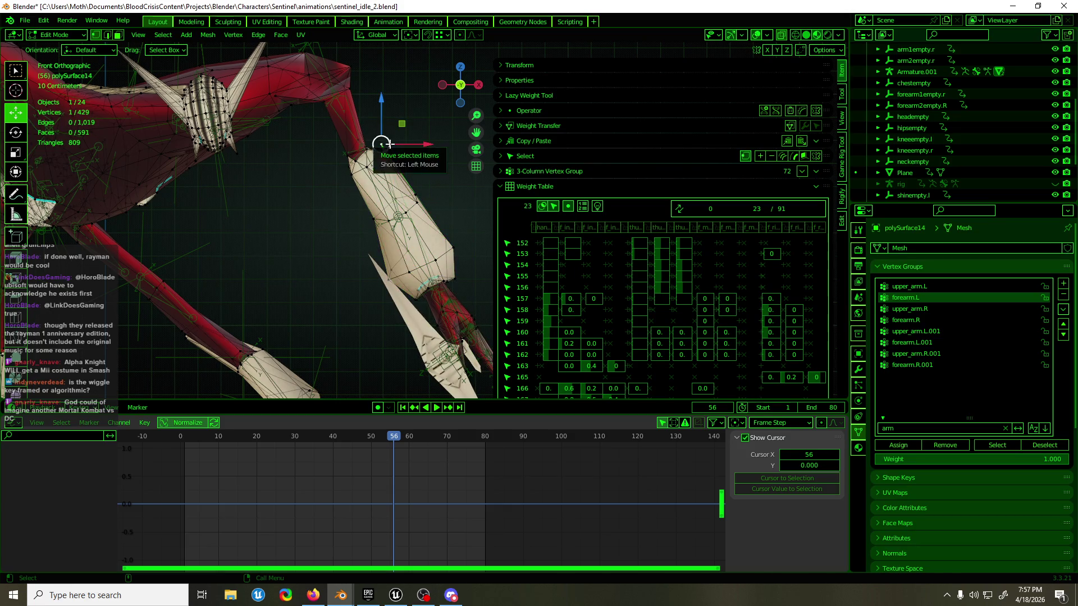
{"action": "key", "text": "ctrl+Tab"}
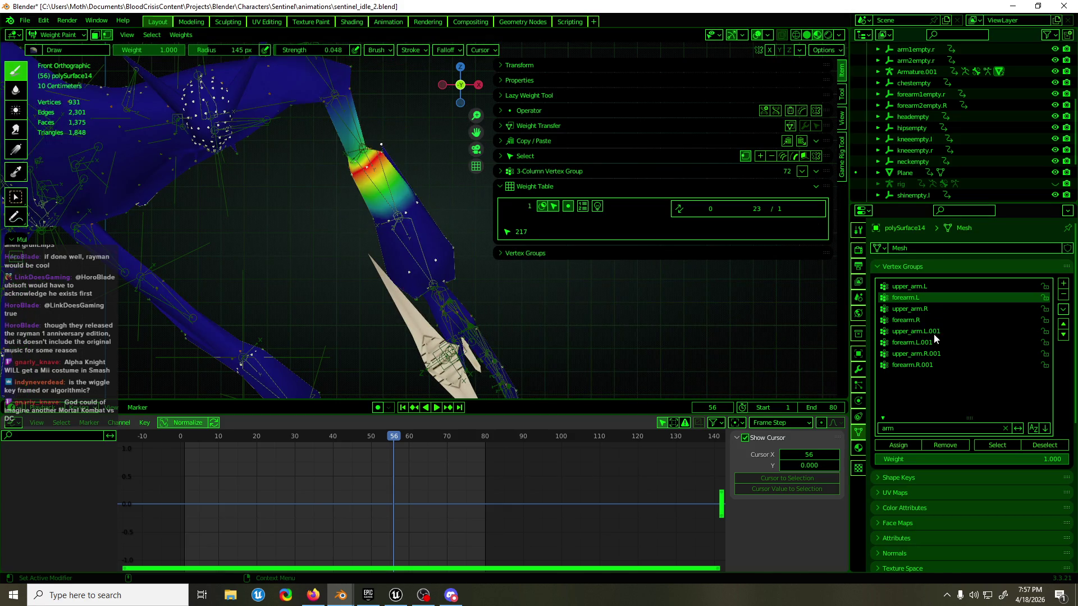
{"action": "left_click", "coordinate": [930, 341]}
- Recheck the selection and set the group Weight field to 0.900 in weight paint mode
{"action": "middle_click_drag", "start_coordinate": [640, 351], "coordinate": [632, 355]}
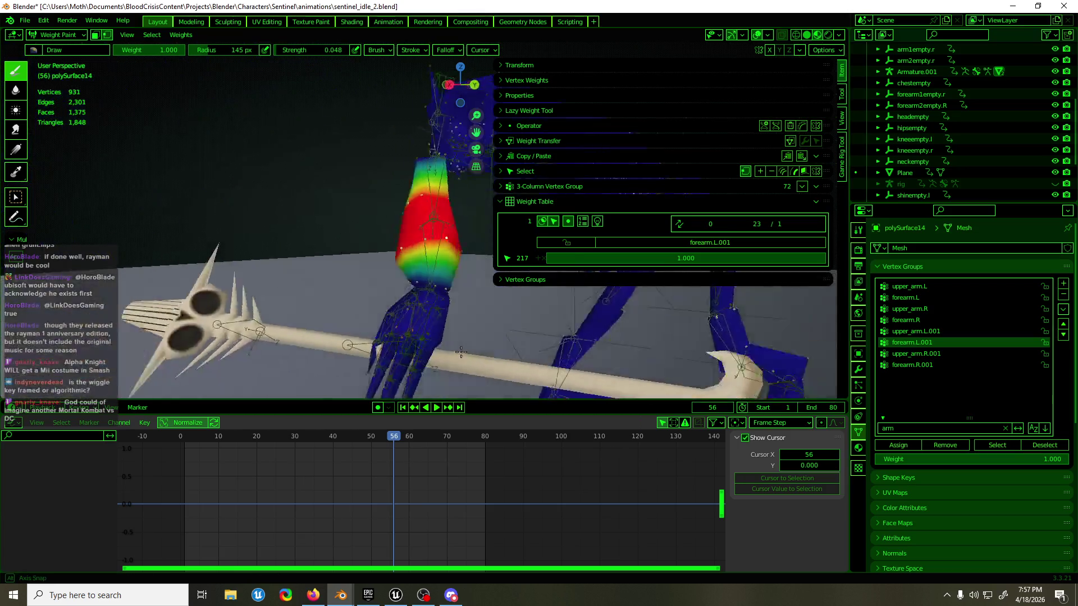
{"action": "key", "text": "KP_1"}
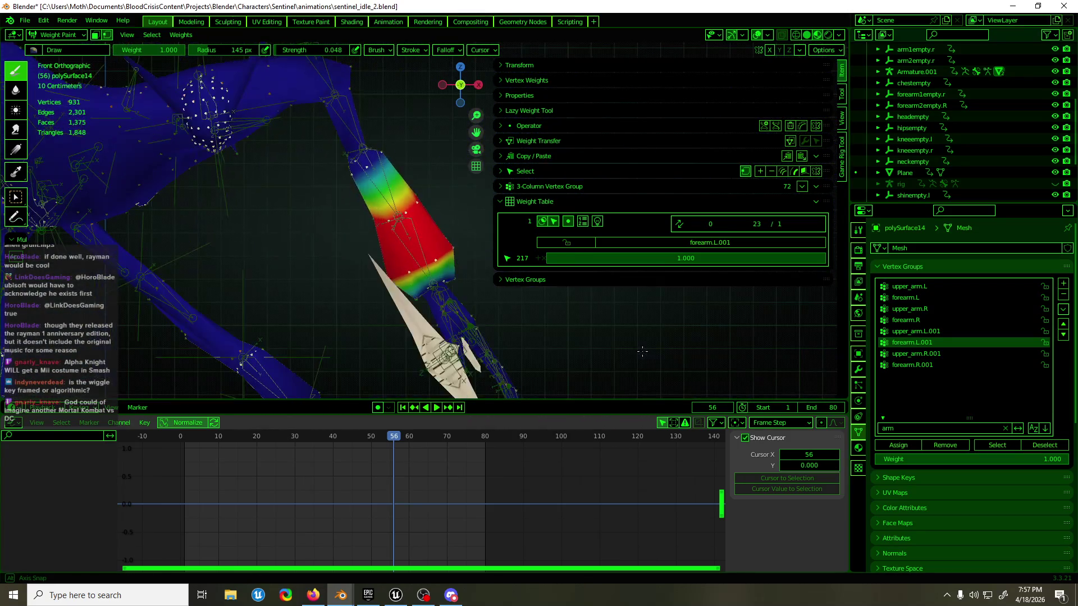
{"action": "key", "text": "Tab"}
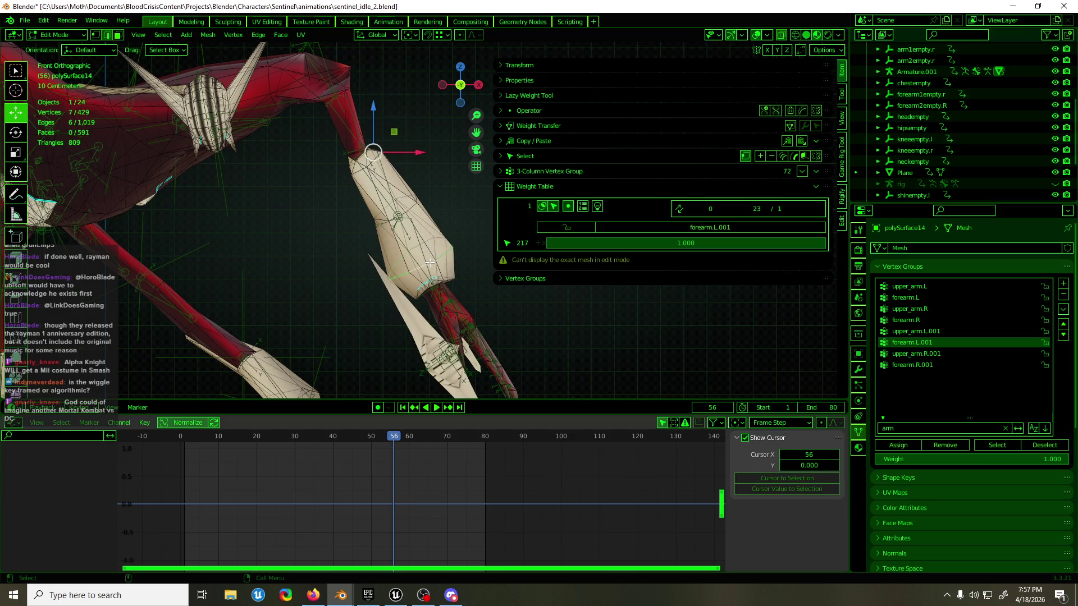
{"action": "mouse_move", "coordinate": [447, 245]}
{"action": "middle_mouse_down"}
{"action": "mouse_move", "coordinate": [411, 244]}
{"action": "mouse_move", "coordinate": [421, 253]}
{"action": "middle_mouse_up"}
{"action": "key", "text": "Tab"}
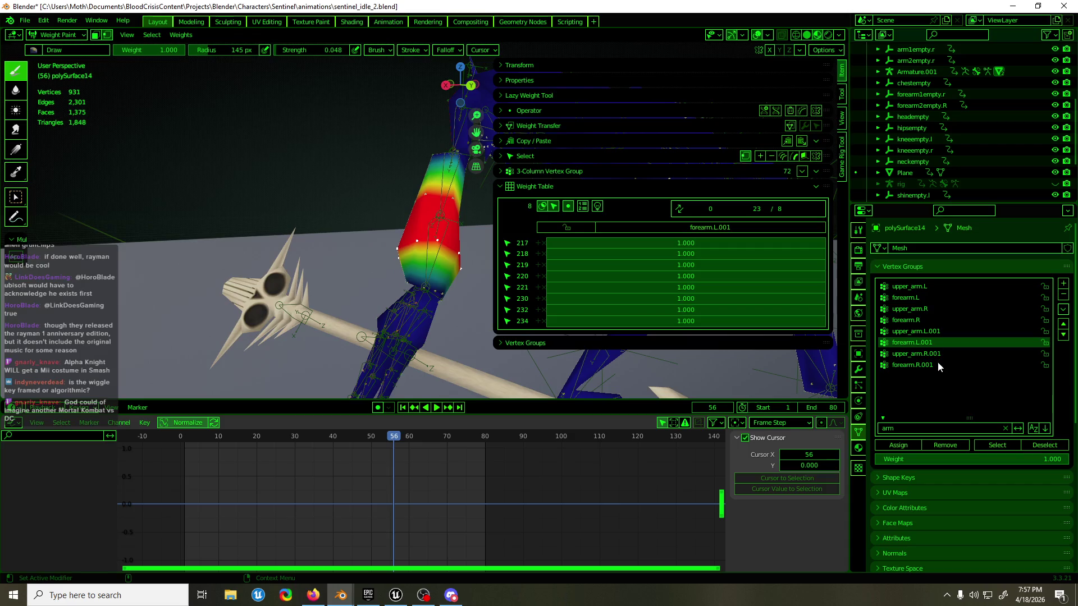
{"action": "left_click", "coordinate": [922, 455]}
- Assign the forearm vertices 0.9 in forearm.L.001, then add them to hand.L at weight 0.1
{"action": "left_click", "coordinate": [908, 446]}
{"action": "type", "text": "hand"}
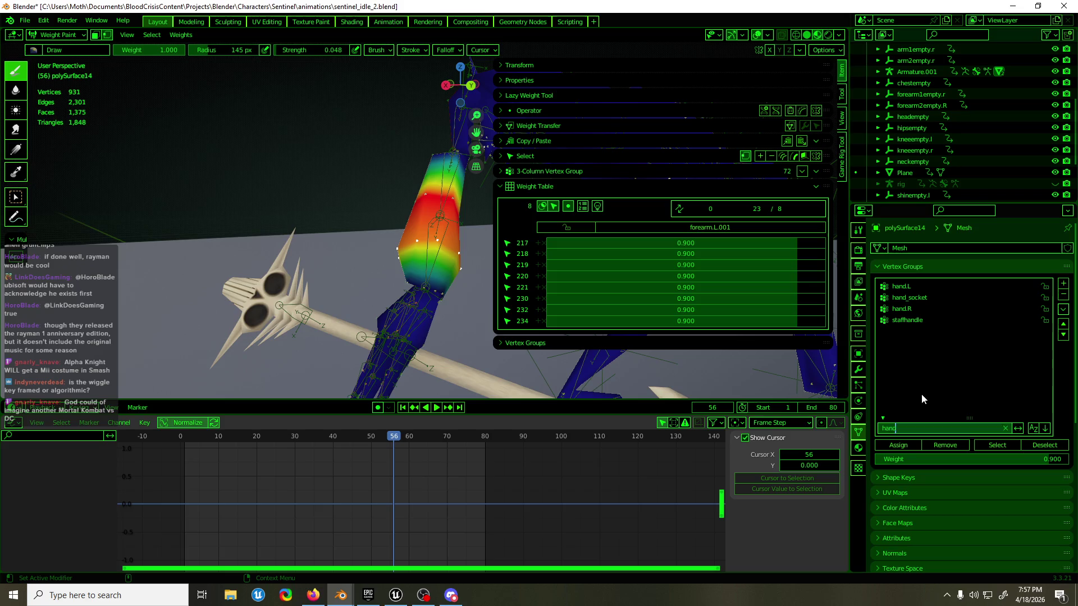
{"action": "left_click", "coordinate": [901, 287]}
{"action": "left_click", "coordinate": [921, 461]}
{"action": "type", "text": "0.100"}
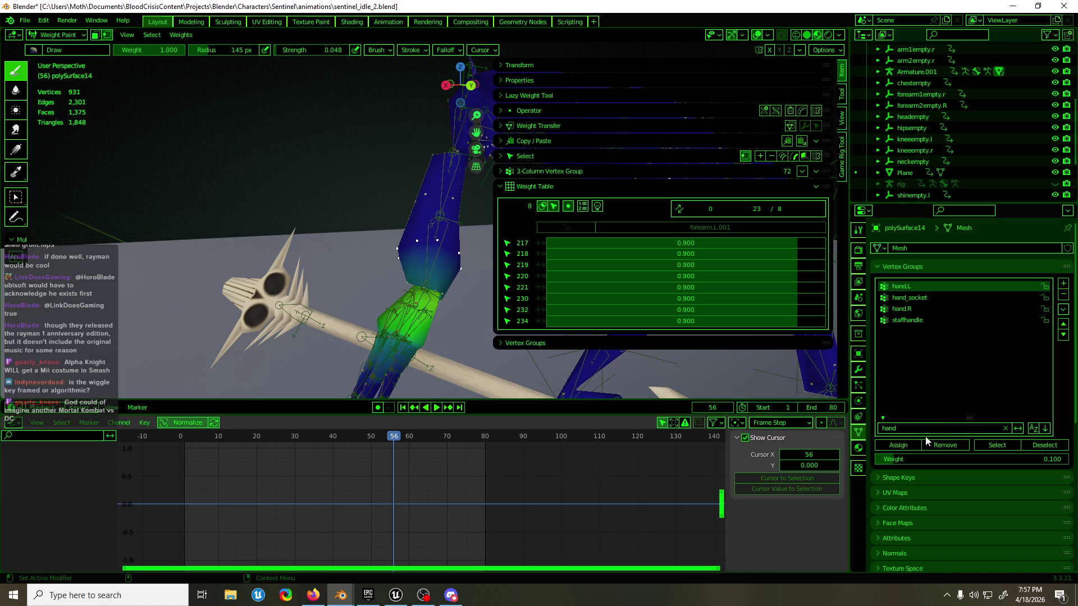
{"action": "left_click", "coordinate": [920, 448]}
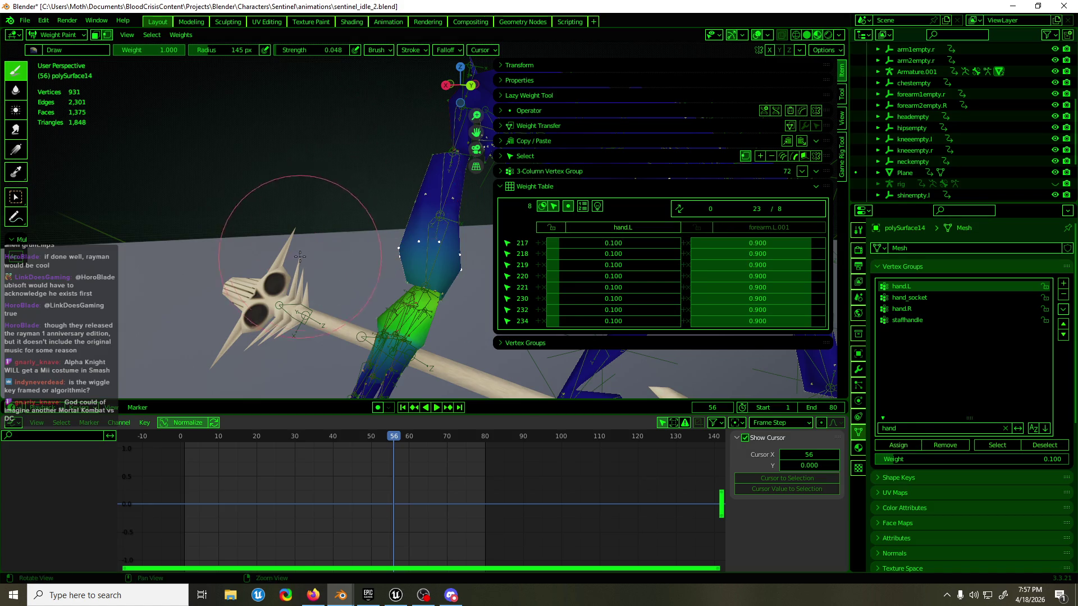
- Return polySurface14 to object mode with a wider front 3D view
{"action": "key", "text": "KP_1"}
{"action": "scroll", "coordinate": [438, 236], "scroll_direction": "up", "scroll_amount": 5}
{"action": "scroll", "coordinate": [337, 337], "scroll_direction": "down", "scroll_amount": 2}
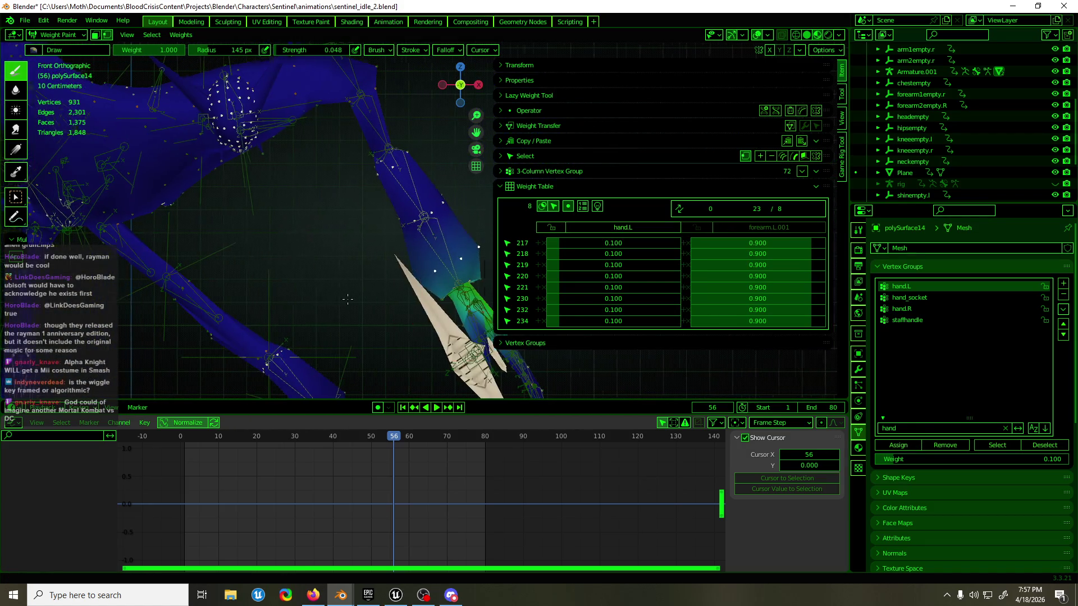
{"action": "scroll", "coordinate": [337, 337], "scroll_direction": "down", "scroll_amount": 3}
{"action": "scroll", "coordinate": [494, 216], "scroll_direction": "down", "scroll_amount": 2}
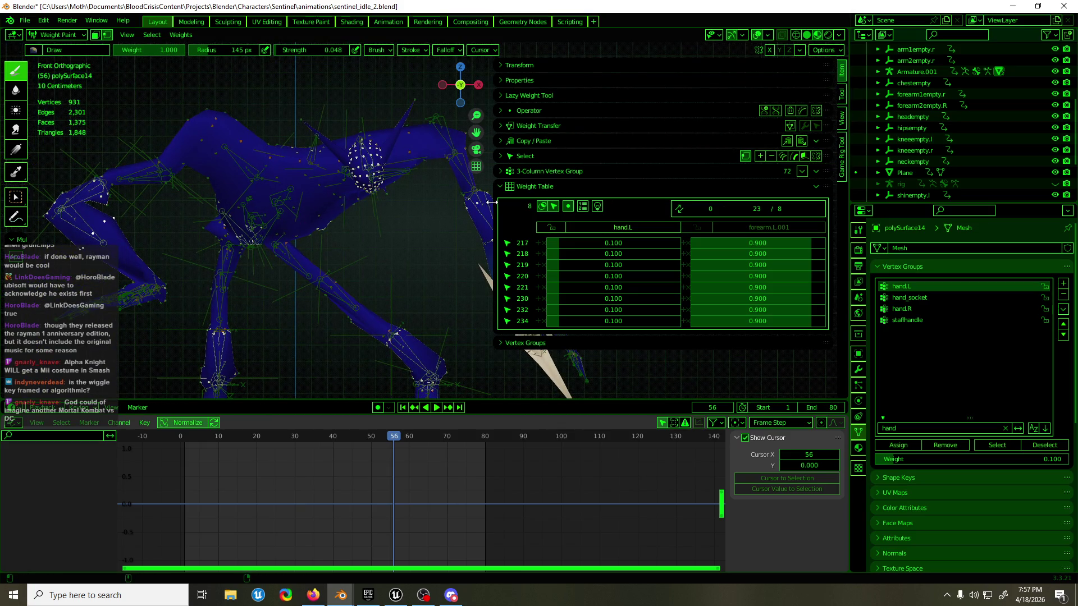
{"action": "left_click_drag", "start_coordinate": [492, 202], "coordinate": [610, 203]}
{"action": "scroll", "coordinate": [422, 254], "scroll_direction": "up", "scroll_amount": 2}
{"action": "key", "text": "ctrl+Tab"}
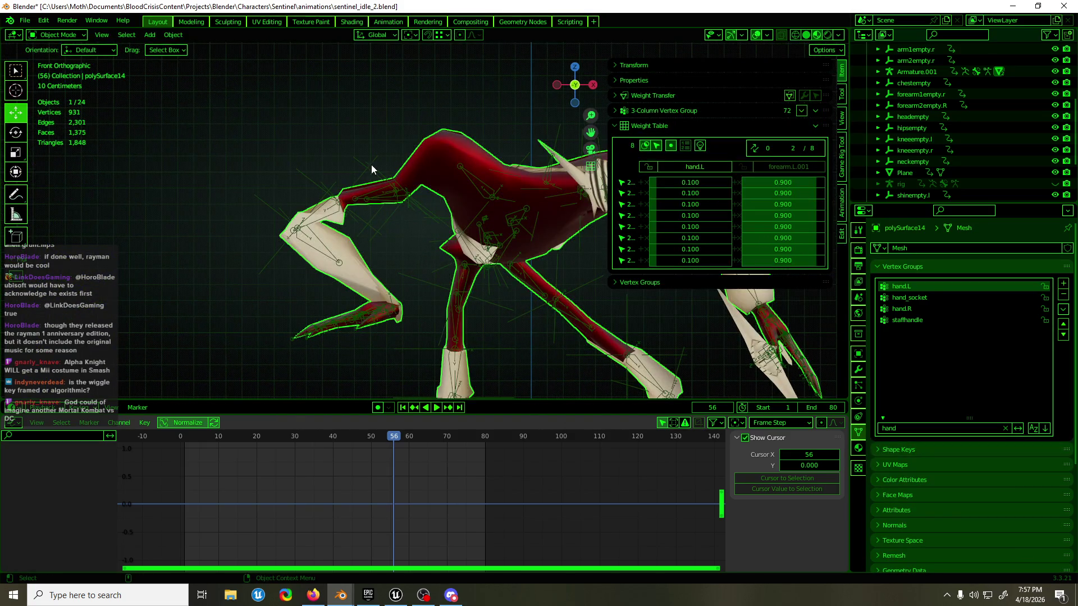
- Scrub the arm empties' idle motion, then select the arm2empty.r empty
{"action": "left_click", "coordinate": [276, 253]}
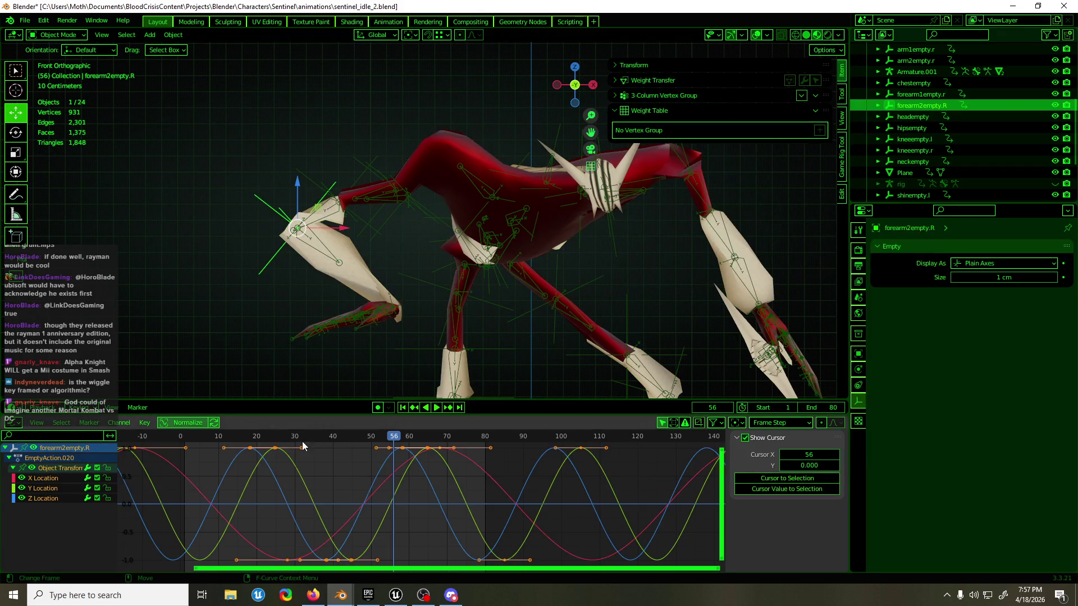
{"action": "left_click_drag", "start_coordinate": [303, 441], "coordinate": [423, 424]}
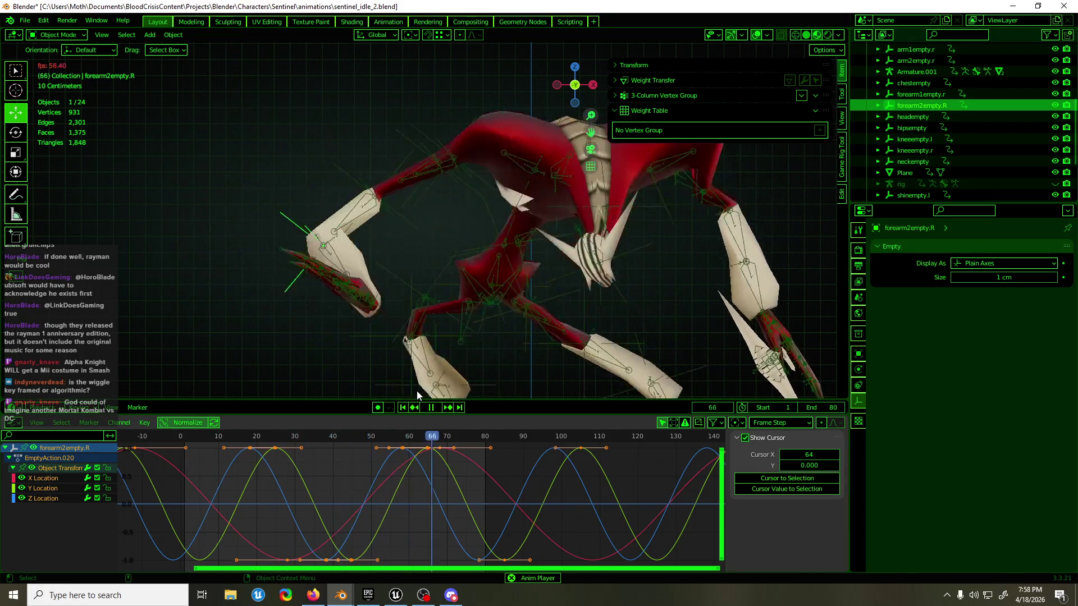
{"action": "key", "text": "space"}
{"action": "mouse_move", "coordinate": [417, 391]}
{"action": "middle_mouse_down"}
{"action": "mouse_move", "coordinate": [473, 225]}
{"action": "mouse_move", "coordinate": [482, 281]}
{"action": "mouse_move", "coordinate": [642, 283]}
{"action": "mouse_move", "coordinate": [479, 191]}
{"action": "mouse_move", "coordinate": [484, 204]}
{"action": "mouse_move", "coordinate": [571, 243]}
{"action": "middle_mouse_up"}
{"action": "left_click", "coordinate": [466, 156]}
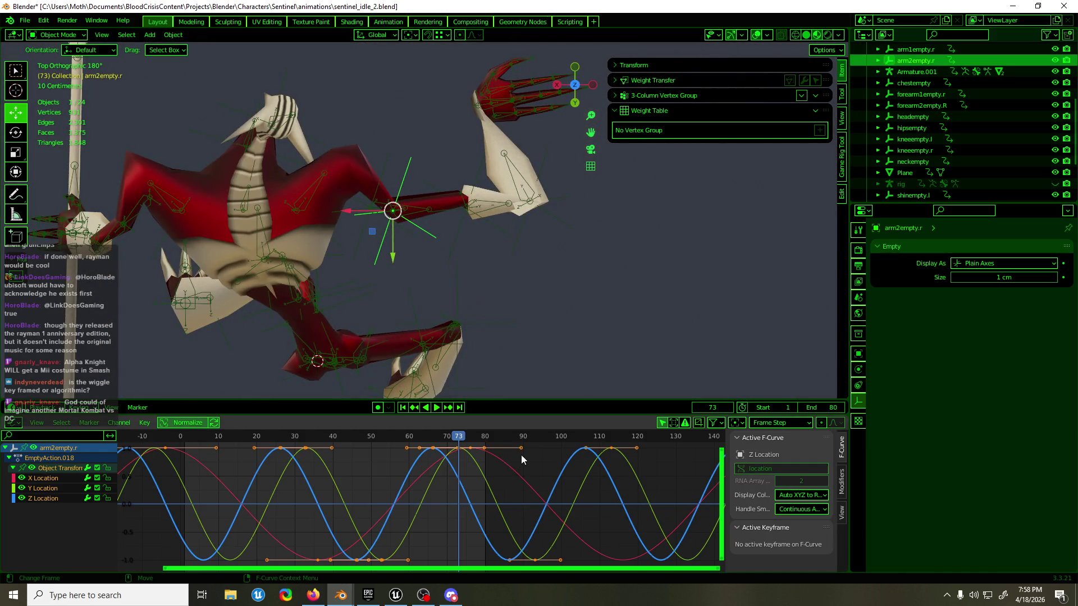
- Try shifting arm2empty.r's Y Location keys, cancel the move, and play the sine motion
{"action": "left_click", "coordinate": [481, 493]}
{"action": "left_click_drag", "start_coordinate": [481, 492], "coordinate": [485, 488]}
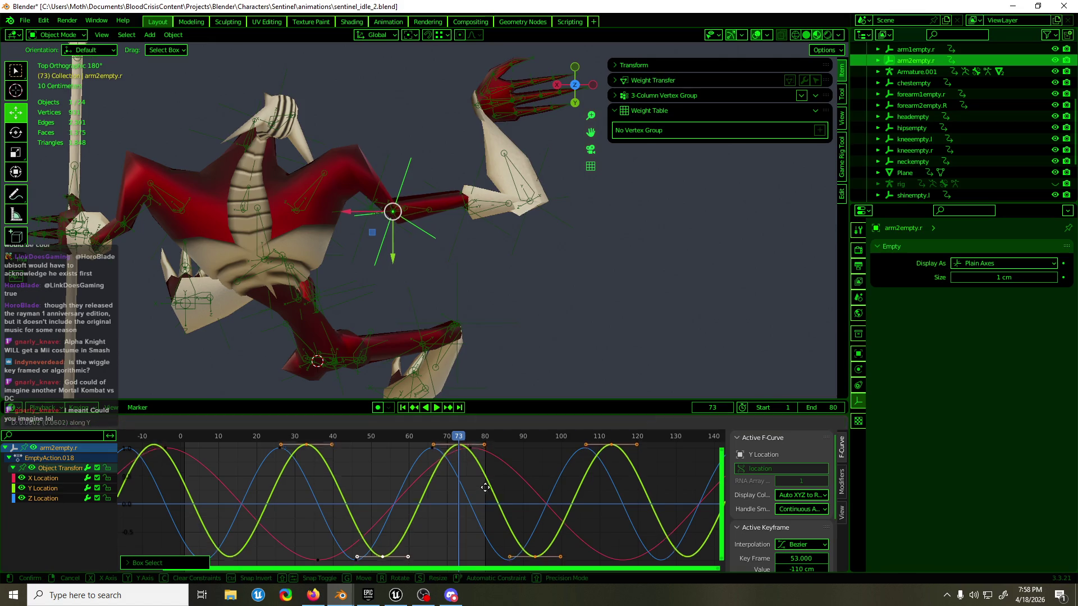
{"action": "right_click", "coordinate": [404, 382]}
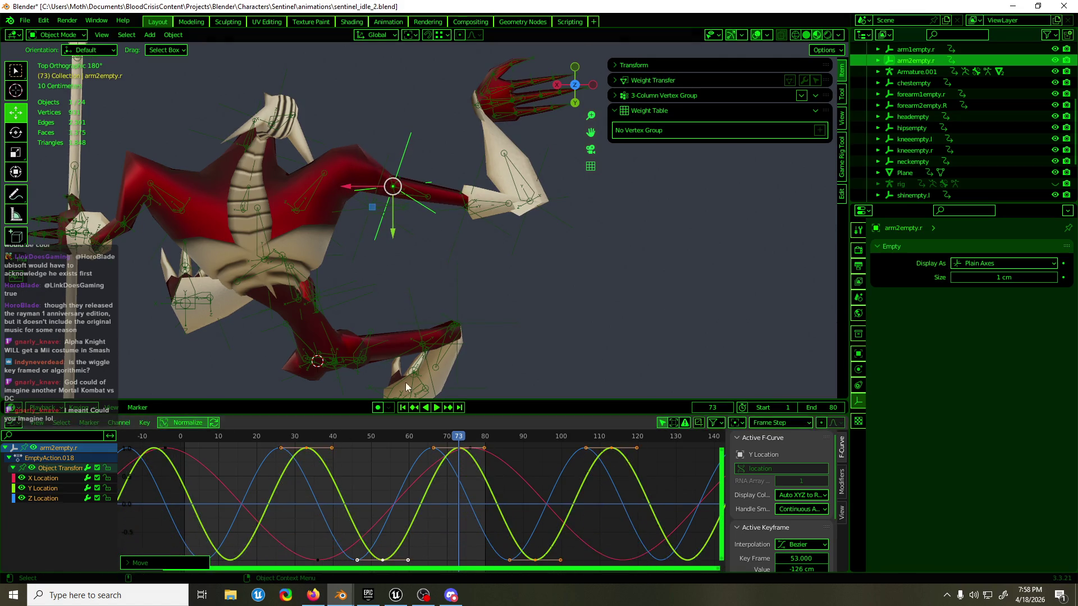
{"action": "key", "text": "space"}
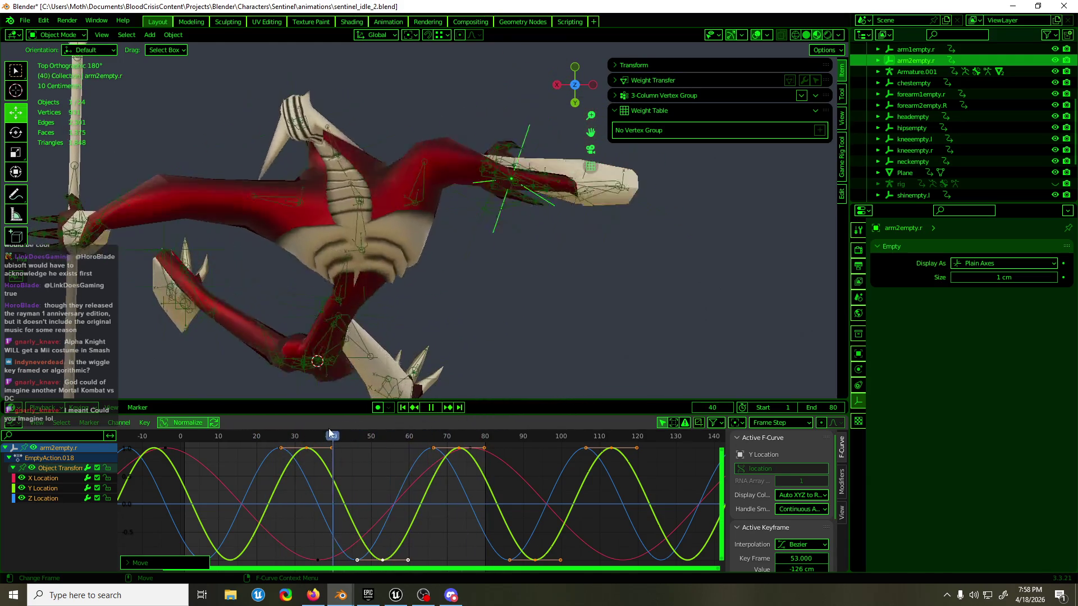
{"action": "key", "text": "space"}
- Stop at frame 35 and reselect arm2empty.r while orbiting around the creature
{"action": "left_click", "coordinate": [314, 436]}
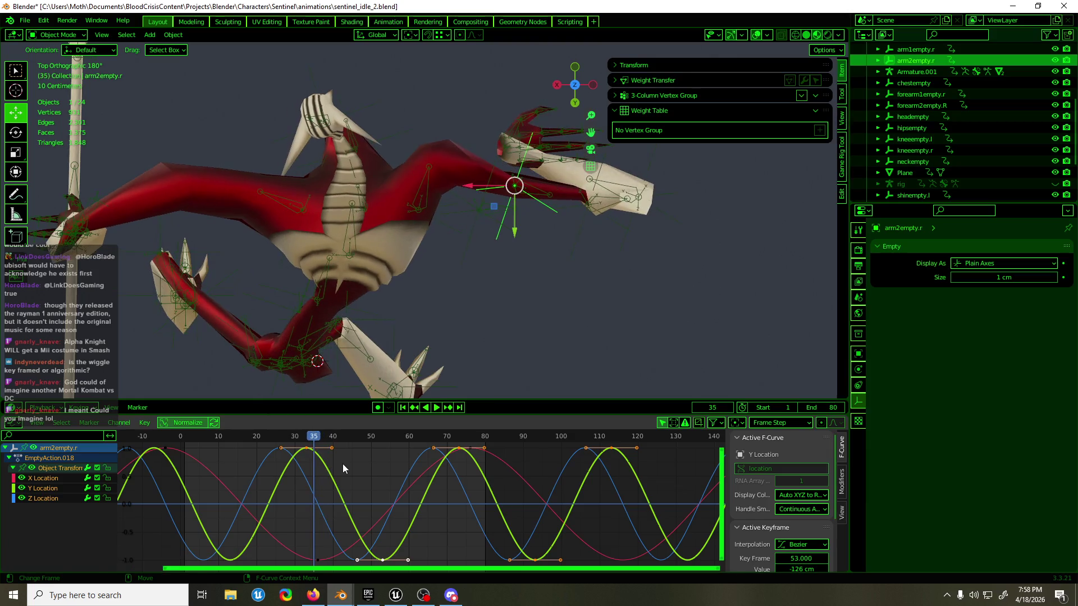
{"action": "left_click", "coordinate": [485, 241]}
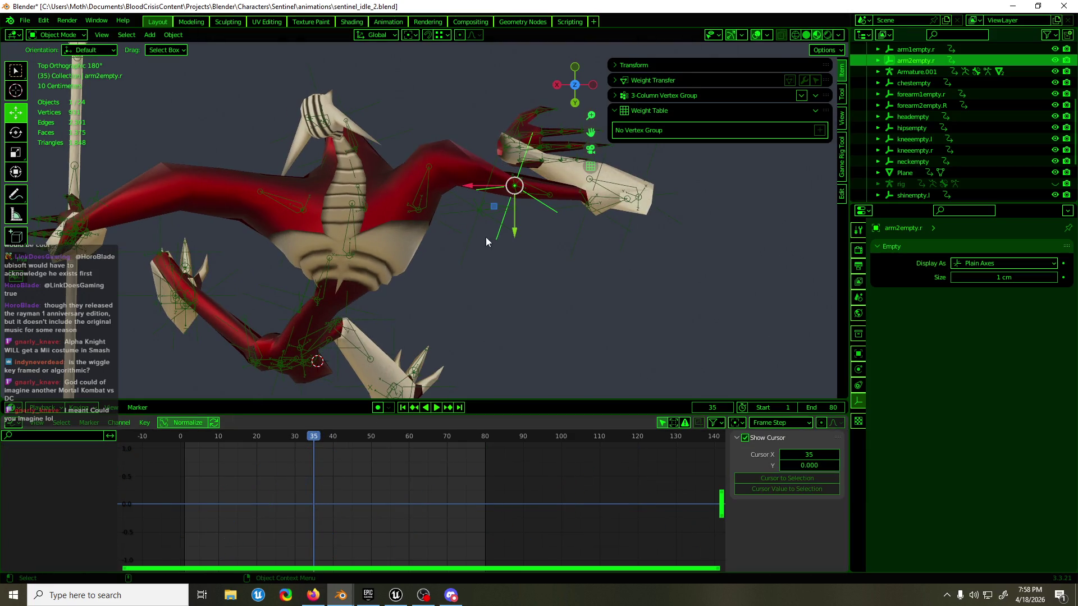
{"action": "left_click", "coordinate": [505, 235]}
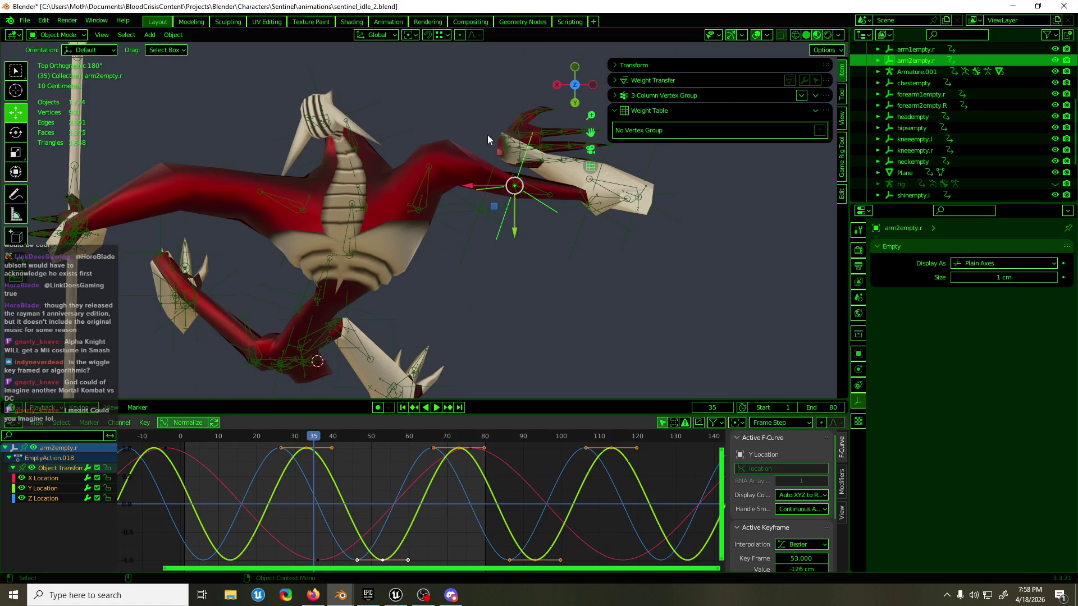
{"action": "mouse_move", "coordinate": [497, 220]}
{"action": "middle_mouse_down"}
{"action": "mouse_move", "coordinate": [298, 201]}
{"action": "mouse_move", "coordinate": [201, 143]}
{"action": "mouse_move", "coordinate": [240, 127]}
{"action": "mouse_move", "coordinate": [242, 111]}
{"action": "mouse_move", "coordinate": [307, 114]}
{"action": "mouse_move", "coordinate": [259, 123]}
{"action": "middle_mouse_up"}
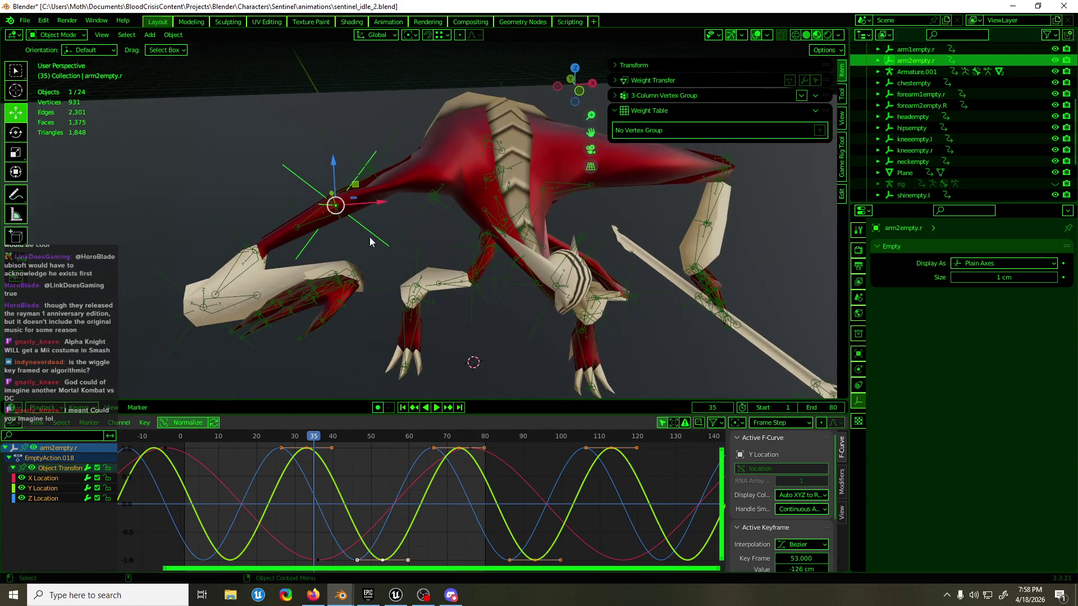
- Enter pose mode on Armature.001, nudge hand.R, and show its Copy Location/Rotation constraints
{"action": "left_click", "coordinate": [340, 282]}
{"action": "key", "text": "ctrl+Tab"}
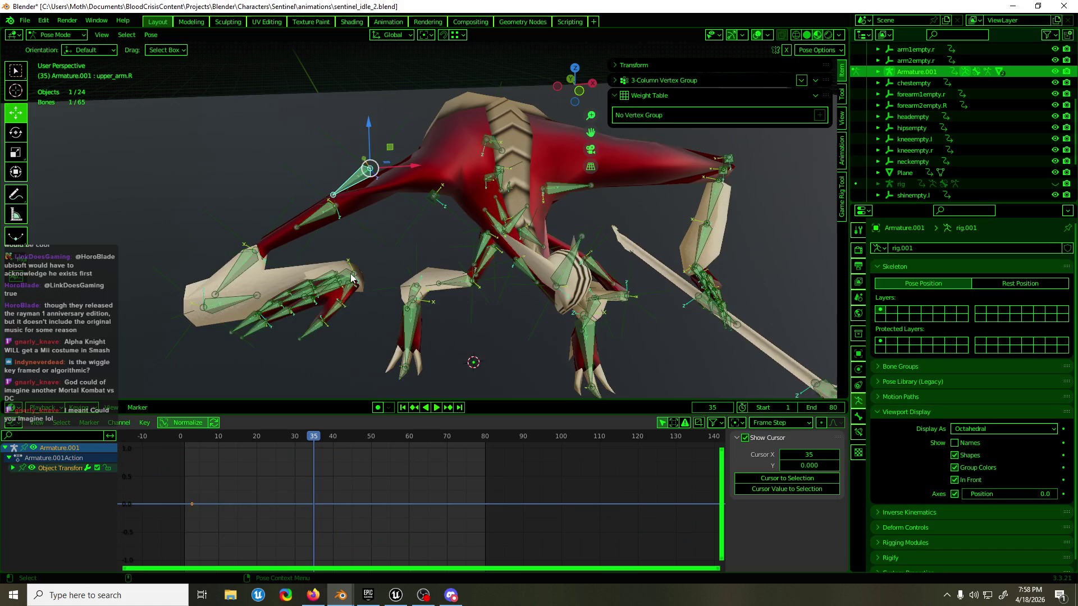
{"action": "key", "text": "g"}
{"action": "left_click", "coordinate": [353, 271]}
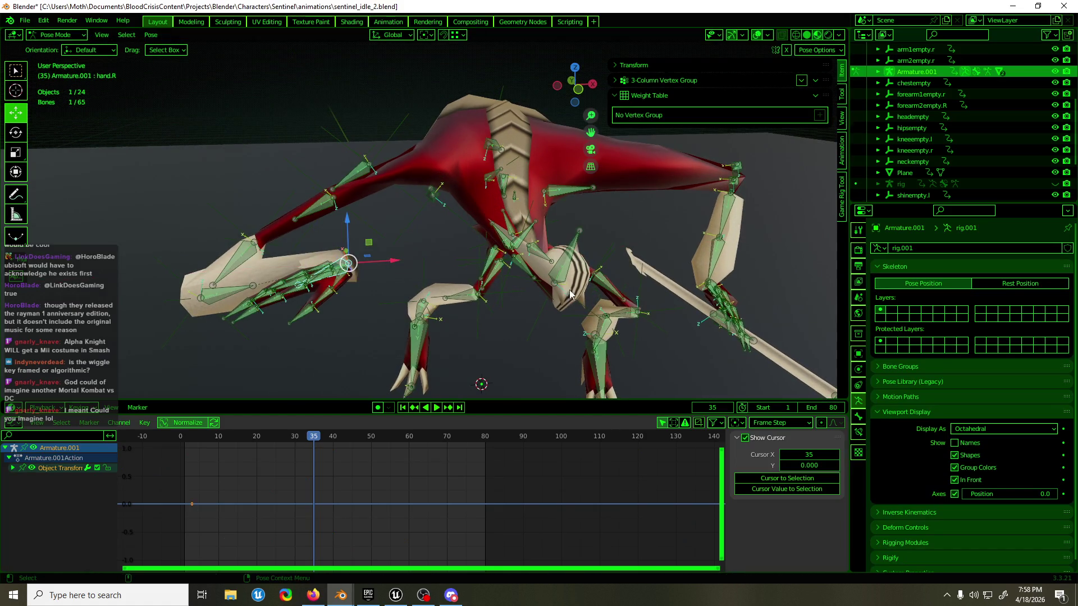
{"action": "left_click", "coordinate": [858, 433]}
{"action": "left_click", "coordinate": [877, 267]}
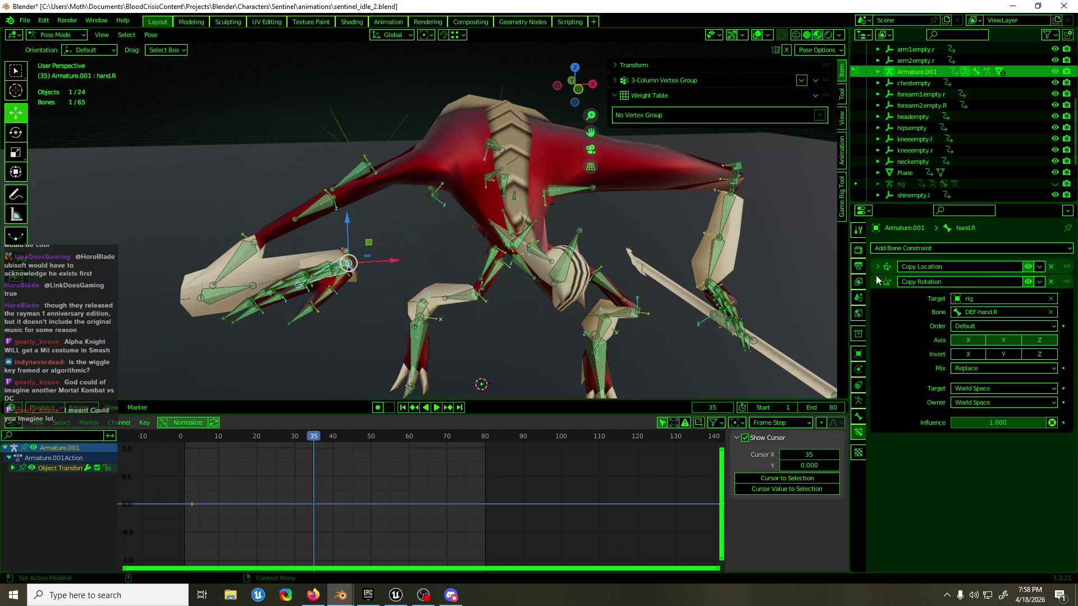
- Inspect the creature from the front orthographic view and above
{"action": "mouse_move", "coordinate": [381, 296]}
{"action": "middle_mouse_down"}
{"action": "mouse_move", "coordinate": [370, 292]}
{"action": "mouse_move", "coordinate": [557, 264]}
{"action": "mouse_move", "coordinate": [425, 290]}
{"action": "mouse_move", "coordinate": [395, 280]}
{"action": "middle_mouse_up"}
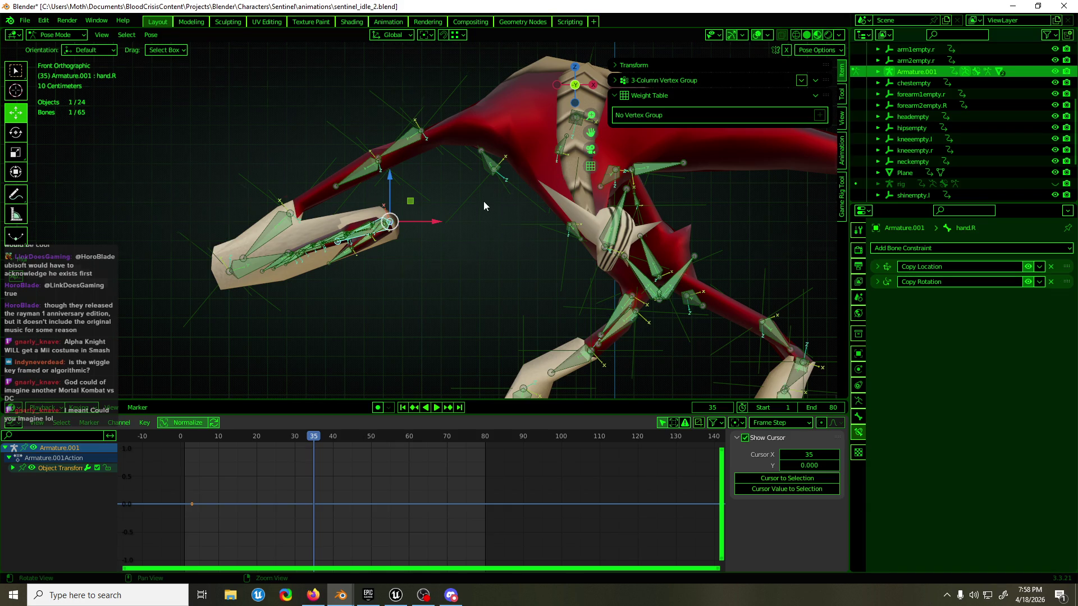
{"action": "mouse_move", "coordinate": [483, 202]}
{"action": "middle_mouse_down"}
{"action": "mouse_move", "coordinate": [511, 206]}
{"action": "mouse_move", "coordinate": [479, 207]}
{"action": "middle_mouse_up"}
{"action": "key", "text": "KP_1"}
{"action": "middle_click_drag", "start_coordinate": [401, 164], "coordinate": [383, 266]}
{"action": "key", "text": "KP_1"}
- Disable hand.R's Copy Location constraint and start moving the hand bone in front view
{"action": "left_click", "coordinate": [1028, 267]}
{"action": "mouse_move", "coordinate": [509, 225]}
{"action": "middle_mouse_down"}
{"action": "mouse_move", "coordinate": [513, 357]}
{"action": "mouse_move", "coordinate": [506, 257]}
{"action": "mouse_move", "coordinate": [438, 241]}
{"action": "middle_mouse_up"}
{"action": "key", "text": "KP_1"}
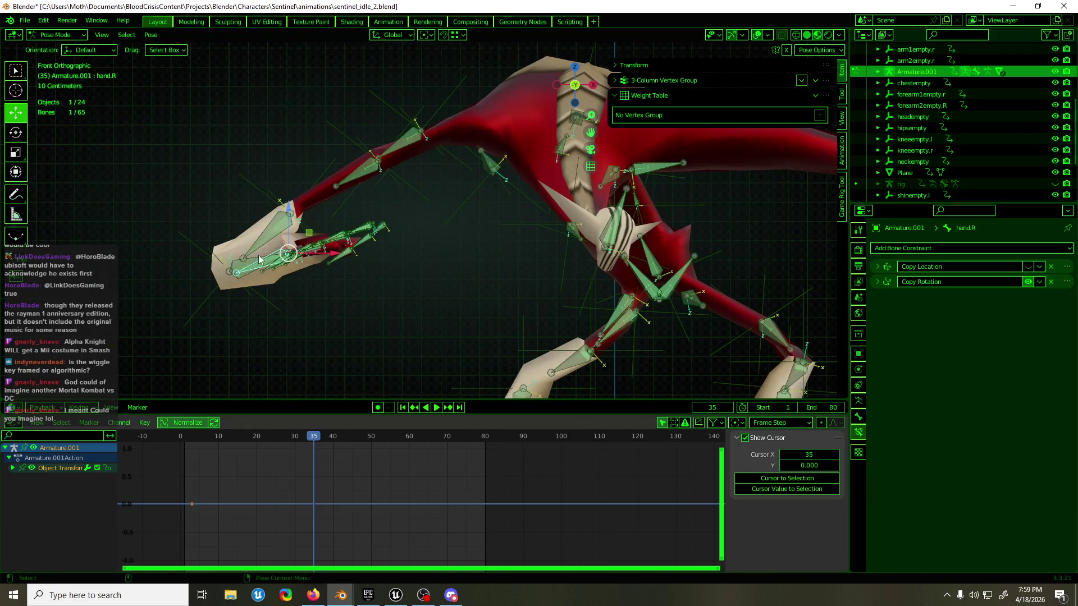
{"action": "key", "text": "g"}
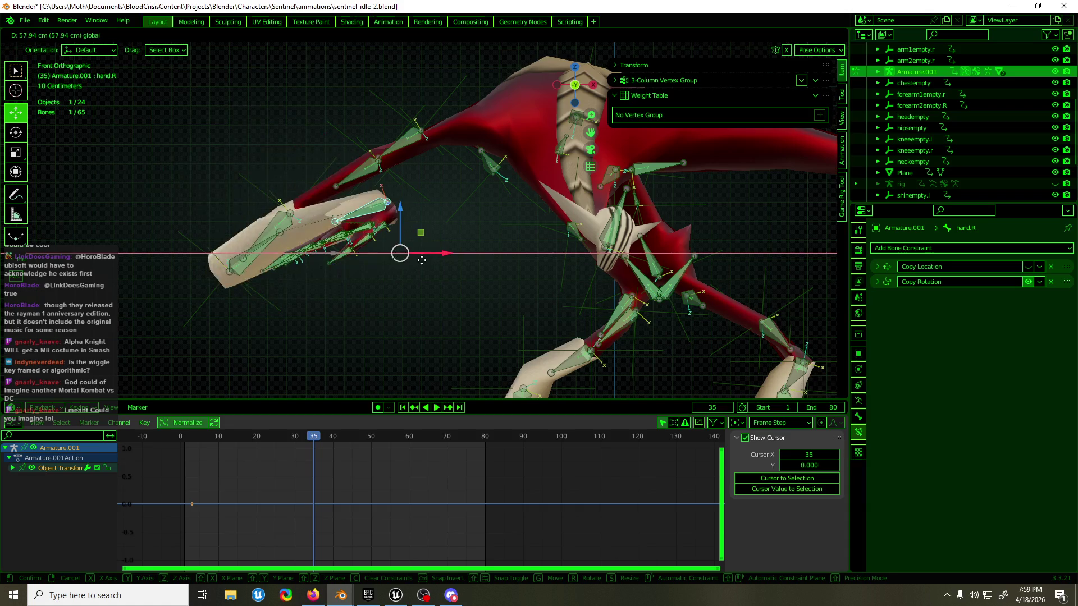
- Confirm the hand bone move and bring up the hand.R Bone properties
{"action": "left_click", "coordinate": [422, 264]}
{"action": "middle_click_drag", "start_coordinate": [422, 264], "coordinate": [367, 302]}
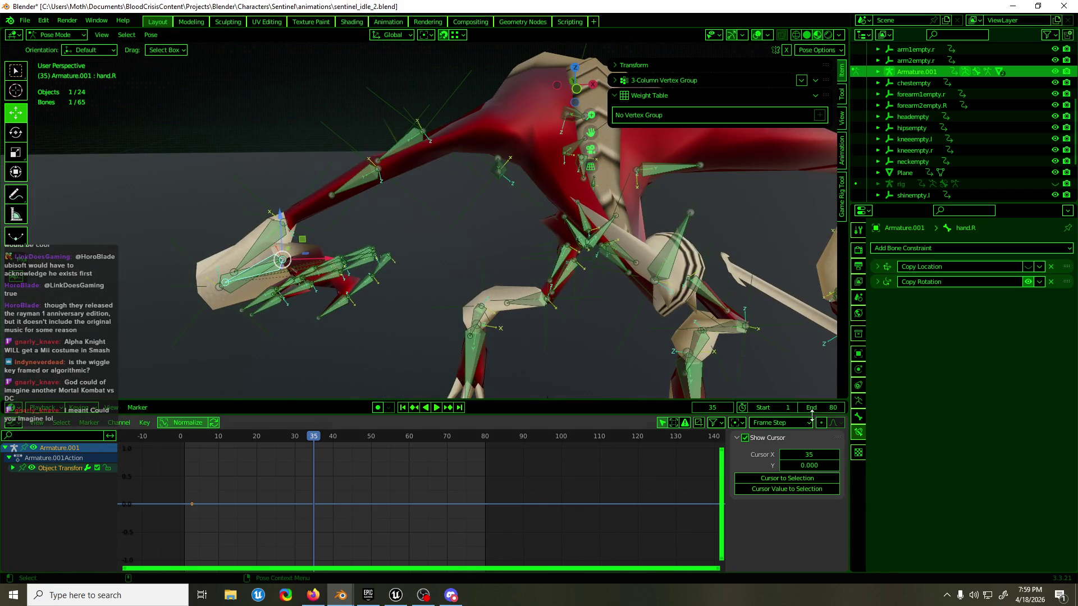
{"action": "left_click", "coordinate": [858, 417]}
{"action": "left_click", "coordinate": [858, 402]}
{"action": "left_click", "coordinate": [858, 417]}
- Expand hand.R's Relations showing parent forearm.R.001, and put the armature in edit mode
{"action": "left_click", "coordinate": [899, 269]}
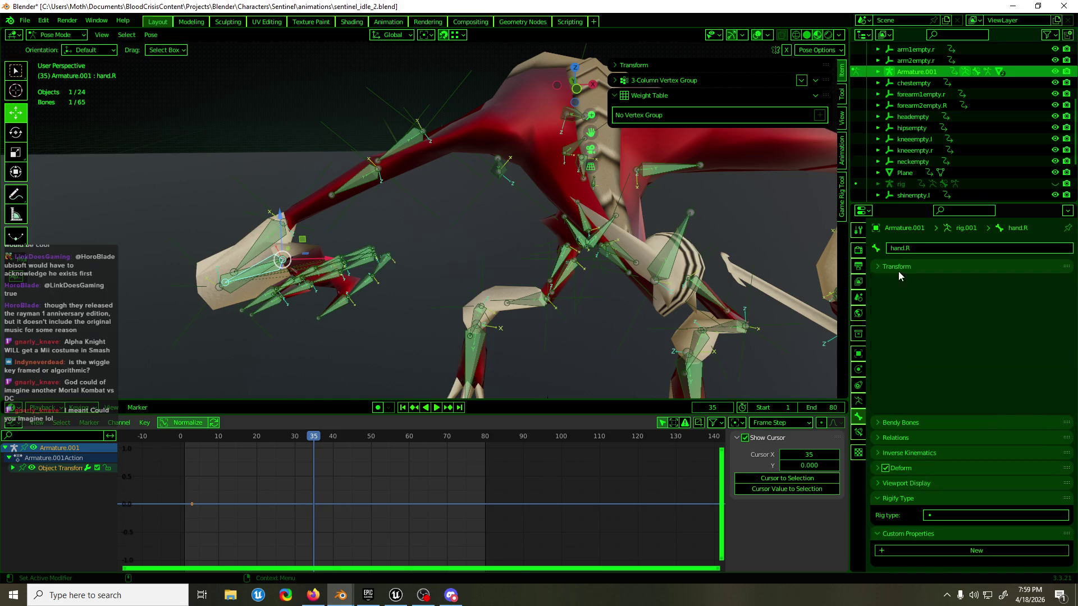
{"action": "left_click", "coordinate": [899, 296]}
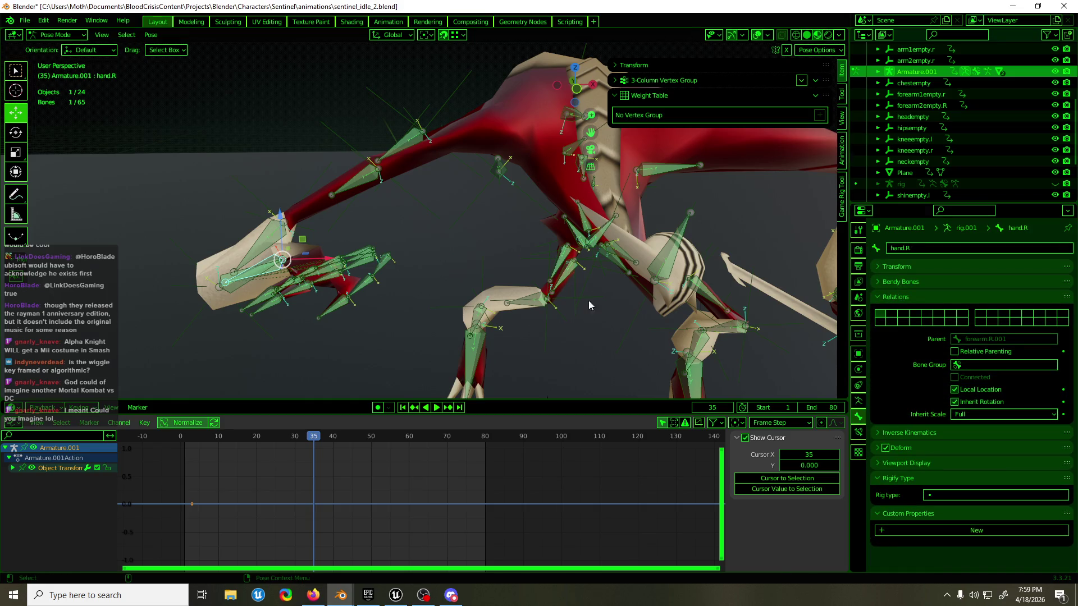
{"action": "key", "text": "Tab"}
{"action": "mouse_move", "coordinate": [589, 301]}
{"action": "middle_mouse_down"}
{"action": "mouse_move", "coordinate": [608, 295]}
{"action": "mouse_move", "coordinate": [545, 289]}
{"action": "mouse_move", "coordinate": [490, 306]}
{"action": "mouse_move", "coordinate": [484, 287]}
{"action": "middle_mouse_up"}
{"action": "key", "text": "Tab"}
{"action": "key", "text": "Tab"}
{"action": "scroll", "coordinate": [492, 298], "scroll_direction": "down", "scroll_amount": 3}
- Check the parents of the leg, shoulder, spine and thigh bones one by one
{"action": "left_click", "coordinate": [482, 283]}
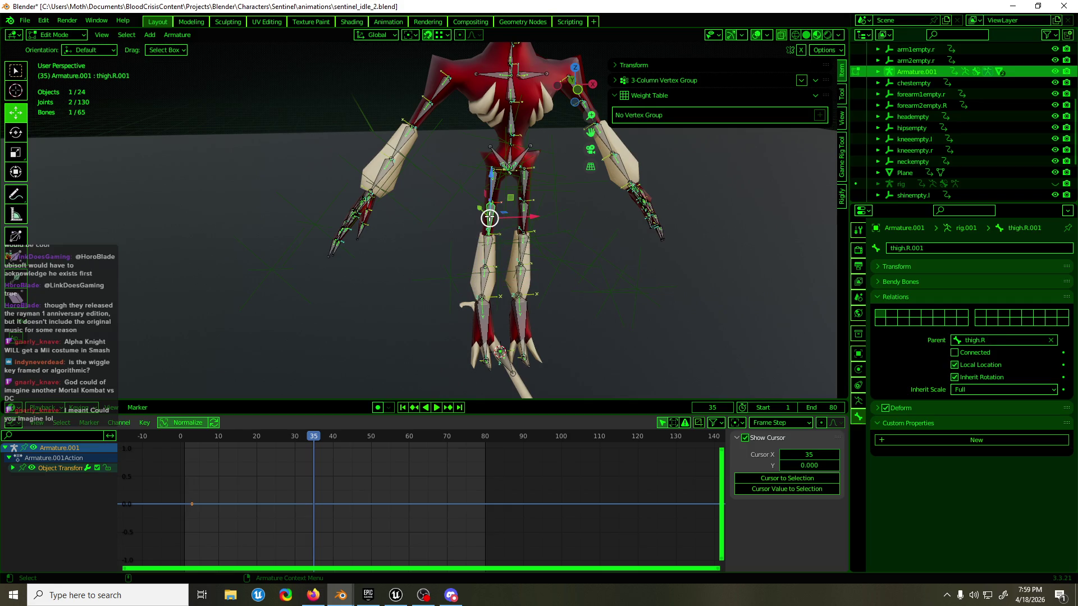
{"action": "left_click", "coordinate": [491, 185]}
{"action": "left_click", "coordinate": [512, 118]}
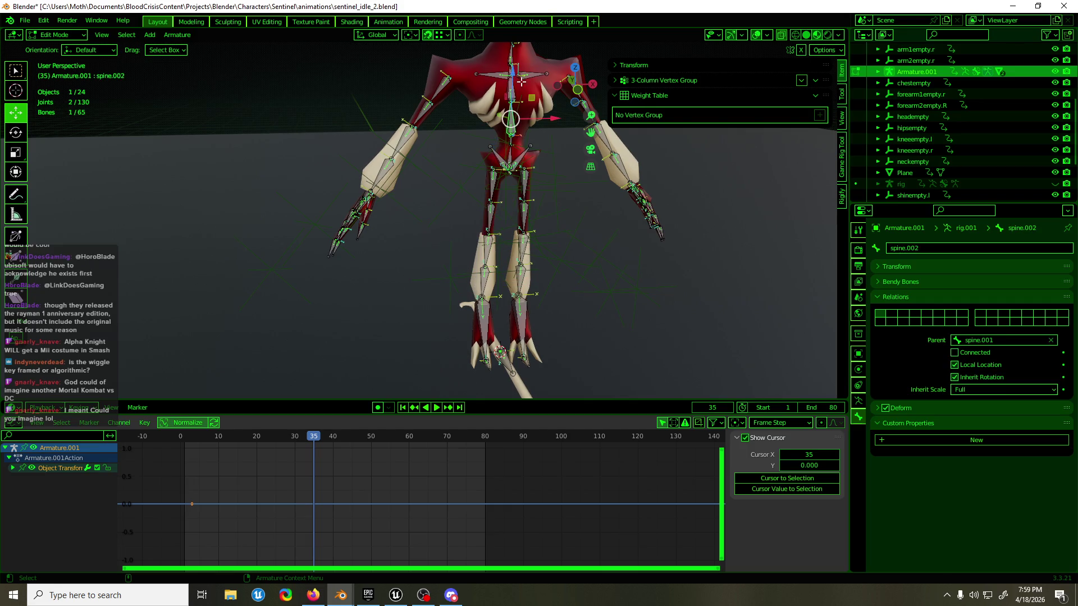
{"action": "left_click", "coordinate": [523, 78]}
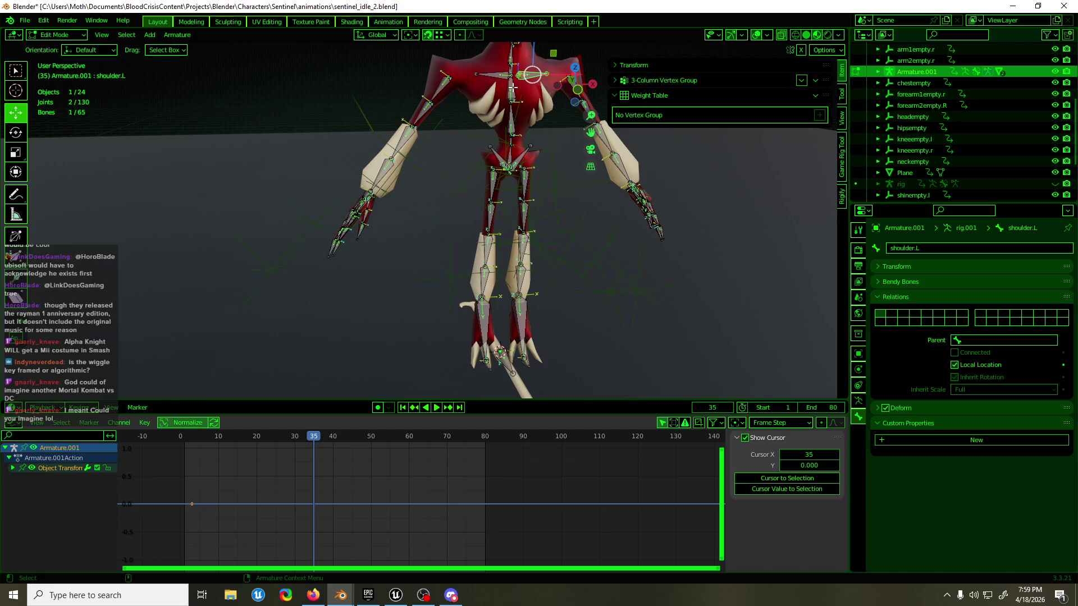
{"action": "left_click", "coordinate": [511, 83]}
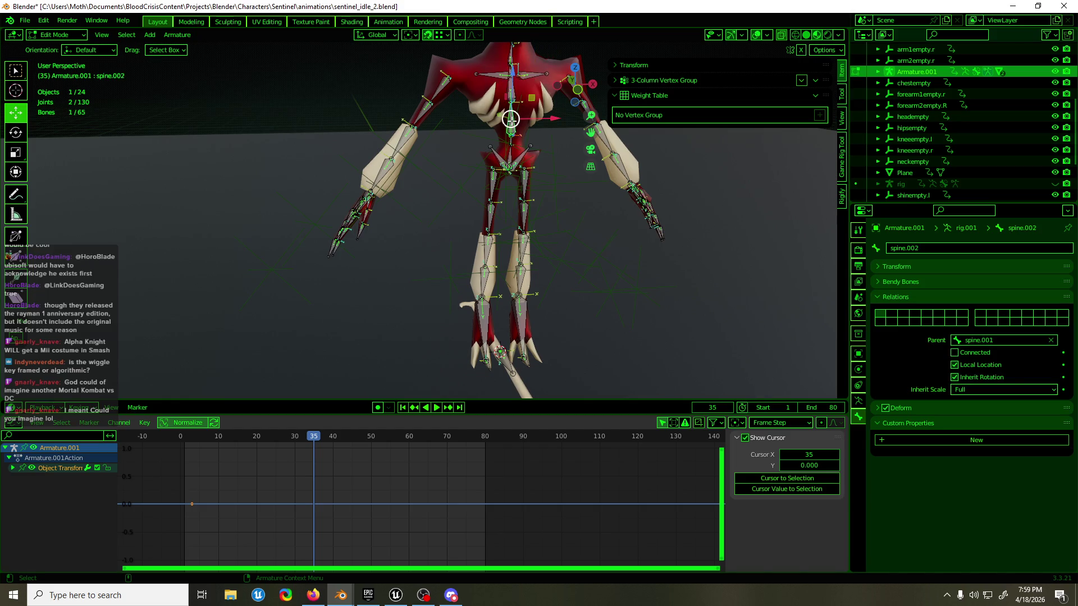
{"action": "left_click", "coordinate": [512, 165]}
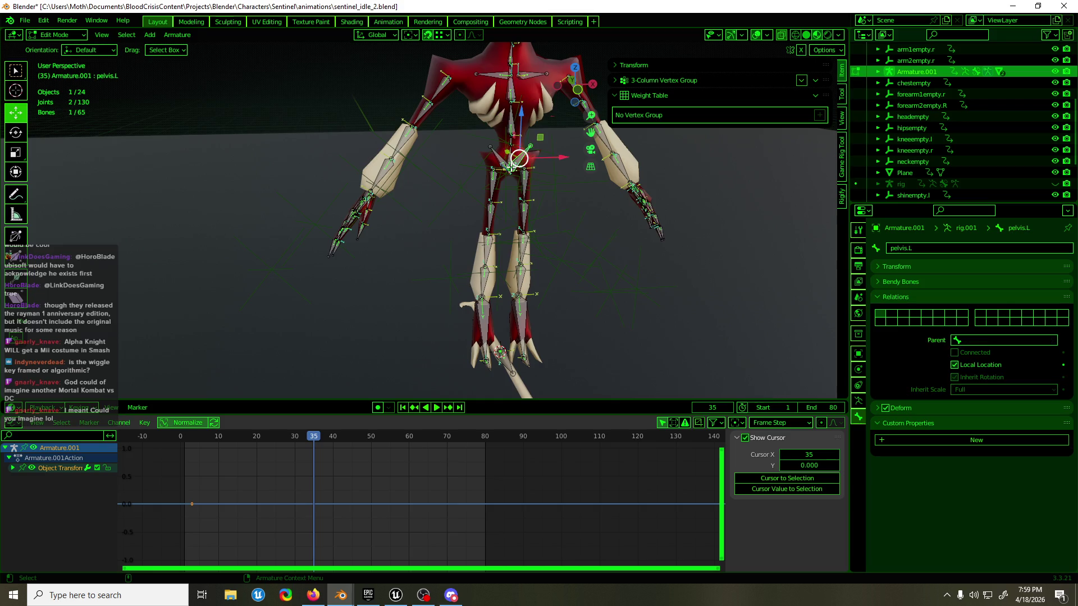
{"action": "left_click", "coordinate": [511, 141]}
{"action": "scroll", "coordinate": [516, 181], "scroll_direction": "up", "scroll_amount": 1}
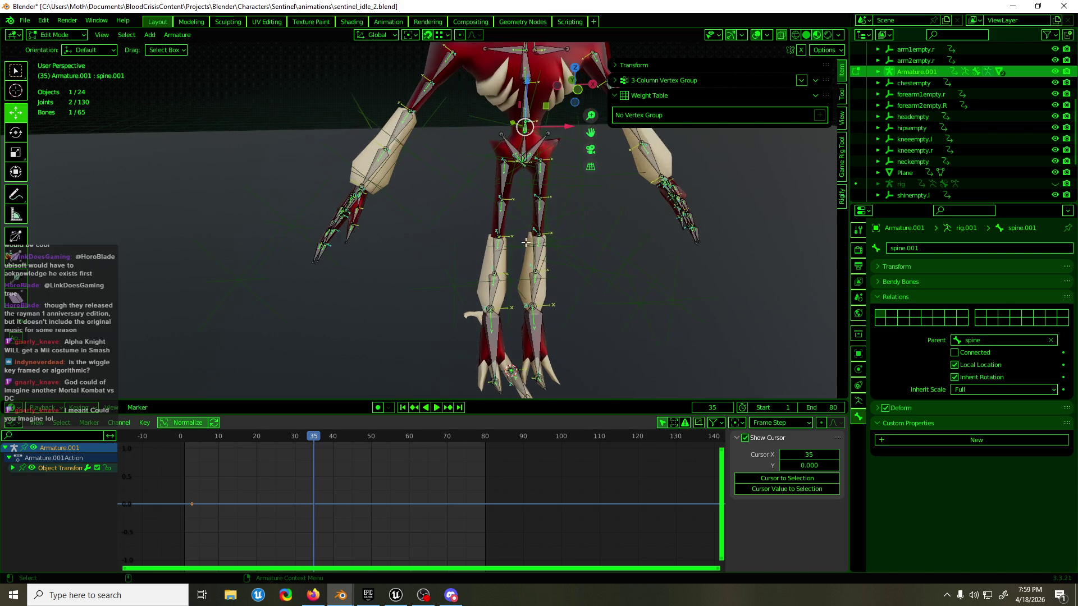
{"action": "left_click", "coordinate": [497, 212]}
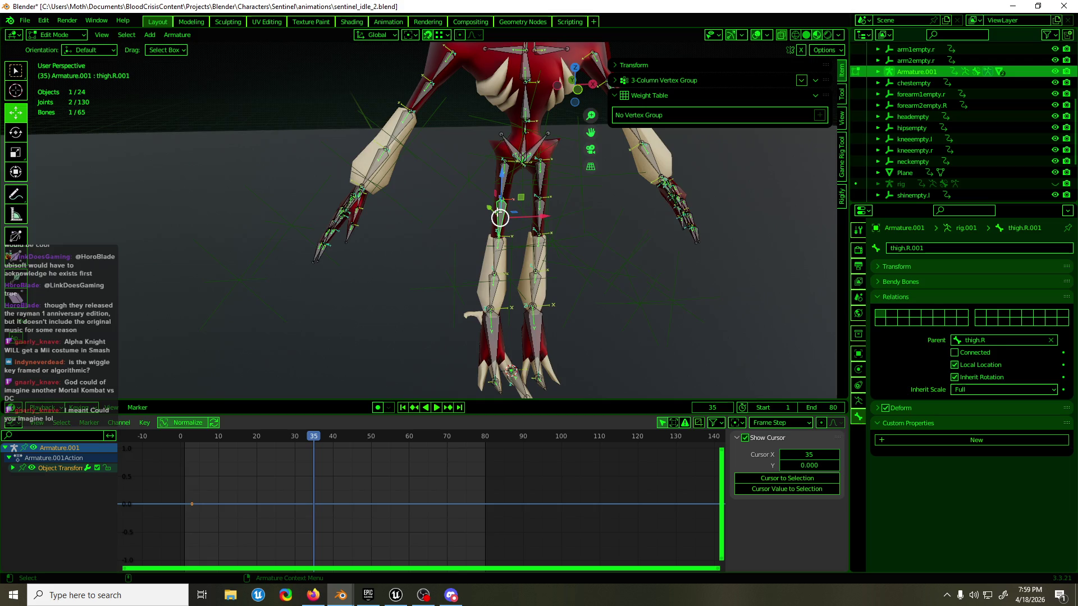
{"action": "left_click", "coordinate": [502, 181]}
- Parent all rig bones to the active bone with Keep Offset, play the animation and return to object mode
{"action": "mouse_move", "coordinate": [559, 202]}
{"action": "middle_mouse_down"}
{"action": "mouse_move", "coordinate": [543, 211]}
{"action": "mouse_move", "coordinate": [514, 352]}
{"action": "middle_mouse_up"}
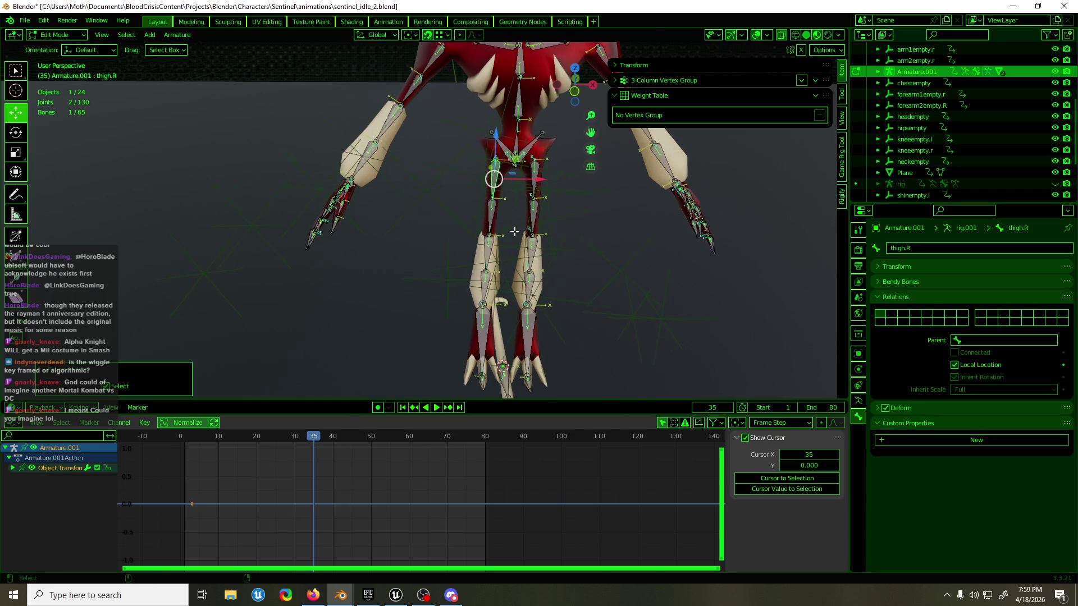
{"action": "key", "text": "a"}
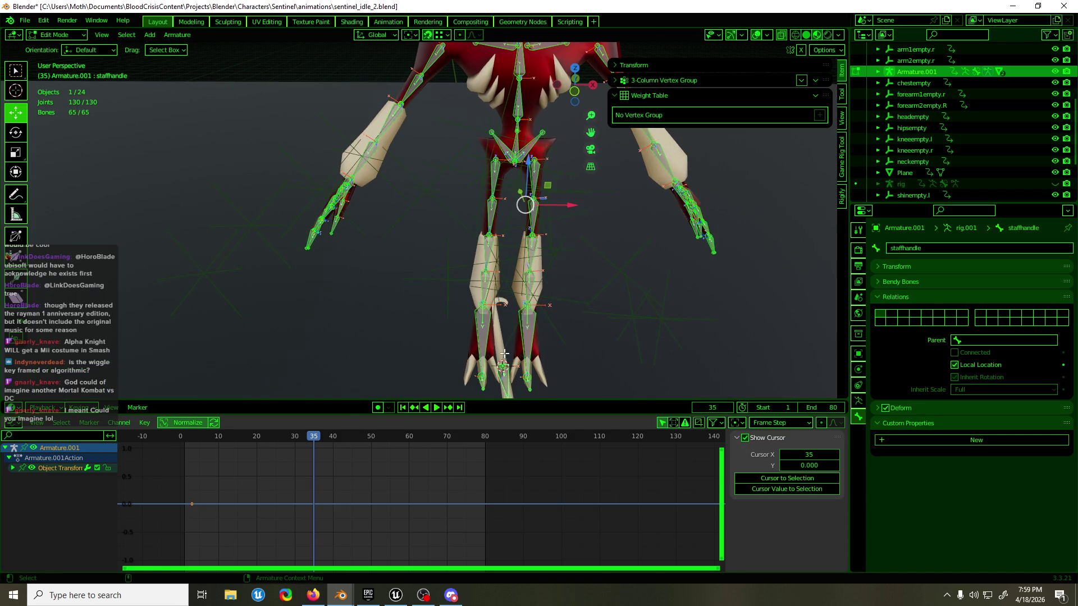
{"action": "key", "text": "ctrl+p"}
{"action": "left_click", "coordinate": [502, 310]}
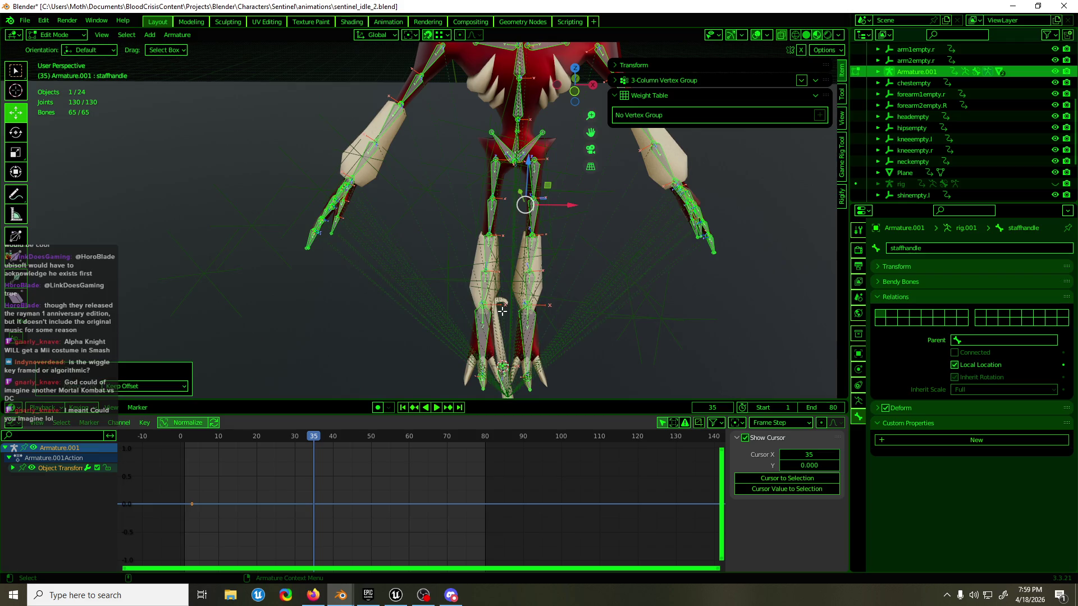
{"action": "key", "text": "space"}
{"action": "key", "text": "Tab"}
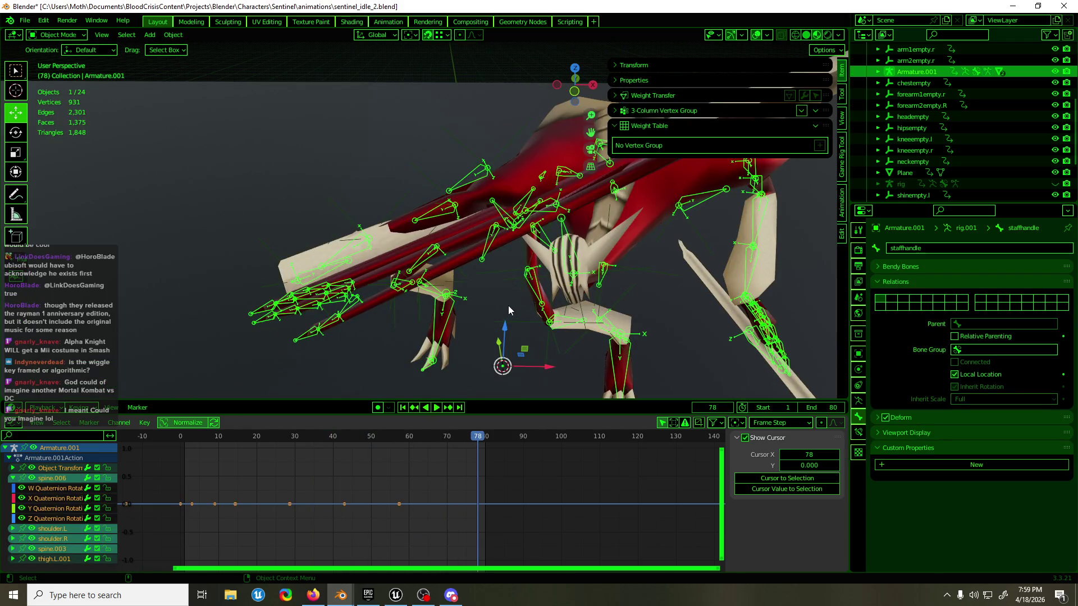
- In pose mode, re-enable the hand.R bone's Copy Location constraint
{"action": "middle_click_drag", "start_coordinate": [534, 281], "coordinate": [606, 233]}
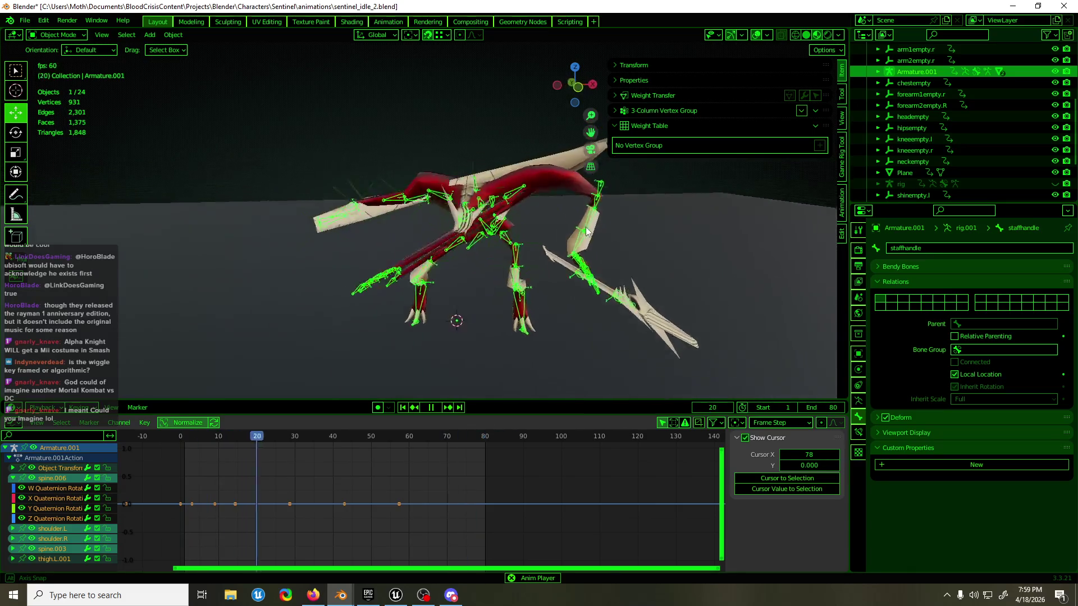
{"action": "key", "text": "ctrl+Tab"}
{"action": "left_click", "coordinate": [566, 160]}
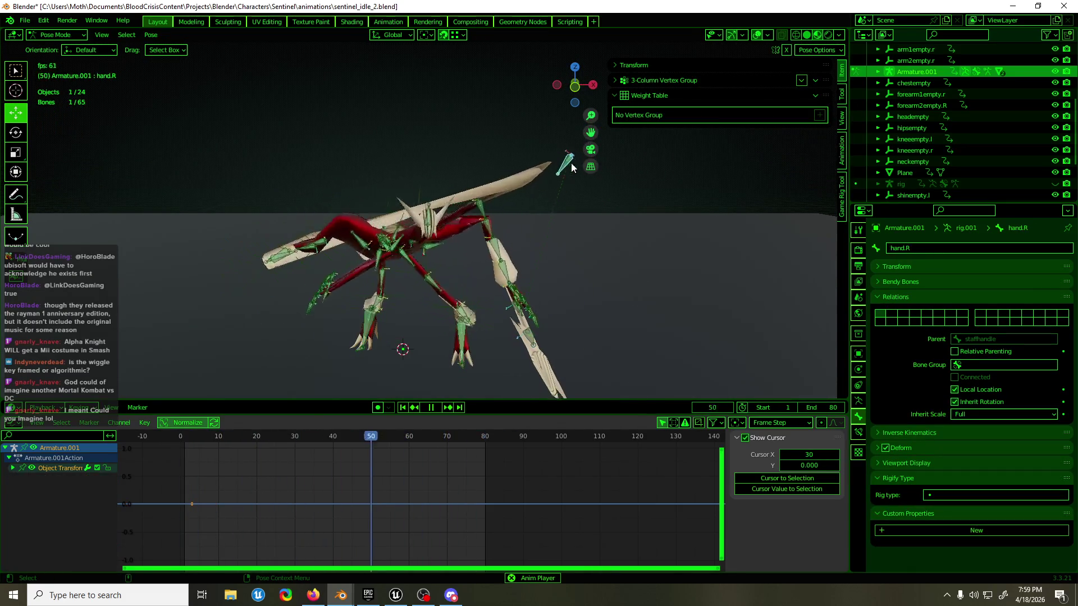
{"action": "left_click", "coordinate": [858, 433]}
{"action": "left_click", "coordinate": [1027, 266]}
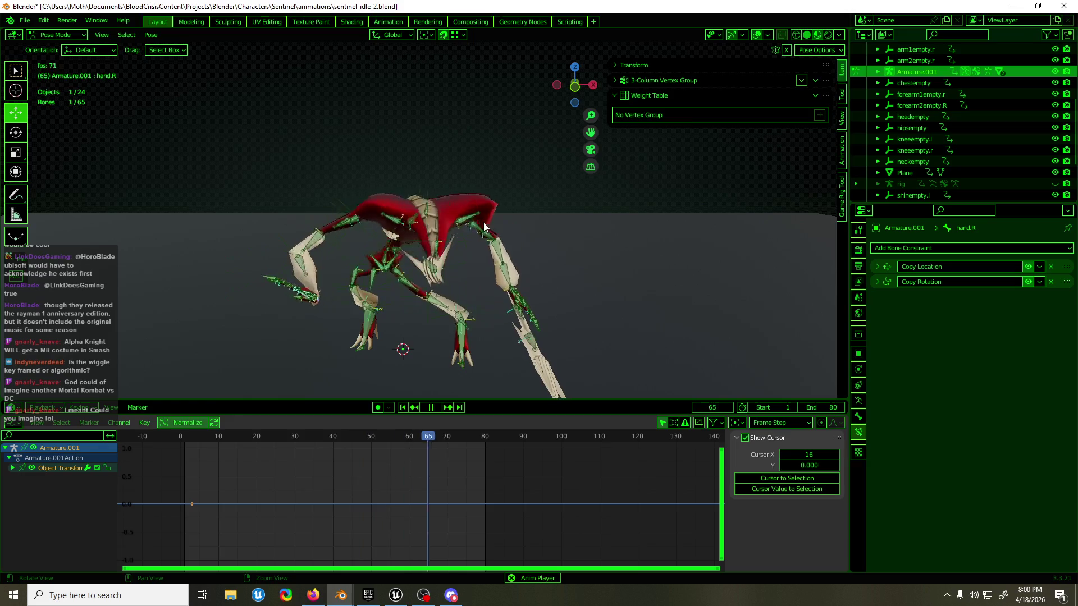
- Watch the idle animation from the spear side and save sentinel_idle_2.blend
{"action": "middle_click_drag", "start_coordinate": [484, 222], "coordinate": [340, 212]}
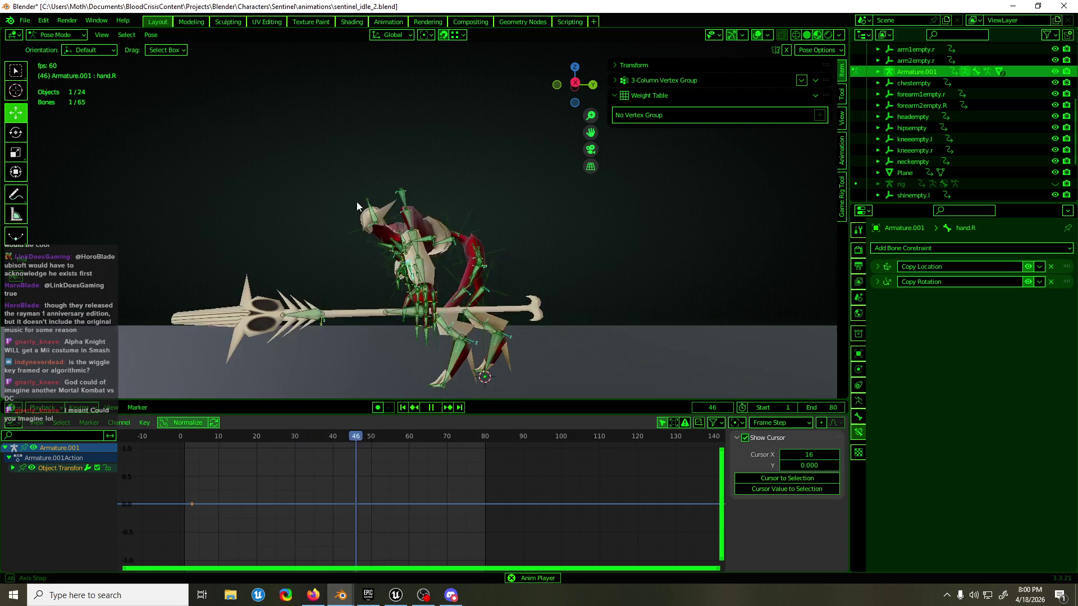
{"action": "mouse_move", "coordinate": [334, 212]}
{"action": "middle_mouse_down"}
{"action": "mouse_move", "coordinate": [375, 199]}
{"action": "mouse_move", "coordinate": [641, 206]}
{"action": "mouse_move", "coordinate": [499, 205]}
{"action": "middle_mouse_up"}
{"action": "key", "text": "ctrl+s"}
- Move hand.R along X, then turn off its Copy Location constraint again
{"action": "key", "text": "Escape"}
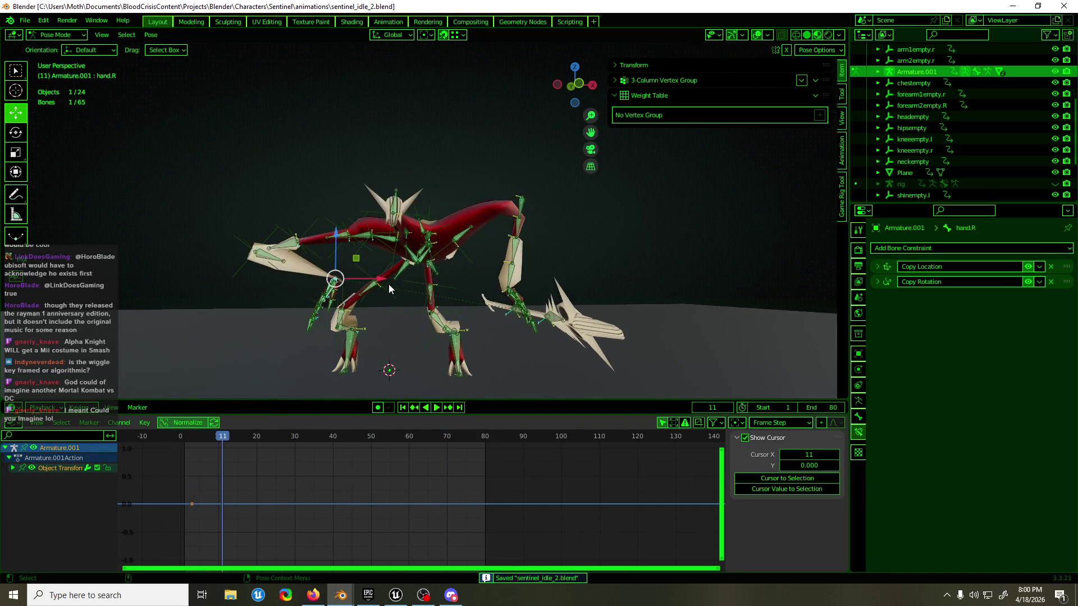
{"action": "scroll", "coordinate": [389, 284], "scroll_direction": "up", "scroll_amount": 2}
{"action": "scroll", "coordinate": [437, 243], "scroll_direction": "up", "scroll_amount": 3}
{"action": "mouse_move", "coordinate": [438, 244]}
{"action": "middle_mouse_down"}
{"action": "mouse_move", "coordinate": [442, 257]}
{"action": "mouse_move", "coordinate": [418, 260]}
{"action": "middle_mouse_up"}
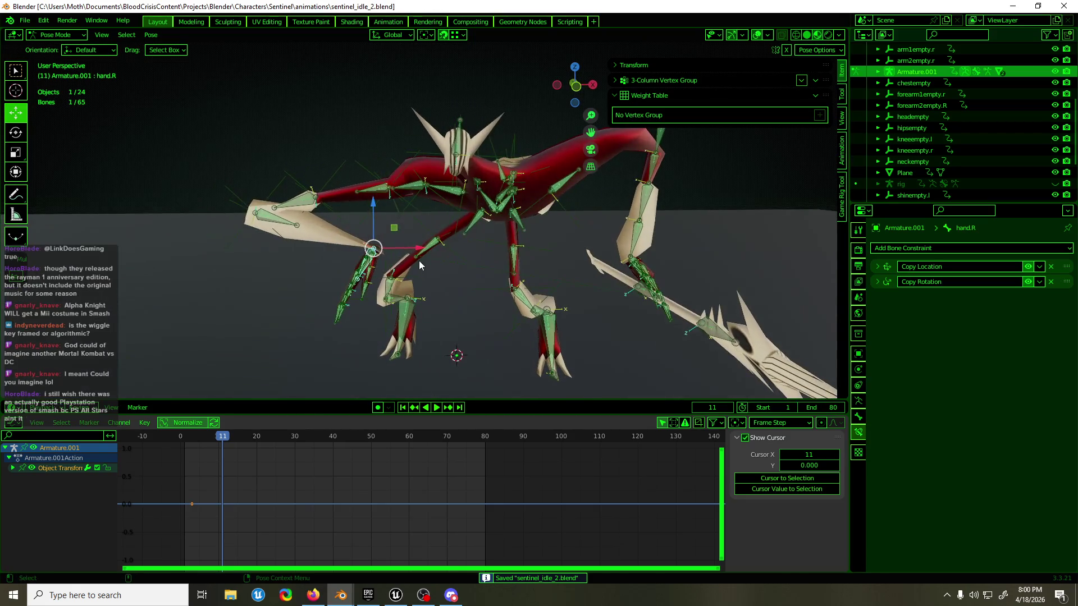
{"action": "key", "text": "g"}
{"action": "key", "text": "x"}
{"action": "key", "text": "Return"}
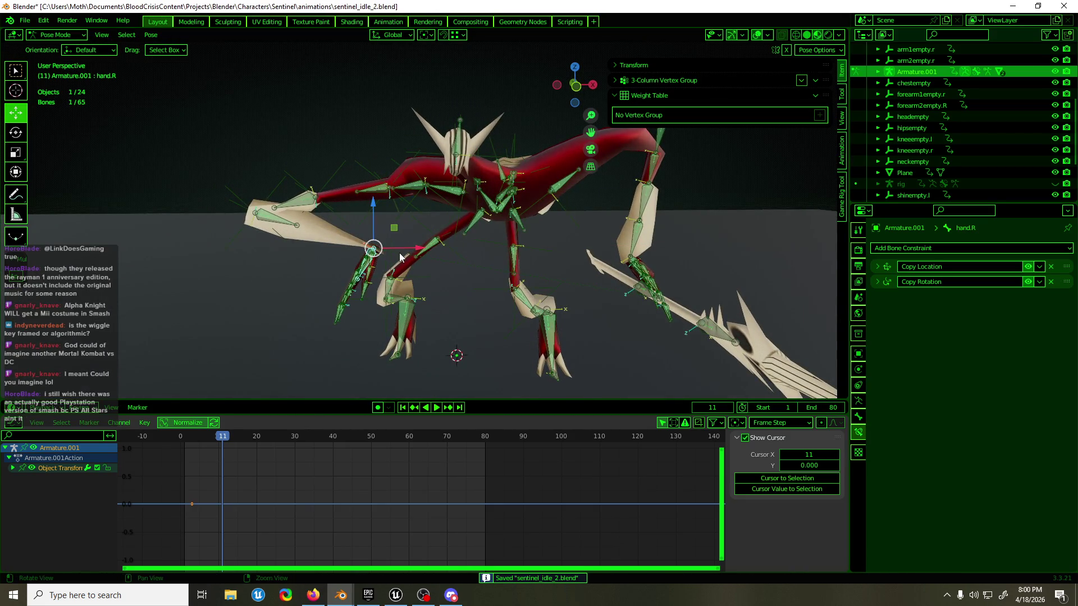
{"action": "middle_click_drag", "start_coordinate": [497, 252], "coordinate": [404, 257]}
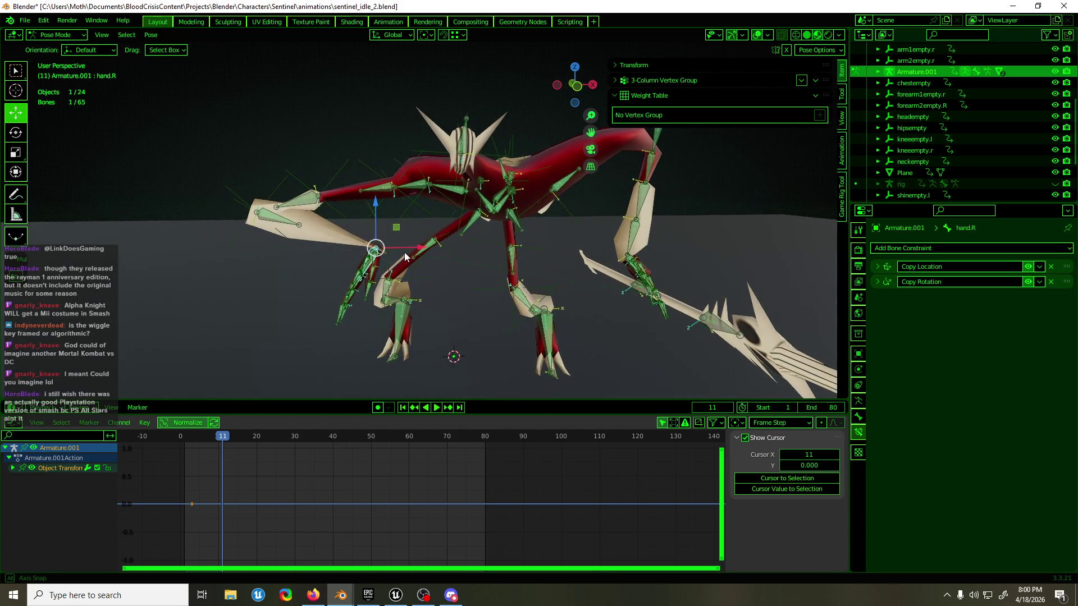
{"action": "left_click", "coordinate": [1027, 267]}
- Move hand.R along X in orthographic view and step to frame 18 to check the arm bones
{"action": "middle_click_drag", "start_coordinate": [618, 238], "coordinate": [546, 203]}
{"action": "key", "text": "KP_5"}
{"action": "scroll", "coordinate": [626, 192], "scroll_direction": "down", "scroll_amount": 3}
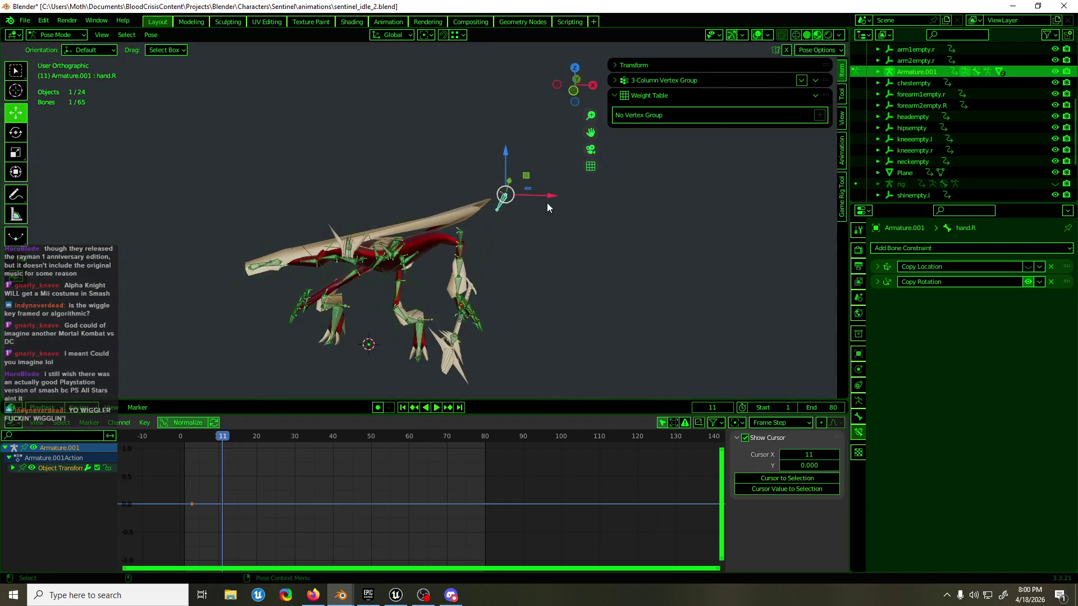
{"action": "key", "text": "g"}
{"action": "key", "text": "x"}
{"action": "left_click", "coordinate": [496, 230]}
{"action": "key", "text": "Up"}
{"action": "key", "text": "Up"}
{"action": "mouse_move", "coordinate": [494, 230]}
{"action": "middle_mouse_down"}
{"action": "mouse_move", "coordinate": [409, 225]}
{"action": "mouse_move", "coordinate": [482, 185]}
{"action": "mouse_move", "coordinate": [460, 206]}
{"action": "mouse_move", "coordinate": [440, 190]}
{"action": "mouse_move", "coordinate": [437, 202]}
{"action": "middle_mouse_up"}
{"action": "scroll", "coordinate": [409, 224], "scroll_direction": "up", "scroll_amount": 5}
{"action": "scroll", "coordinate": [474, 194], "scroll_direction": "down", "scroll_amount": 5}
- Play the resulting pose in perspective, stop at frame 42, and snap to front view
{"action": "key", "text": "KP_5"}
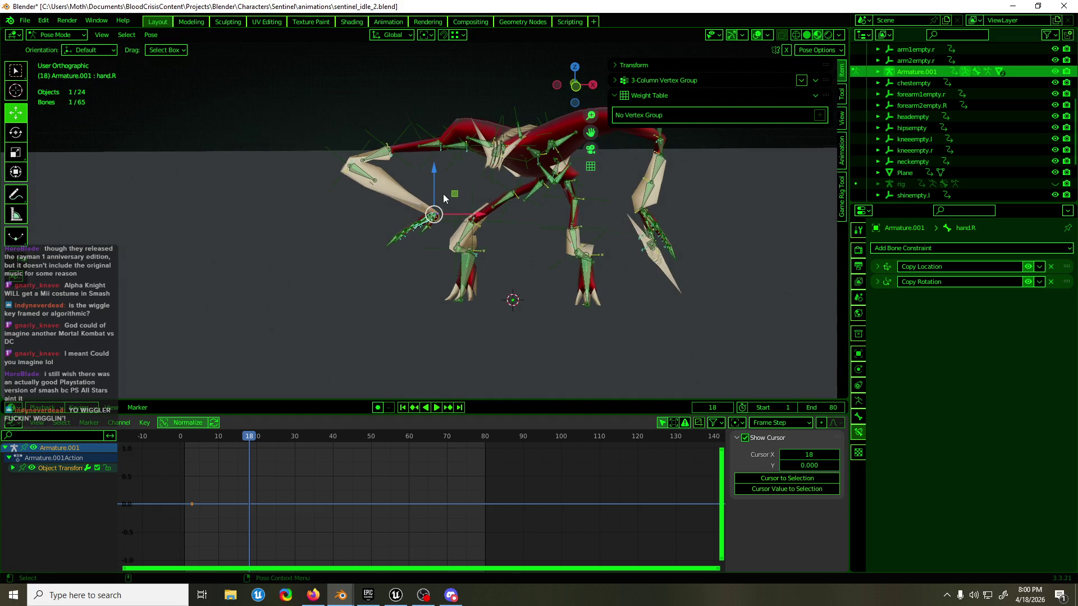
{"action": "key", "text": "space"}
{"action": "key", "text": "space"}
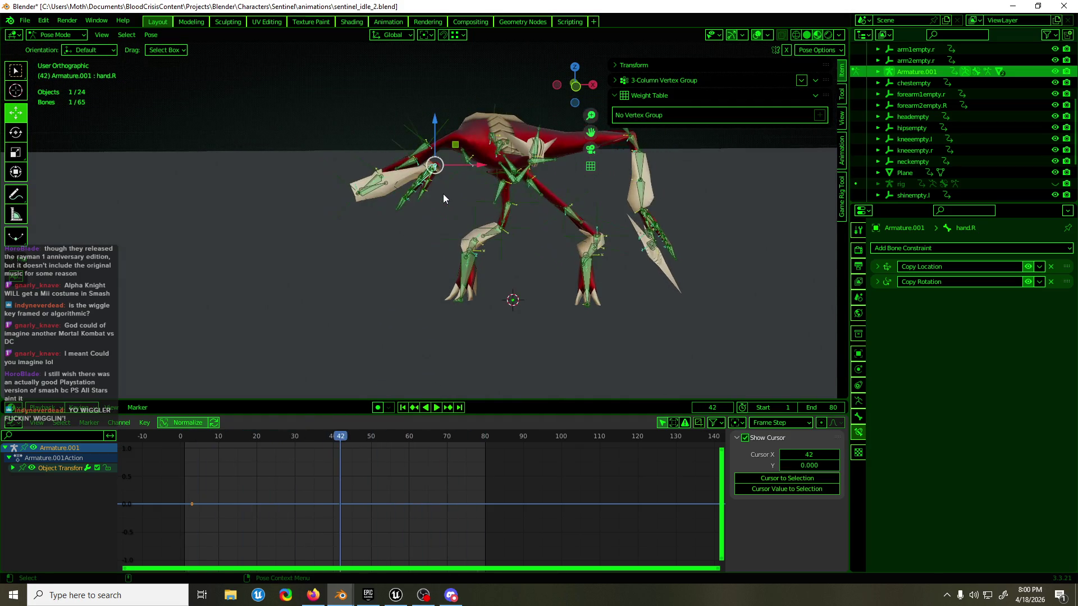
{"action": "key", "text": "KP_5"}
{"action": "mouse_move", "coordinate": [456, 197]}
{"action": "middle_mouse_down"}
{"action": "mouse_move", "coordinate": [683, 265]}
{"action": "mouse_move", "coordinate": [418, 184]}
{"action": "middle_mouse_up"}
{"action": "key", "text": "KP_1"}
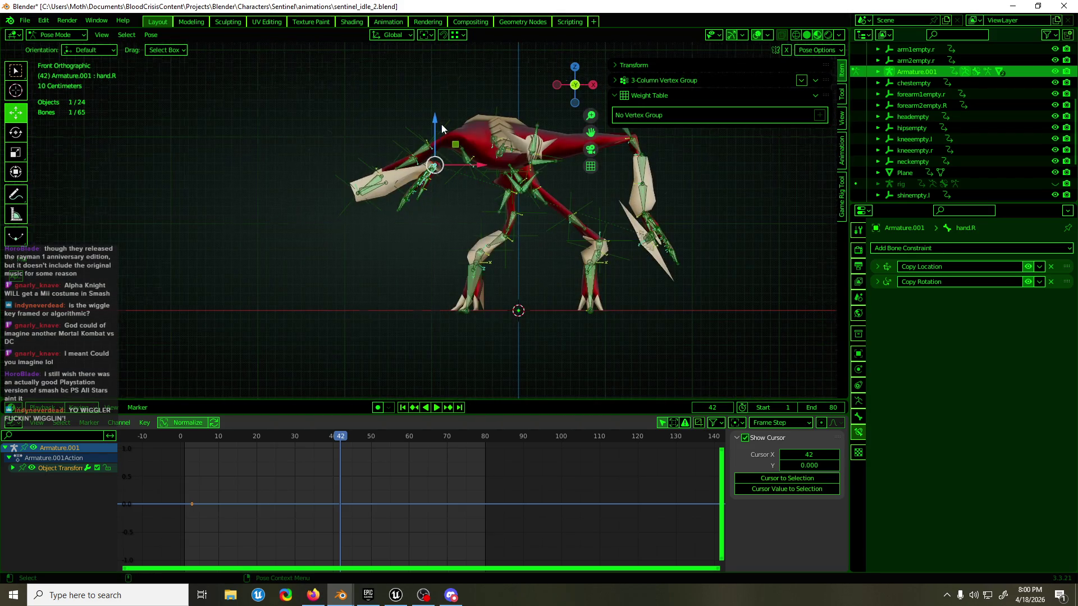
{"action": "scroll", "coordinate": [441, 124], "scroll_direction": "up", "scroll_amount": 3}
{"action": "scroll", "coordinate": [411, 122], "scroll_direction": "up", "scroll_amount": 2}
- In object mode, select the four arm empties and clear the Graph Editor key selection
{"action": "key", "text": "ctrl+Tab"}
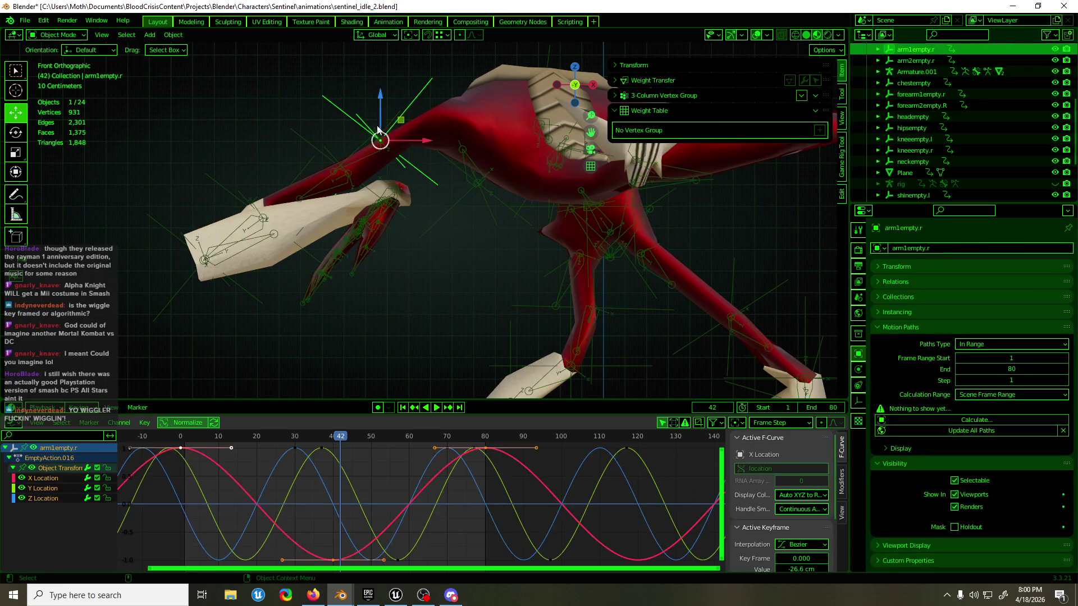
{"action": "left_click", "coordinate": [320, 141], "text": "shift"}
{"action": "left_click", "coordinate": [232, 184], "text": "shift"}
{"action": "left_click", "coordinate": [167, 231], "text": "shift"}
{"action": "mouse_move", "coordinate": [167, 230]}
{"action": "middle_mouse_down"}
{"action": "mouse_move", "coordinate": [288, 199]}
{"action": "mouse_move", "coordinate": [279, 223]}
{"action": "mouse_move", "coordinate": [244, 239]}
{"action": "middle_mouse_up"}
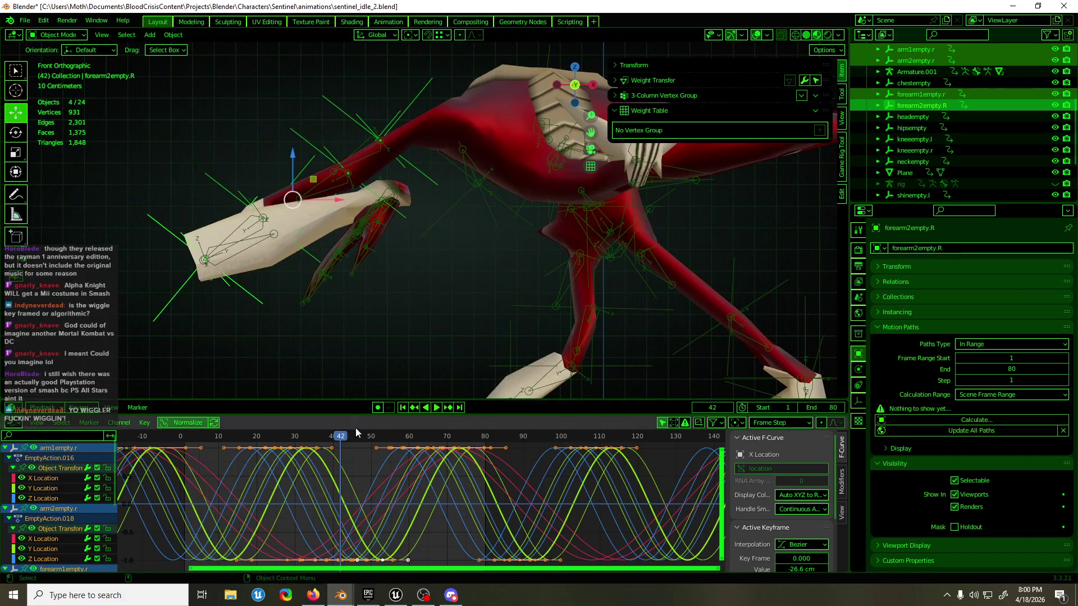
{"action": "left_click", "coordinate": [358, 474]}
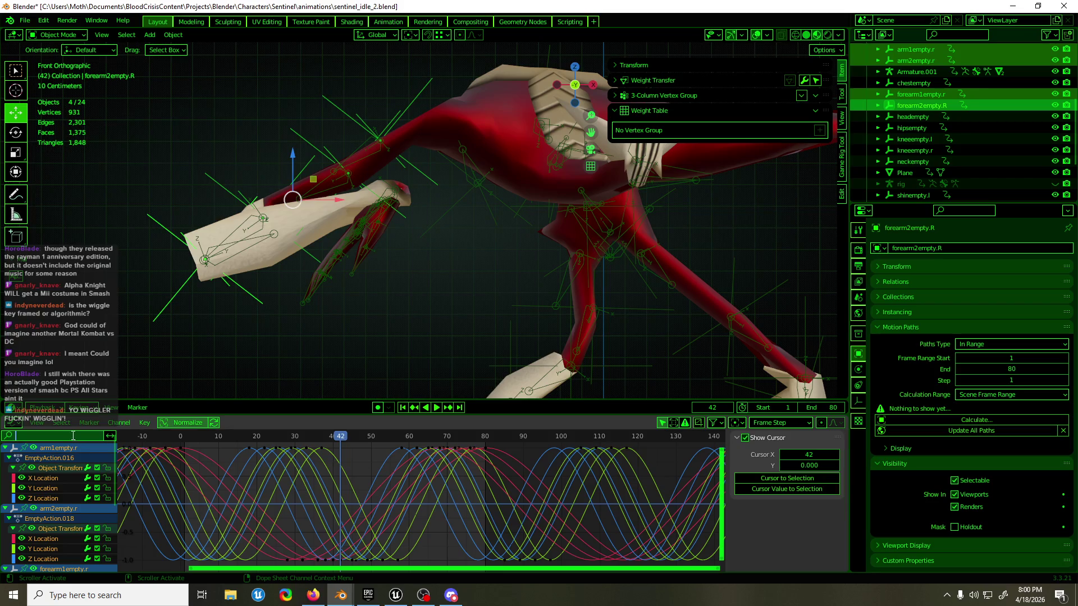
{"action": "type", "text": "y"}
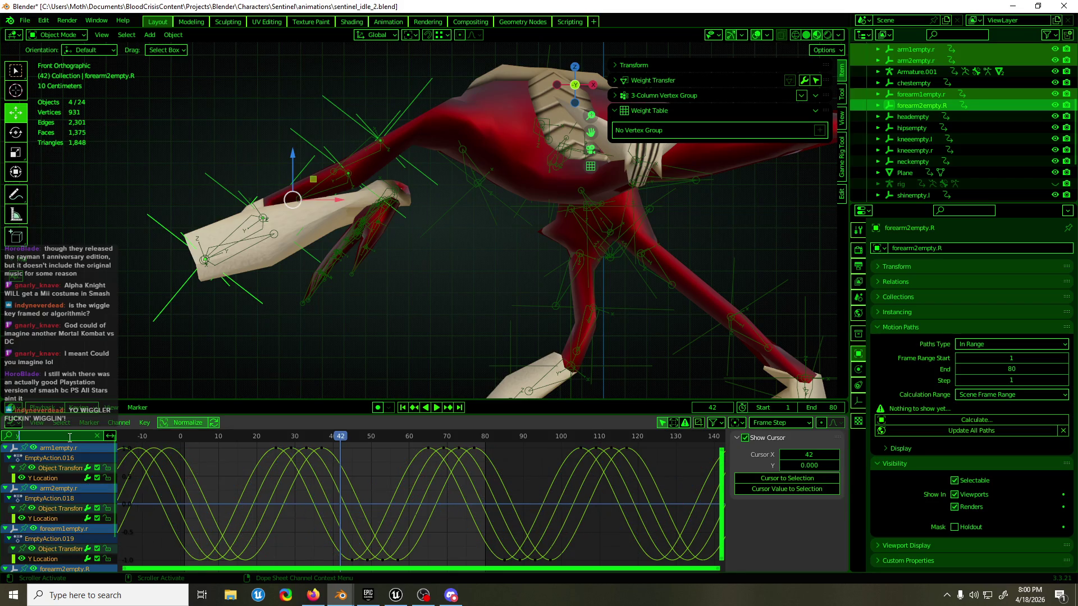
- Delete the empties' Y Location and X Location curves, leaving Z sine motion, and play to check
{"action": "key", "text": "Return"}
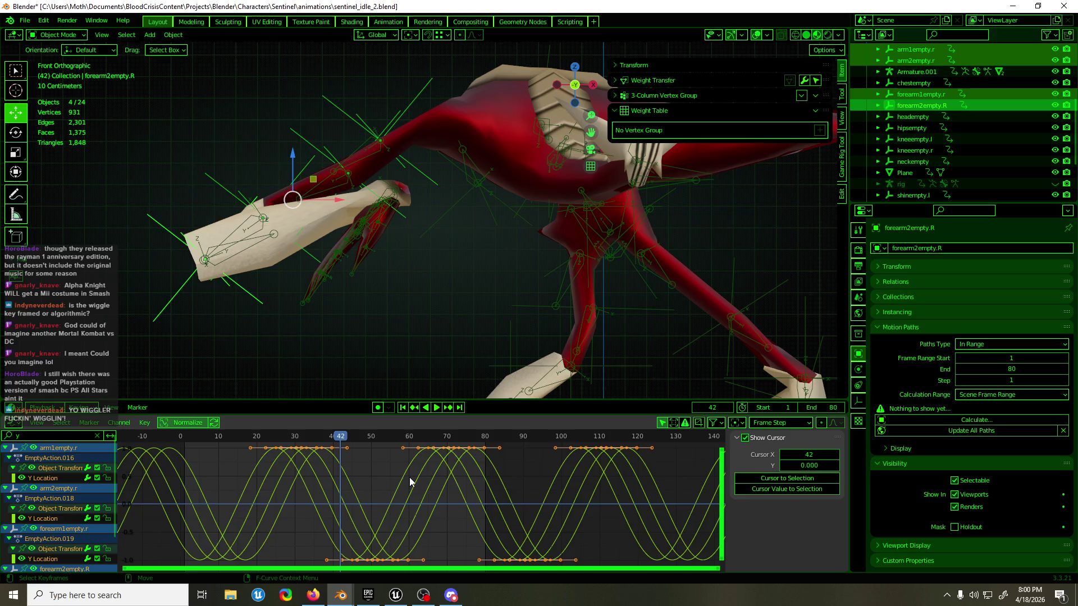
{"action": "key", "text": "h"}
{"action": "left_click", "coordinate": [97, 436]}
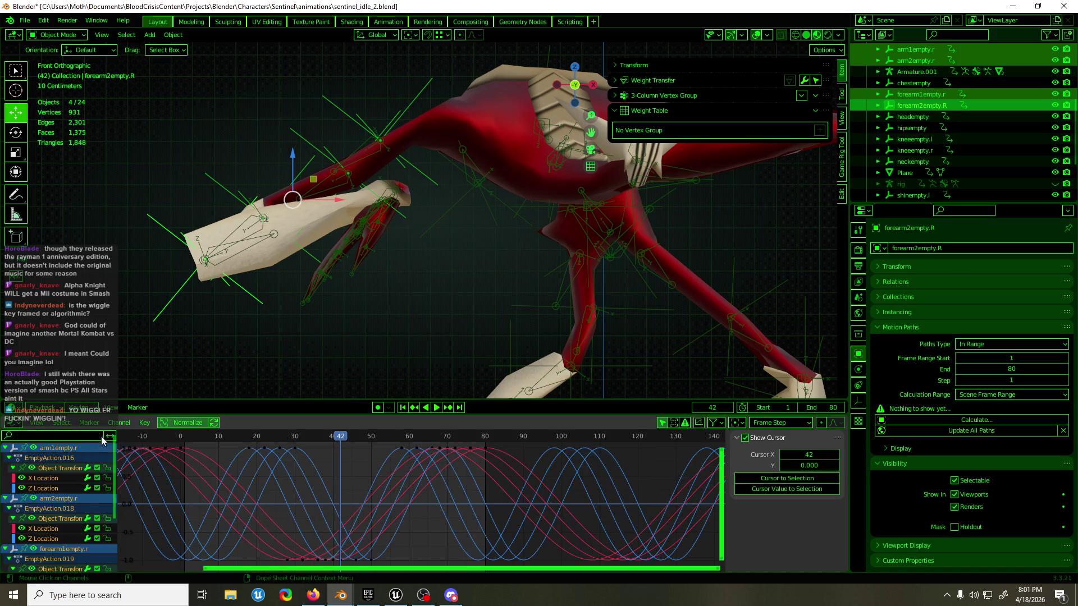
{"action": "type", "text": "z"}
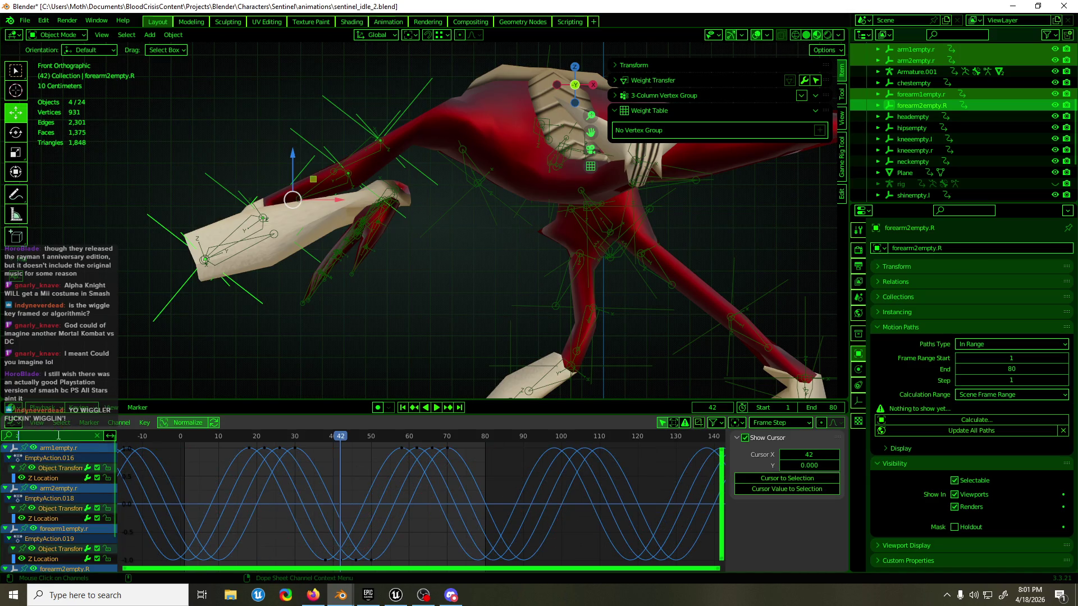
{"action": "key", "text": "BackSpace"}
{"action": "type", "text": "x lo"}
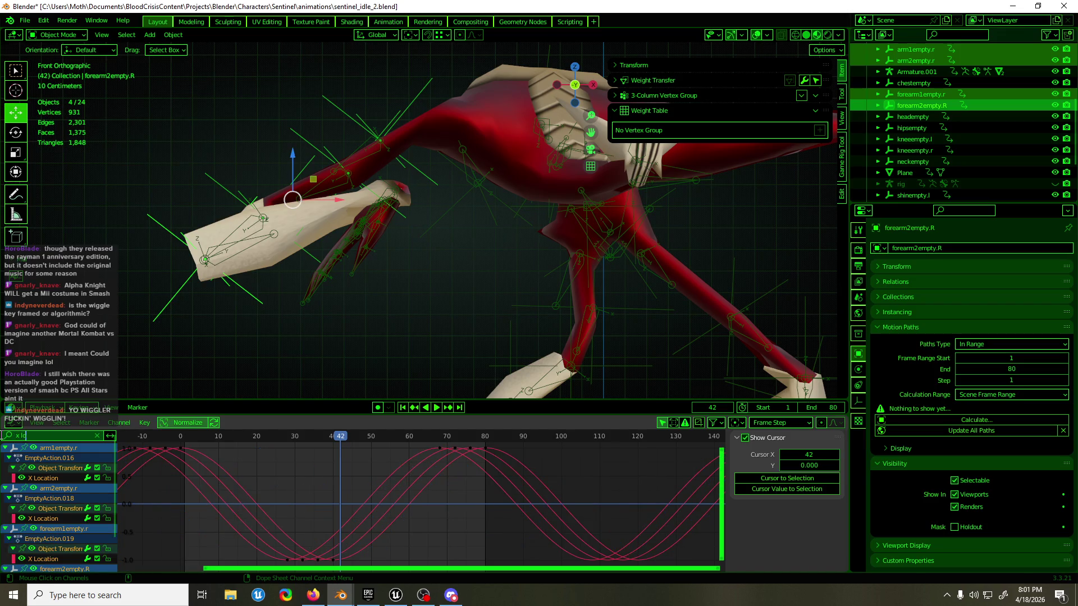
{"action": "key", "text": "Return"}
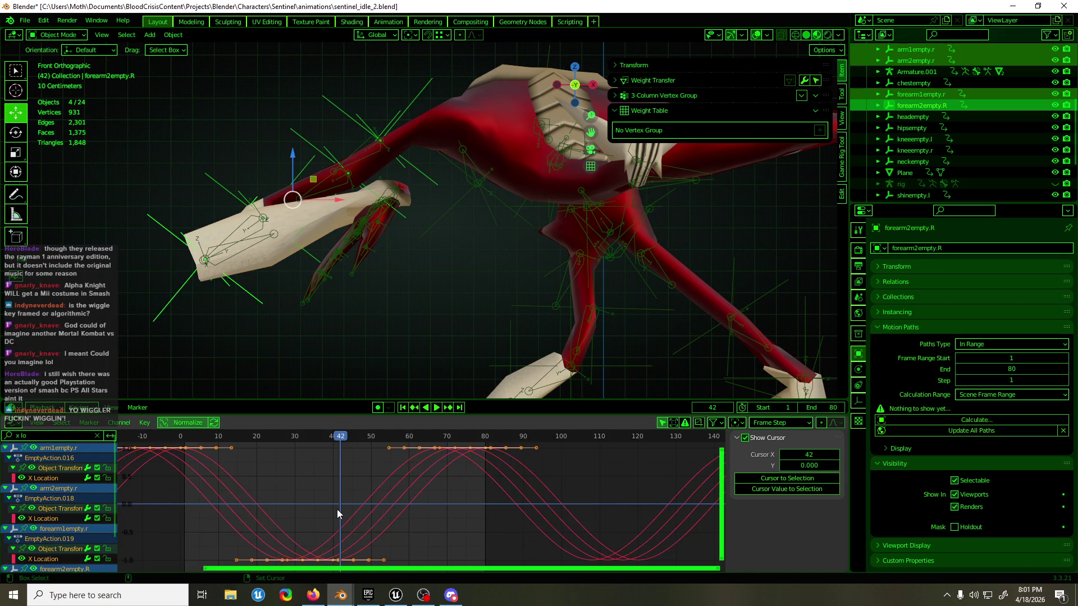
{"action": "key", "text": "space"}
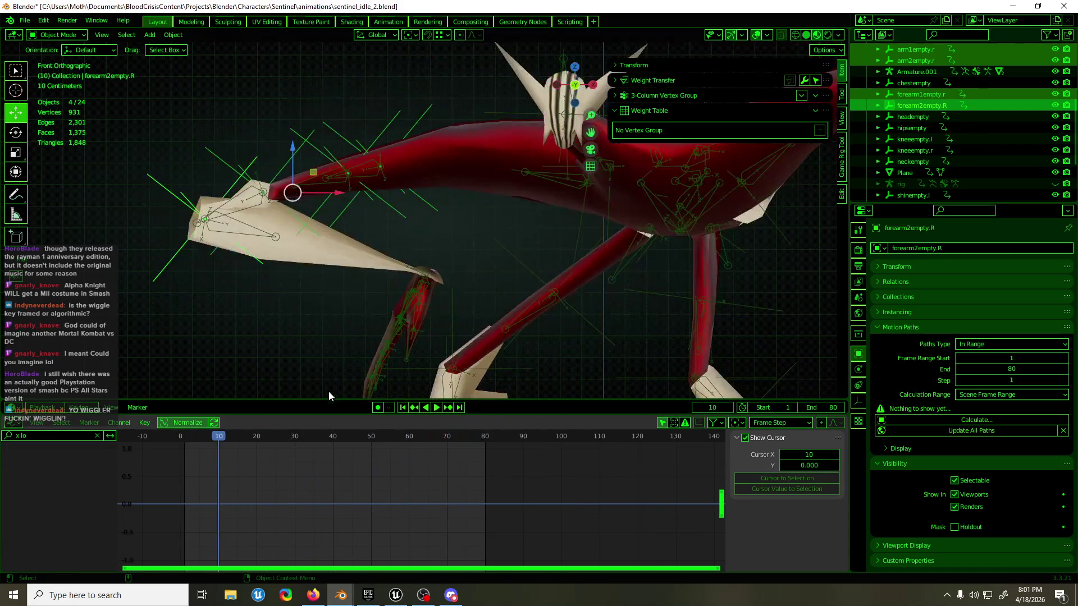
- Select hand_ik.R's X Location curve and try a vertical key move, then cancel it
{"action": "left_click", "coordinate": [425, 316]}
{"action": "left_click", "coordinate": [434, 262]}
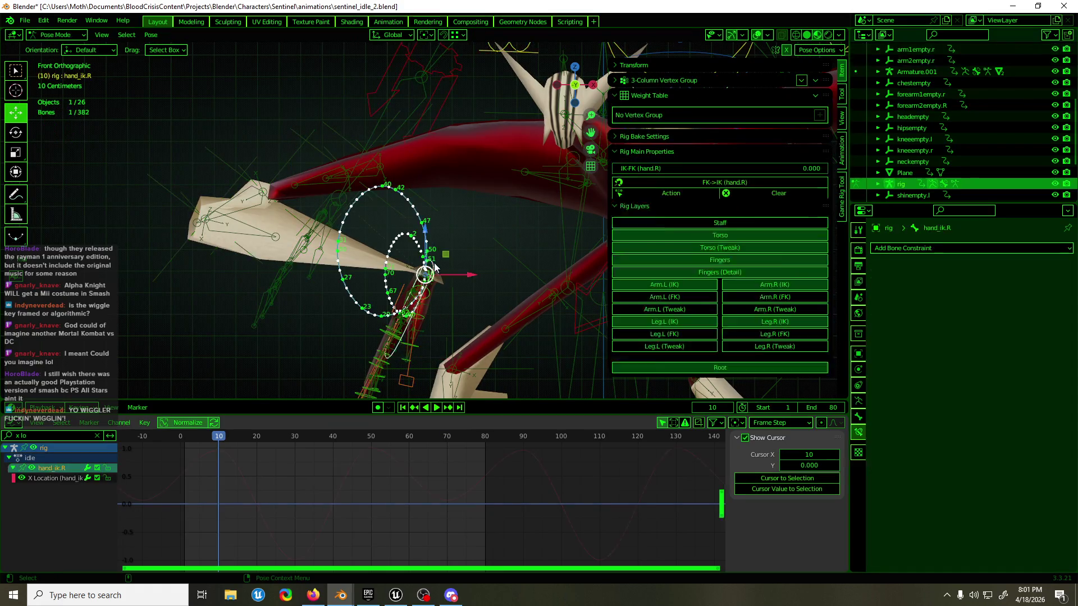
{"action": "left_click", "coordinate": [42, 480]}
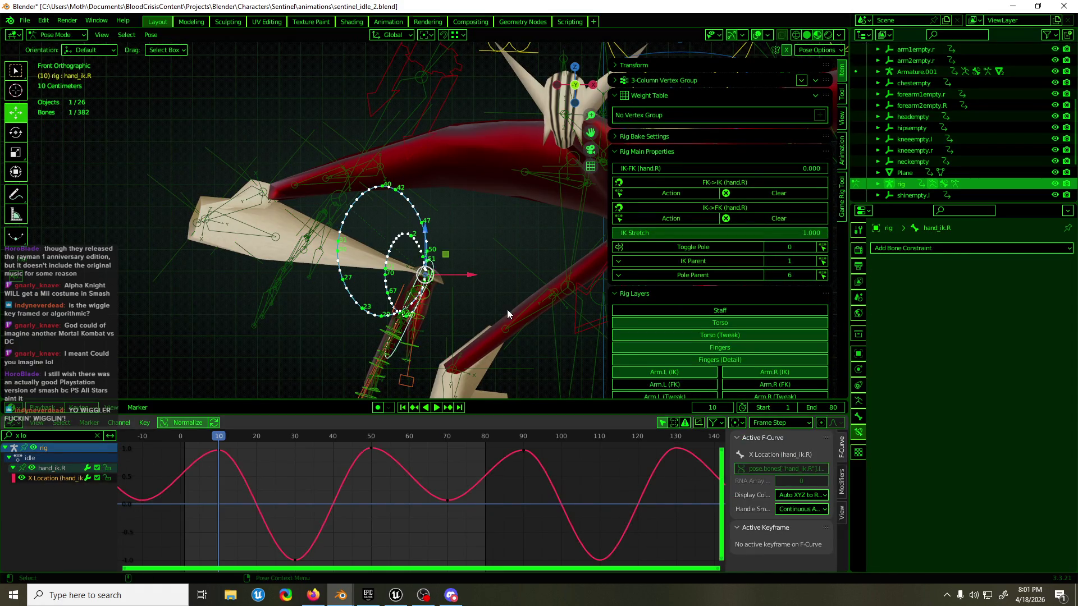
{"action": "left_click_drag", "start_coordinate": [427, 462], "coordinate": [119, 565]}
{"action": "key", "text": "g"}
{"action": "key", "text": "y"}
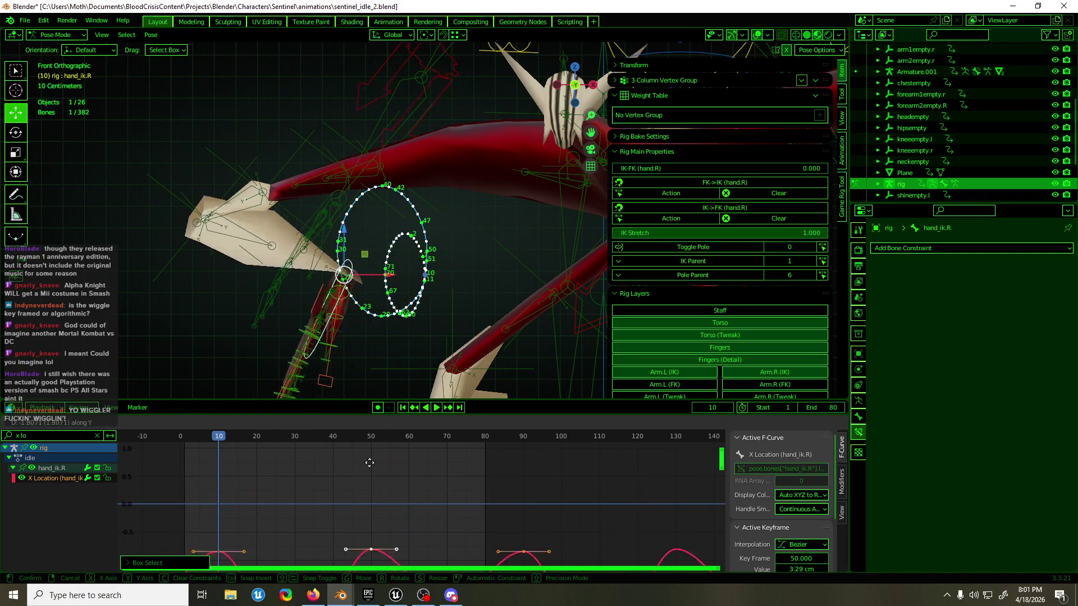
{"action": "right_click", "coordinate": [306, 513]}
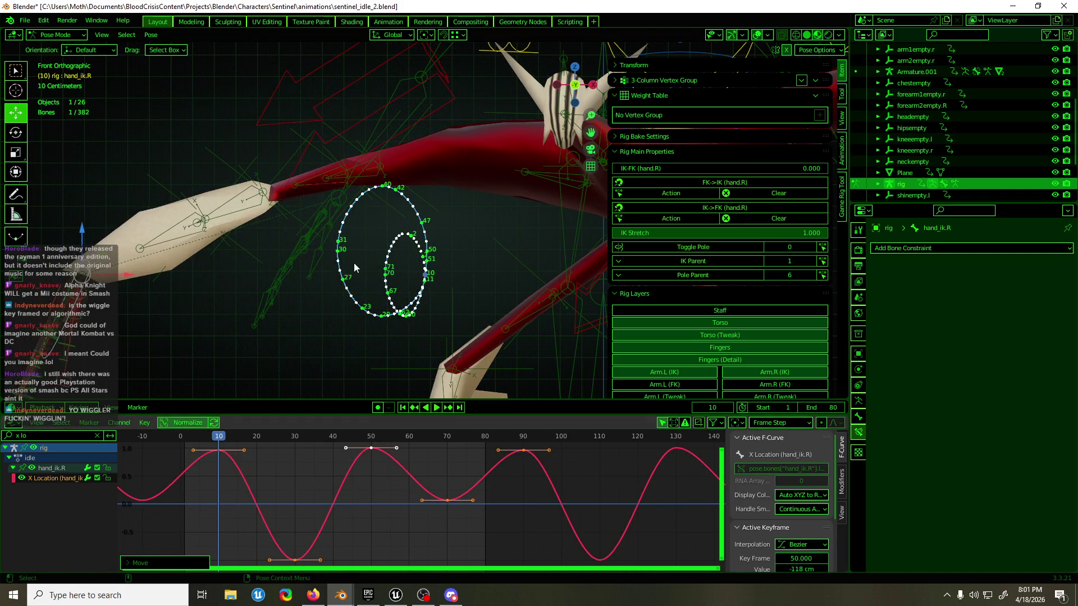
{"action": "scroll", "coordinate": [352, 384], "scroll_direction": "down", "scroll_amount": 3}
- Delete the hand_ik.R X Location keyframes and play the idle animation in perspective
{"action": "left_click_drag", "start_coordinate": [356, 515], "coordinate": [322, 479]}
{"action": "key", "text": "a"}
{"action": "key", "text": "Delete"}
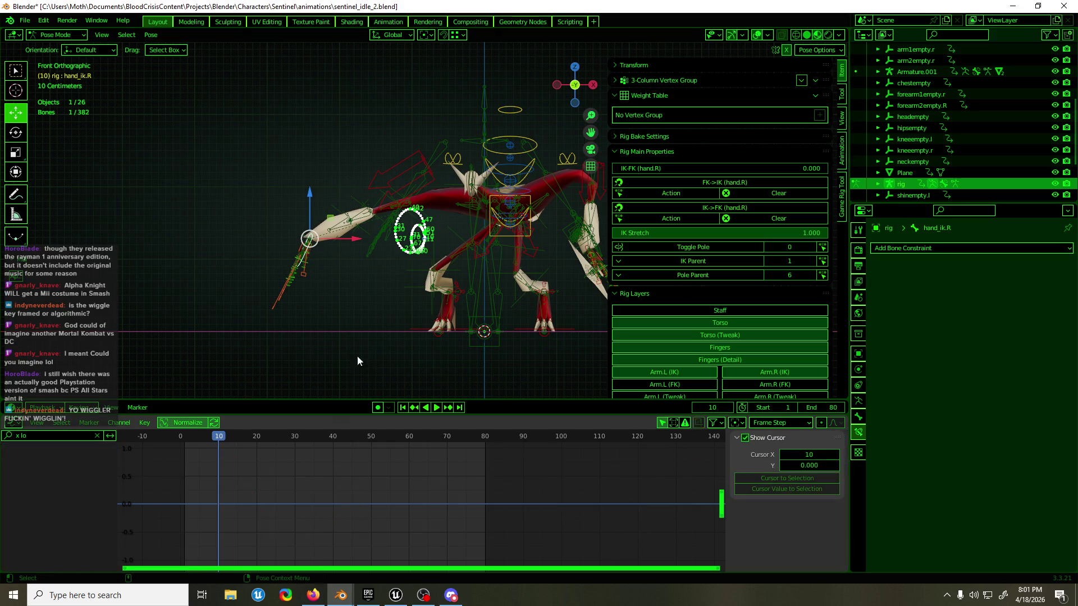
{"action": "key", "text": "space"}
{"action": "middle_click_drag", "start_coordinate": [350, 318], "coordinate": [440, 301]}
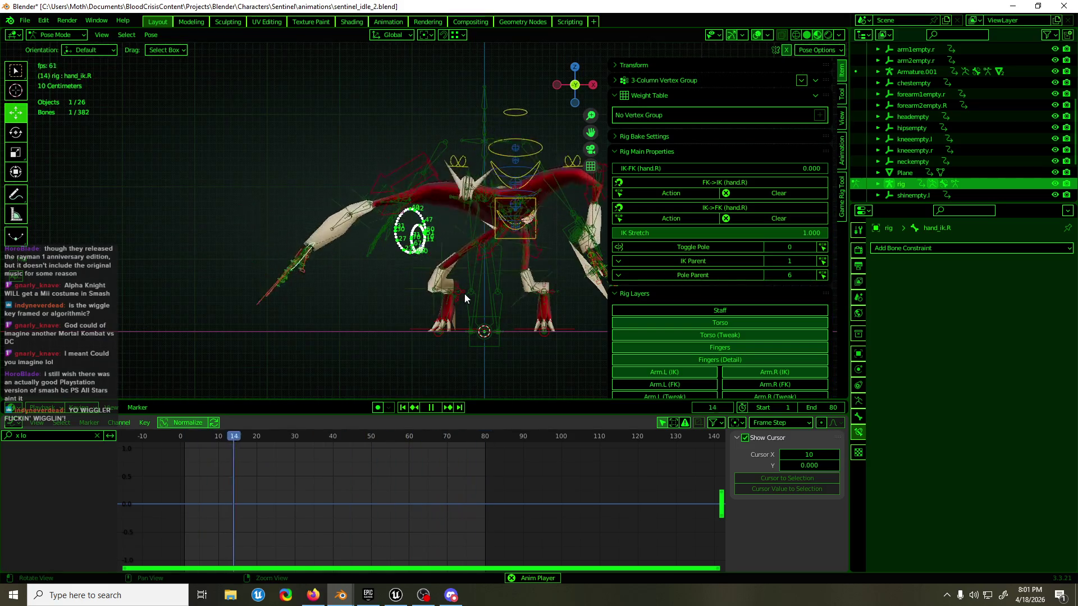
- Hide the control rig and start the idle loop playing in a perspective view
{"action": "key", "text": "ctrl+Tab"}
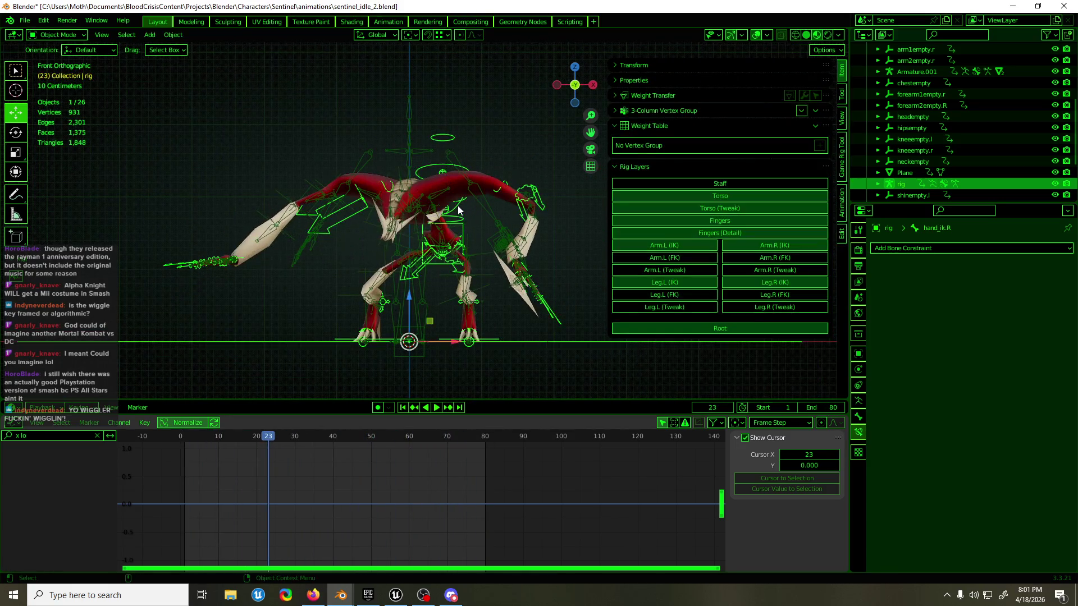
{"action": "key", "text": "space"}
{"action": "key", "text": "h"}
{"action": "middle_click_drag", "start_coordinate": [332, 200], "coordinate": [351, 204]}
{"action": "key", "text": "space"}
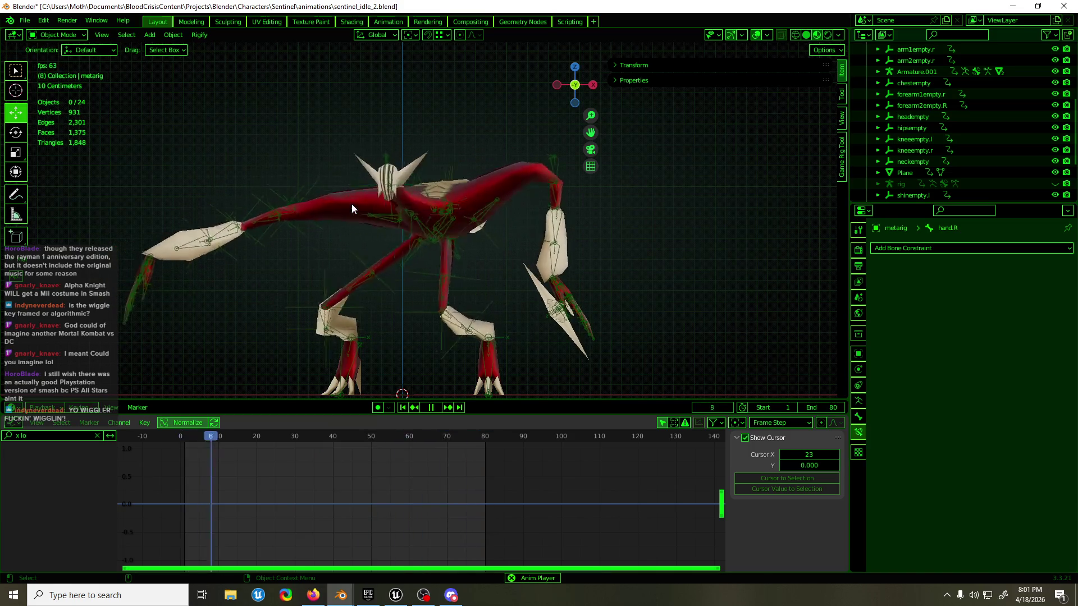
- Watch the arm motion from a lower angle, then stop playback back at frame 0
{"action": "mouse_move", "coordinate": [352, 215]}
{"action": "middle_mouse_down"}
{"action": "mouse_move", "coordinate": [388, 252]}
{"action": "mouse_move", "coordinate": [535, 242]}
{"action": "mouse_move", "coordinate": [357, 243]}
{"action": "middle_mouse_up"}
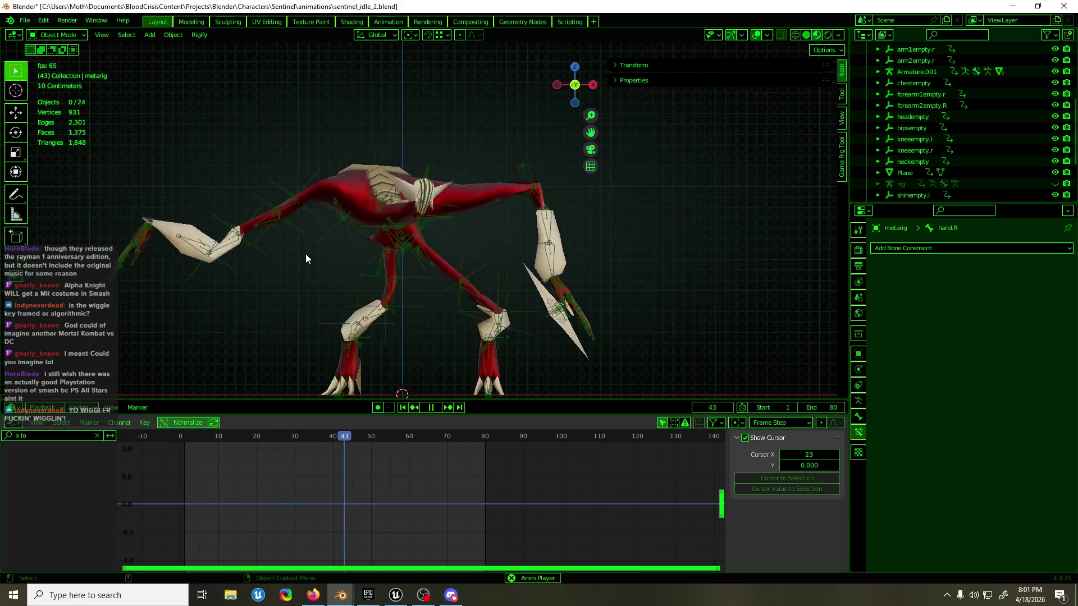
{"action": "mouse_move", "coordinate": [299, 306]}
{"action": "middle_mouse_down"}
{"action": "mouse_move", "coordinate": [375, 302]}
{"action": "mouse_move", "coordinate": [310, 306]}
{"action": "middle_mouse_up"}
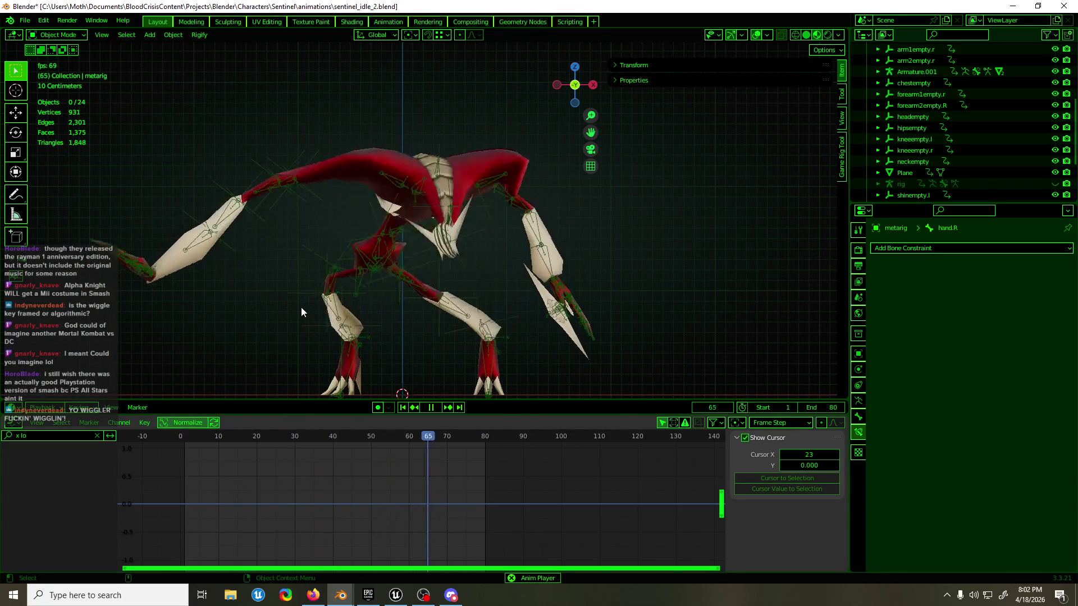
{"action": "left_click_drag", "start_coordinate": [280, 434], "coordinate": [183, 449]}
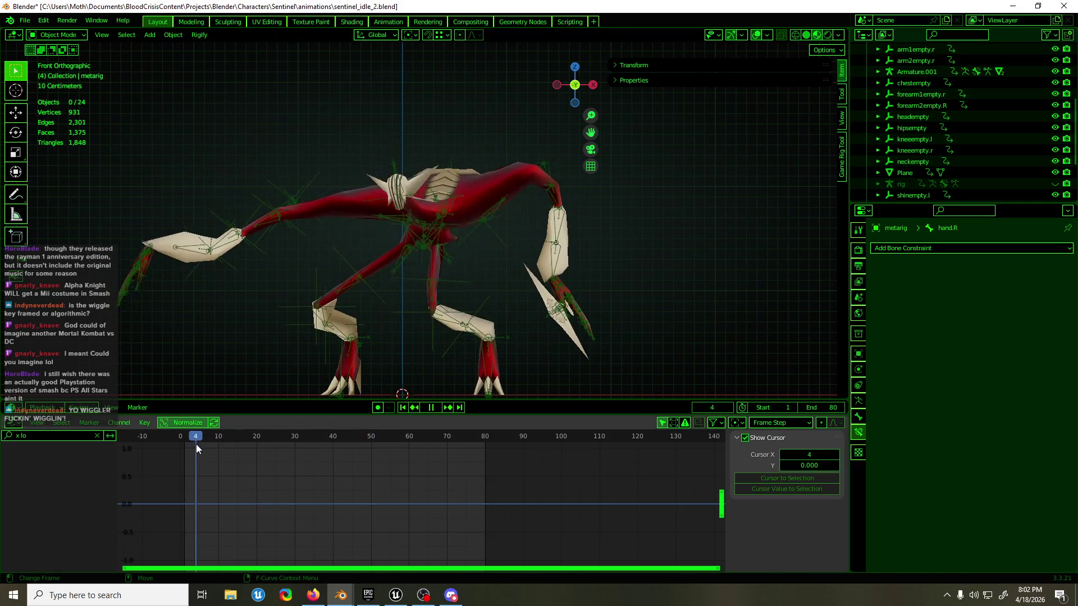
{"action": "key", "text": "space"}
- Preview the loop with arm1empty.r selected, then briefly pose-check Armature.001
{"action": "left_click", "coordinate": [313, 174]}
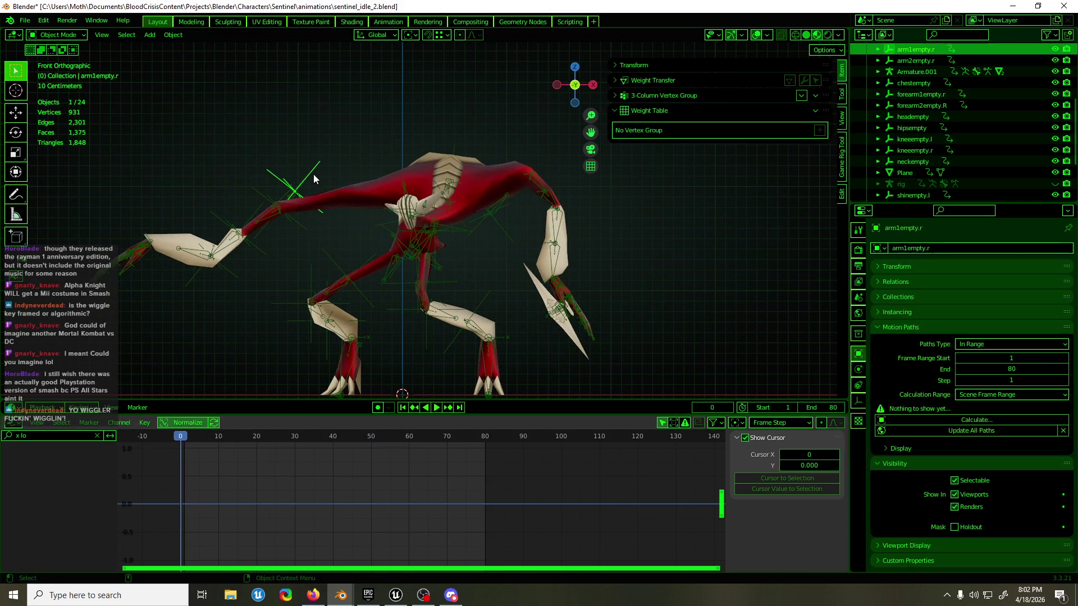
{"action": "key", "text": "space"}
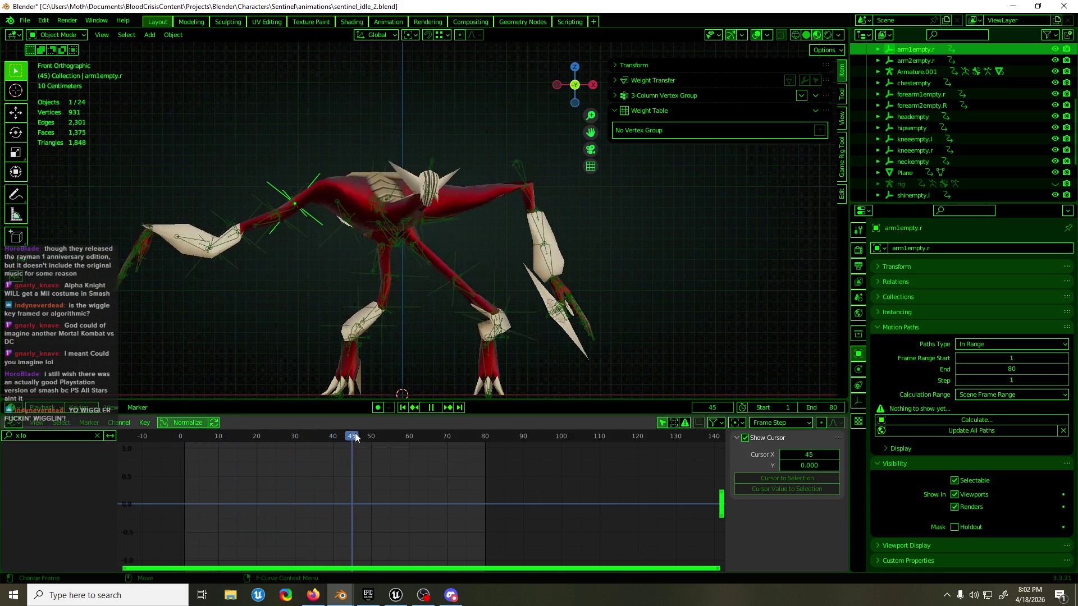
{"action": "left_click_drag", "start_coordinate": [448, 437], "coordinate": [266, 444]}
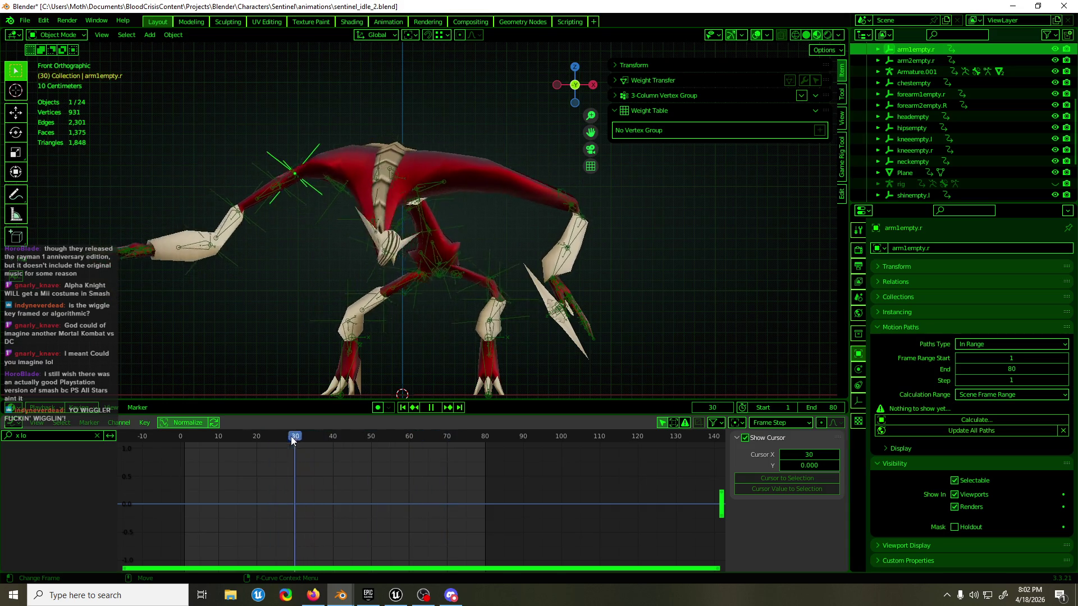
{"action": "left_click", "coordinate": [166, 315]}
{"action": "key", "text": "ctrl+Tab"}
{"action": "middle_click_drag", "start_coordinate": [152, 285], "coordinate": [160, 317]}
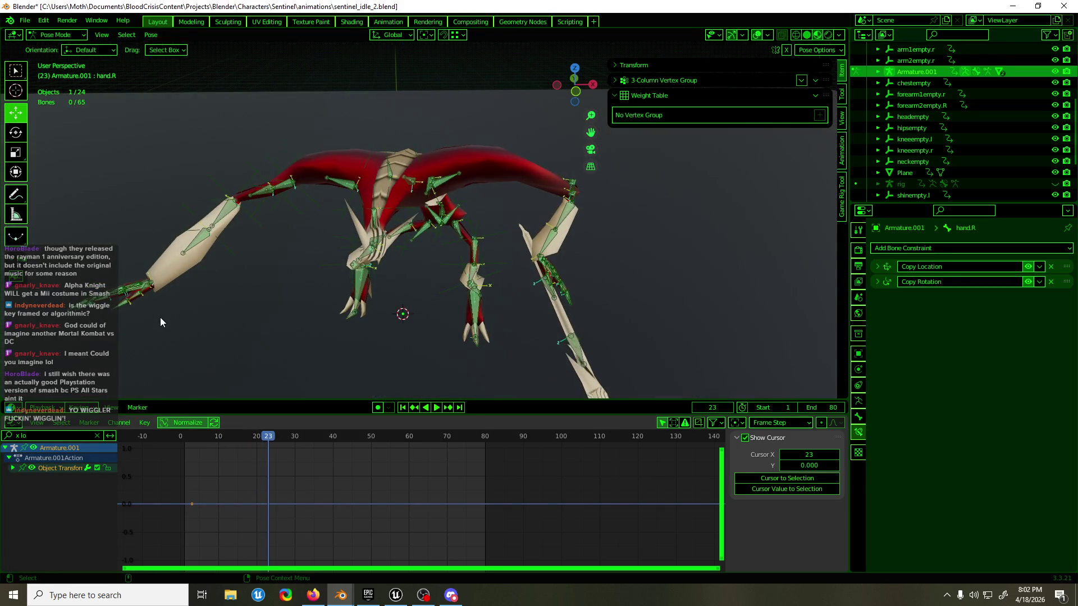
{"action": "key", "text": "ctrl+Tab"}
- Show the rig again and put its hand_ik.R control bone into pose mode
{"action": "left_click", "coordinate": [176, 313]}
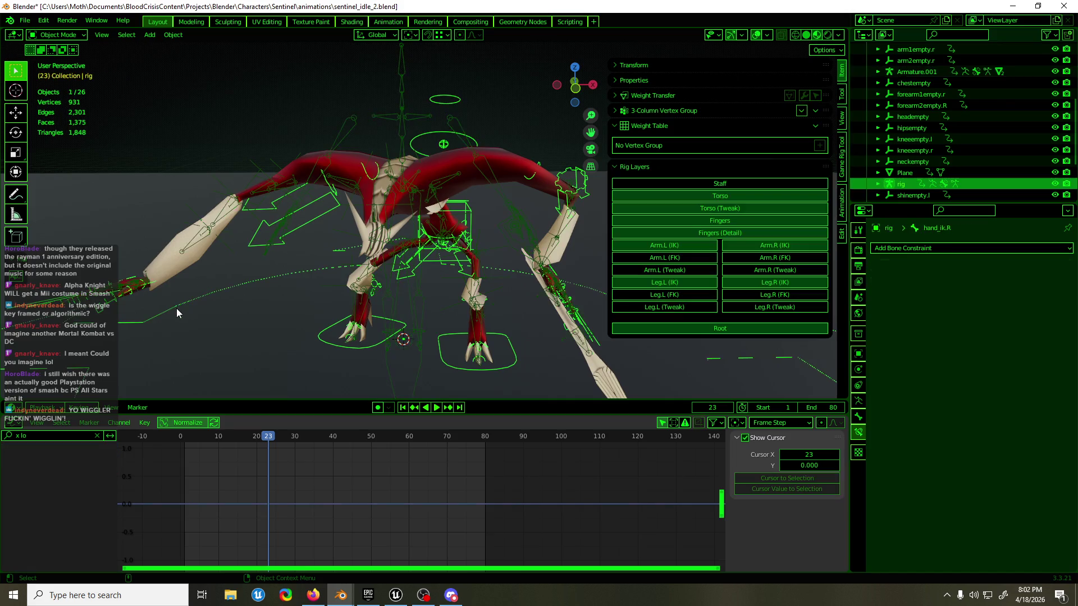
{"action": "key", "text": "ctrl+Tab"}
{"action": "left_click", "coordinate": [153, 285]}
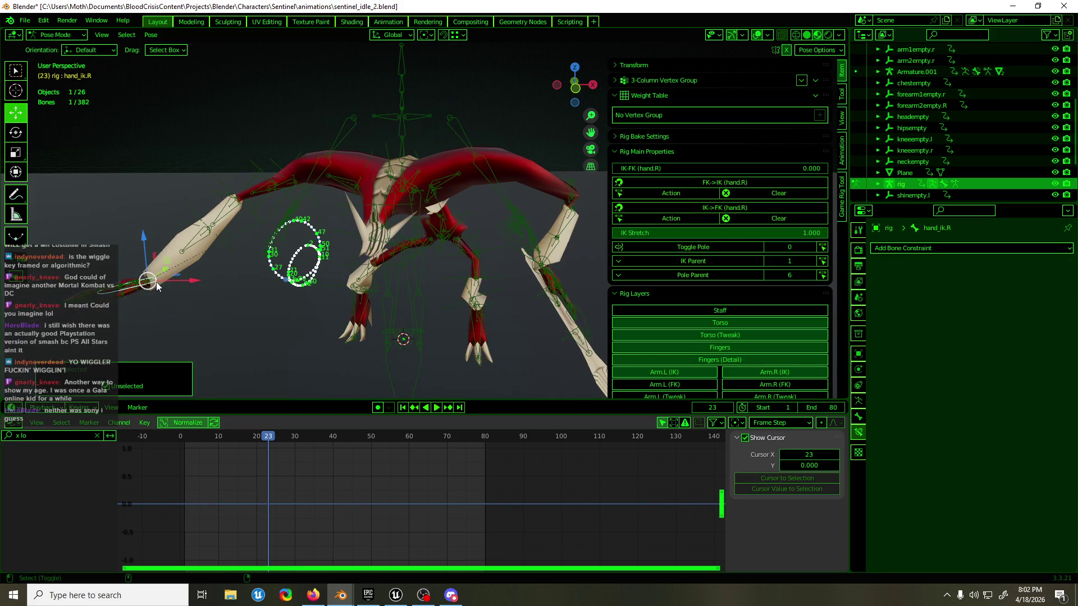
{"action": "key", "text": "ctrl+Tab"}
{"action": "left_click", "coordinate": [405, 102]}
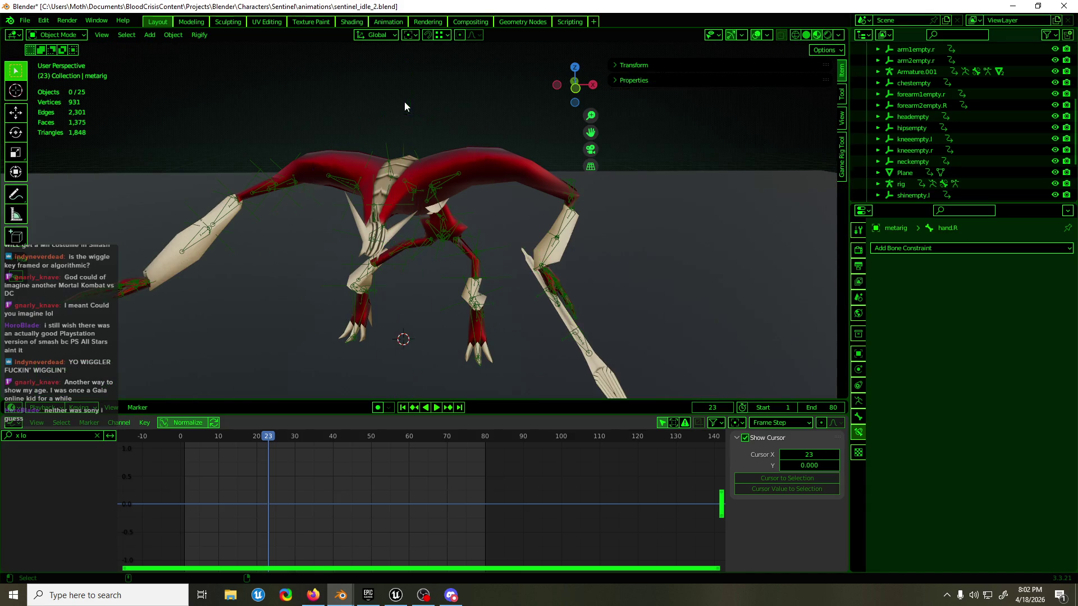
{"action": "left_click", "coordinate": [148, 288]}
{"action": "left_click", "coordinate": [154, 282]}
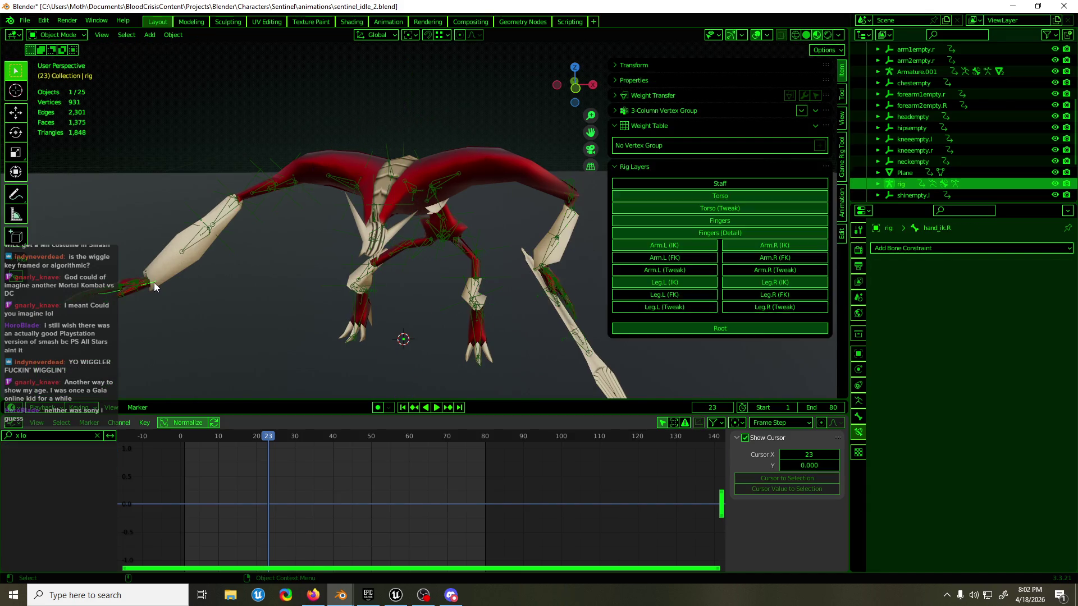
{"action": "key", "text": "ctrl+Tab"}
- Play the idle animation briefly and leave the current frame at 31
{"action": "key", "text": "space"}
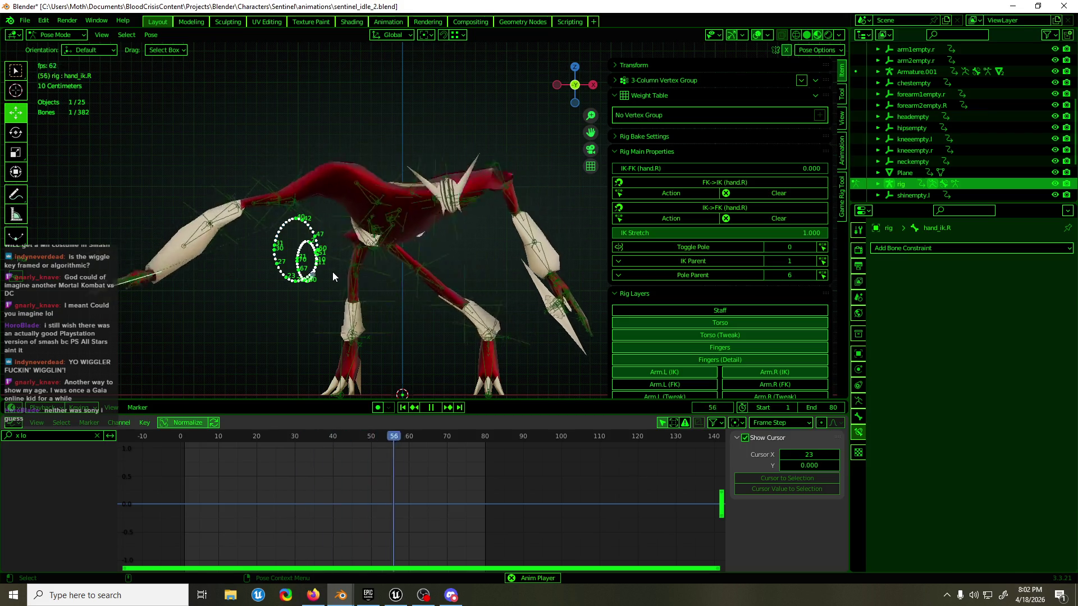
{"action": "key", "text": "space"}
{"action": "left_click_drag", "start_coordinate": [277, 435], "coordinate": [299, 443]}
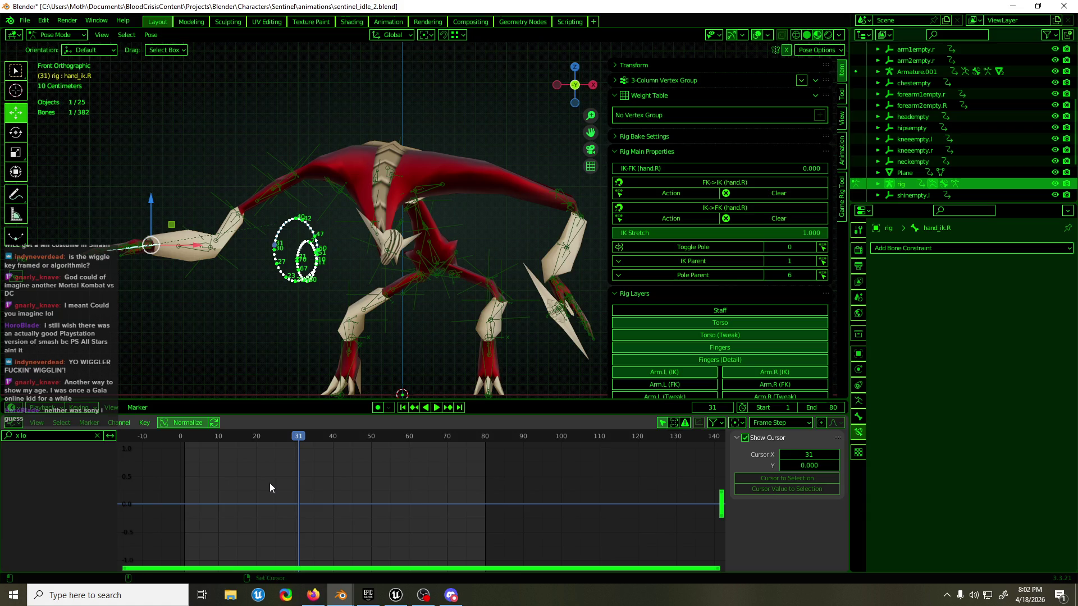
- Clear the Graph Editor filter, try deleting the Z Quaternion Rotation curve, then undo it
{"action": "left_click", "coordinate": [97, 435]}
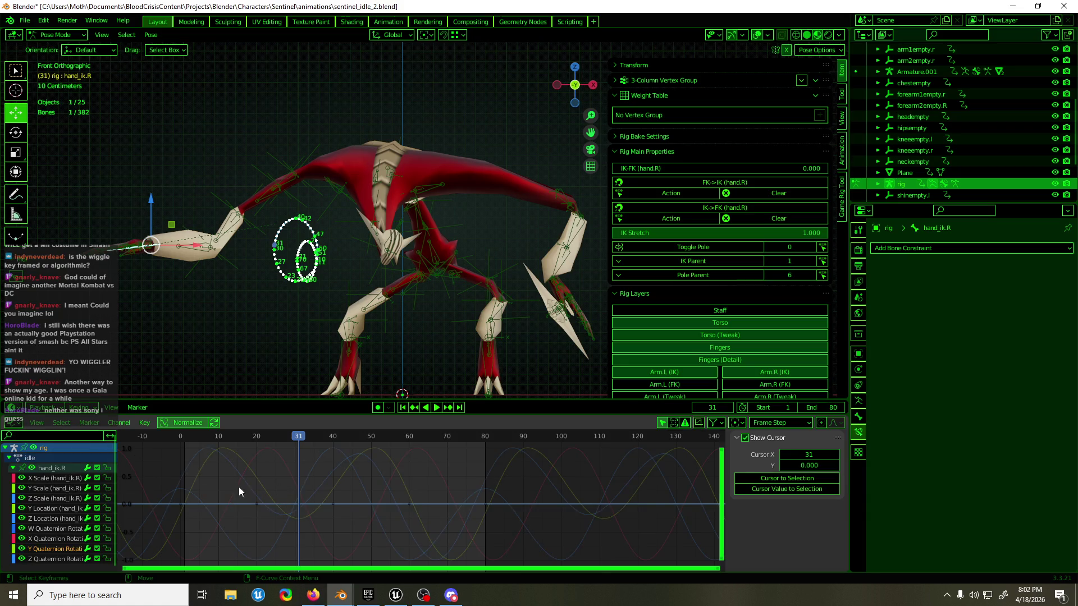
{"action": "left_click", "coordinate": [59, 529]}
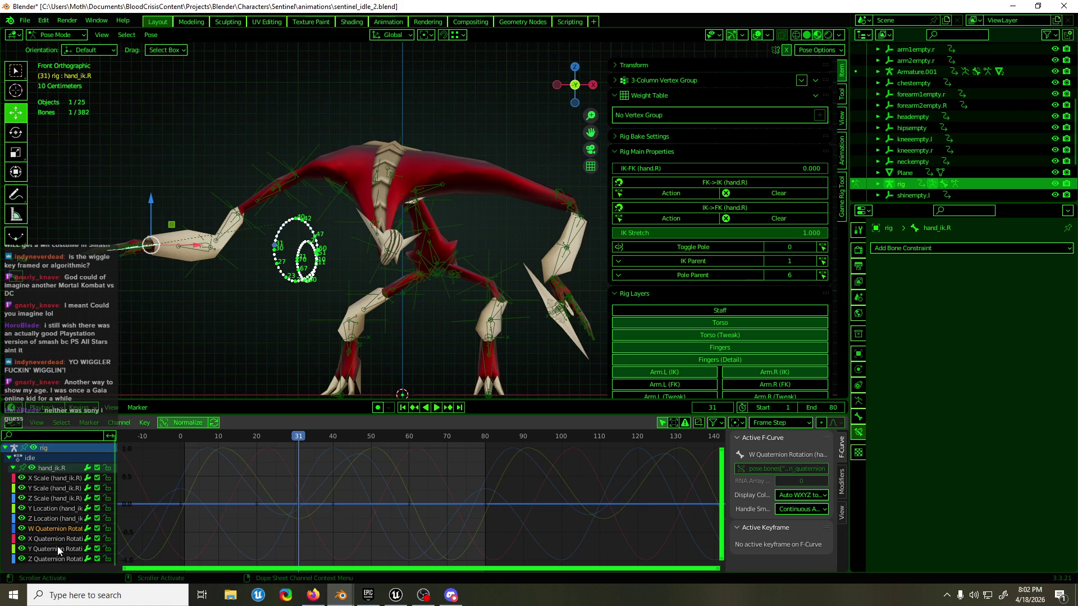
{"action": "left_click", "coordinate": [55, 559]}
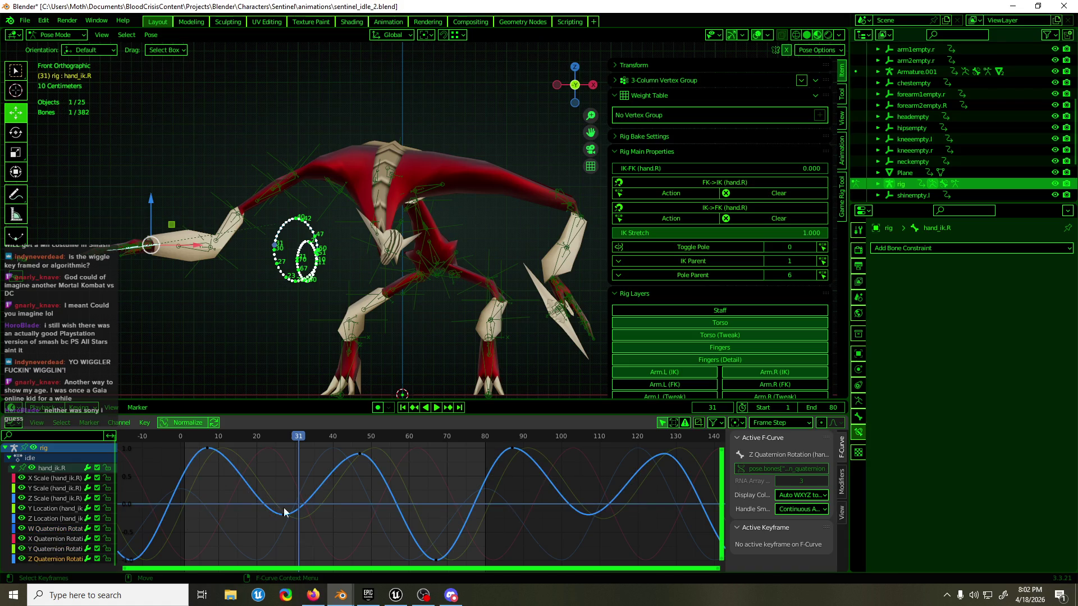
{"action": "left_click", "coordinate": [359, 456]}
{"action": "key", "text": "Delete"}
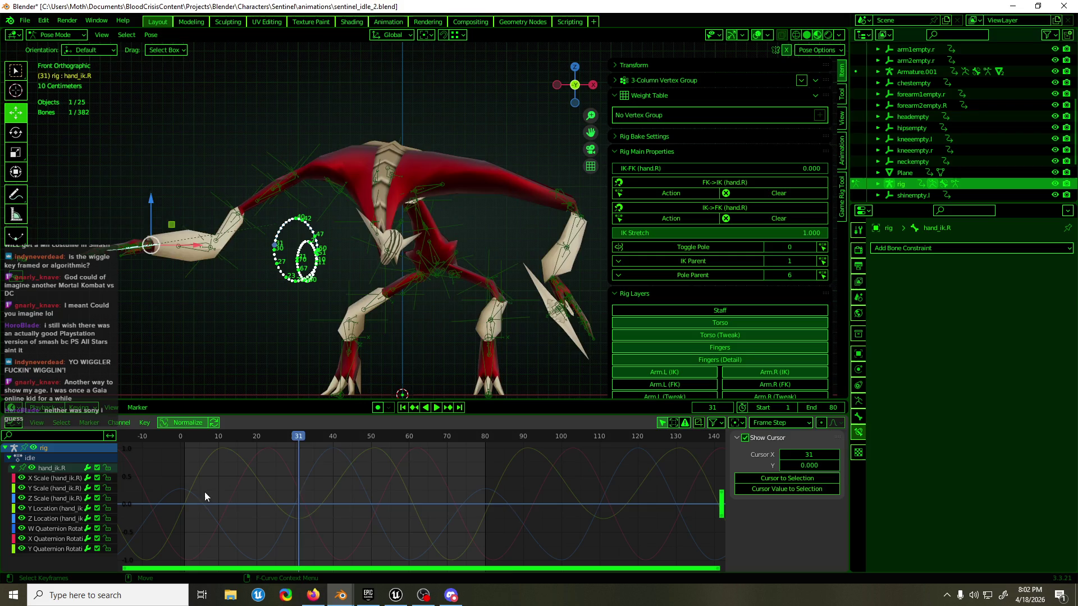
{"action": "key", "text": "space"}
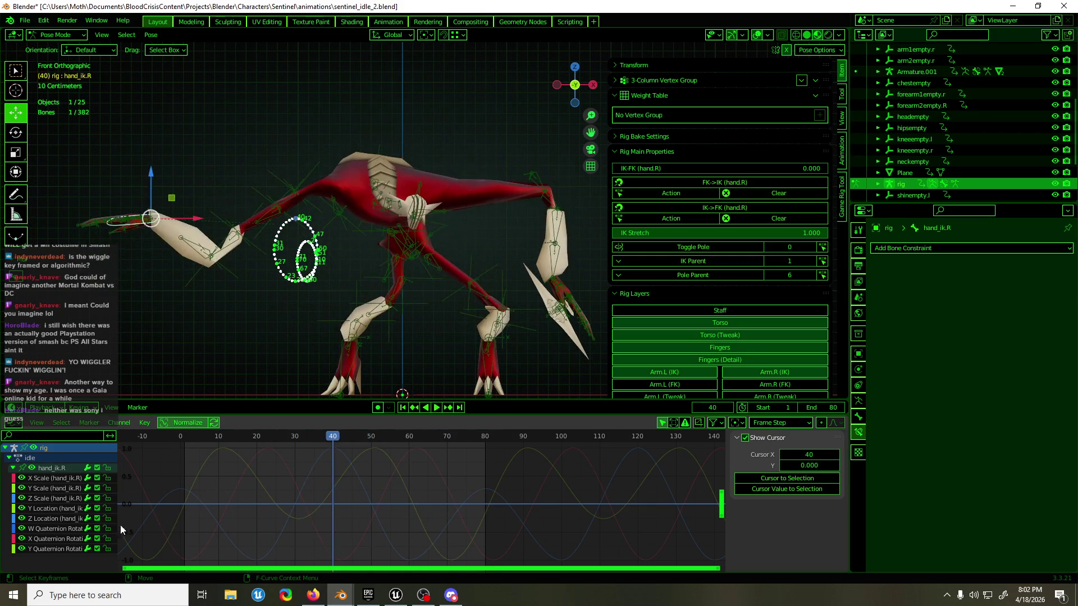
{"action": "key", "text": "ctrl+z"}
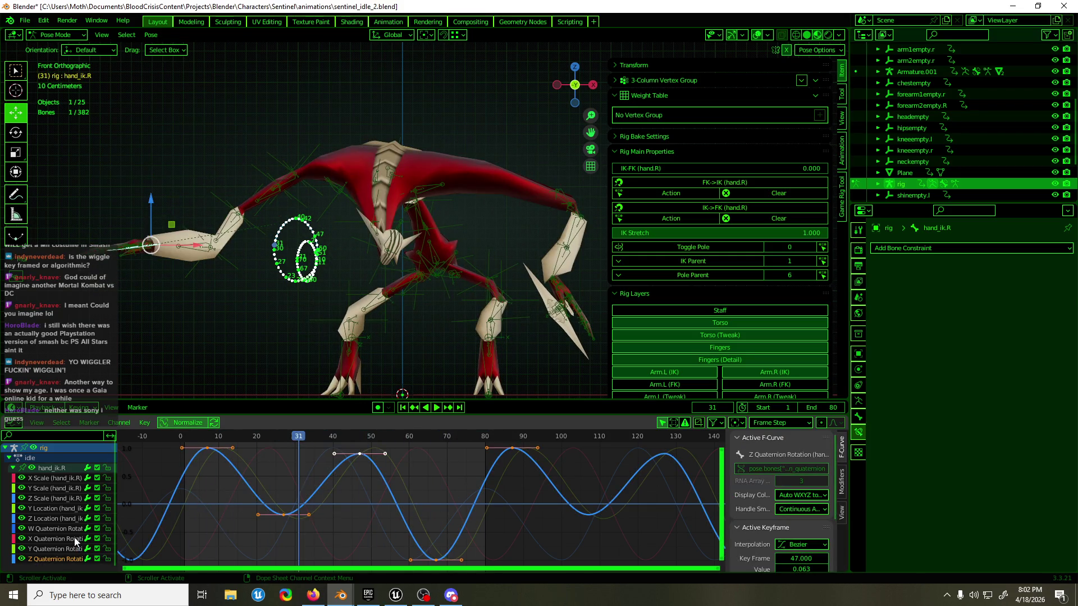
- Hide the X Quaternion curve and delete the extra Z Quaternion keys between frames 0 and 30
{"action": "left_click", "coordinate": [76, 540]}
{"action": "key", "text": "Delete"}
{"action": "key", "text": "space"}
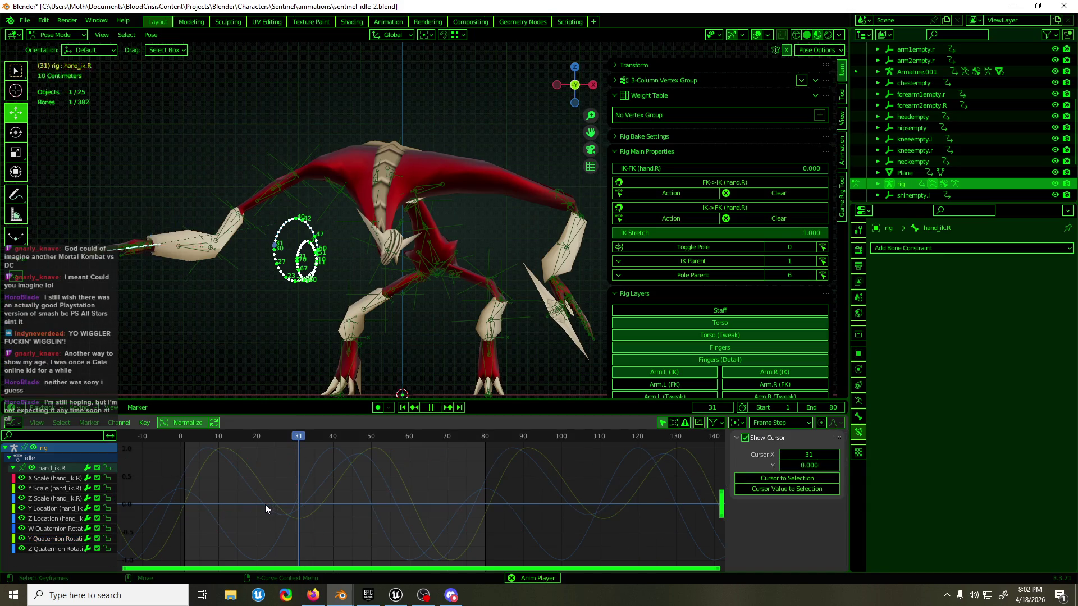
{"action": "left_click", "coordinate": [67, 539]}
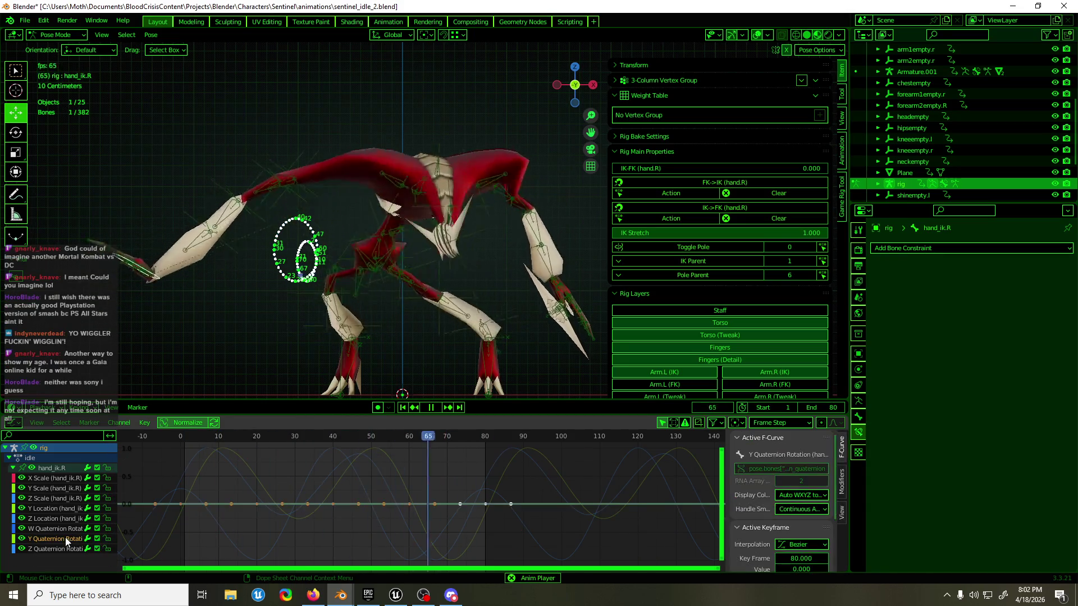
{"action": "left_click", "coordinate": [78, 549]}
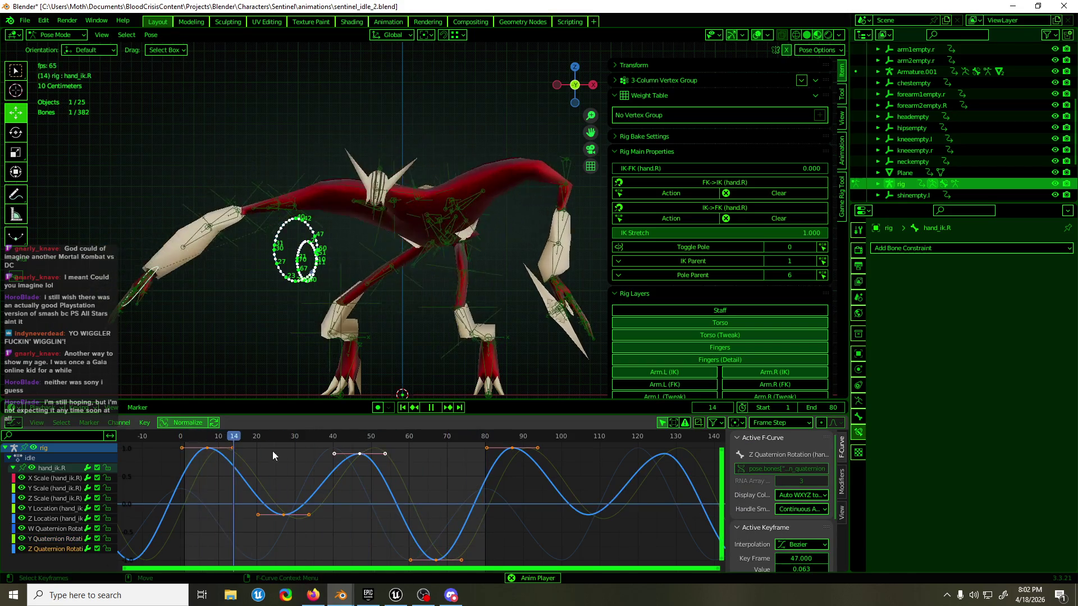
{"action": "key", "text": "space"}
{"action": "left_click", "coordinate": [290, 459]}
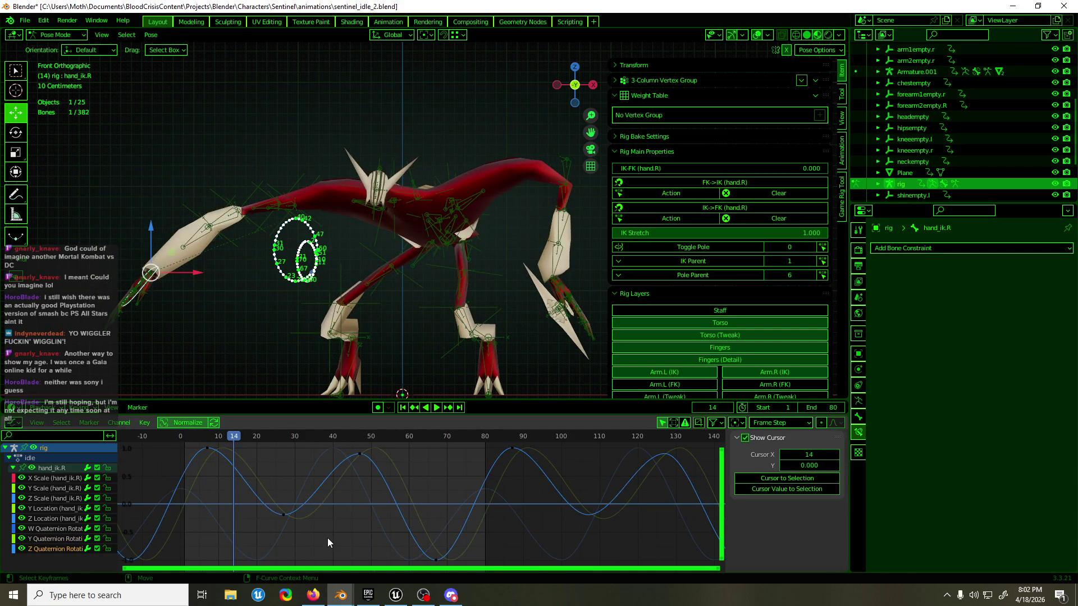
{"action": "left_click_drag", "start_coordinate": [316, 530], "coordinate": [193, 453]}
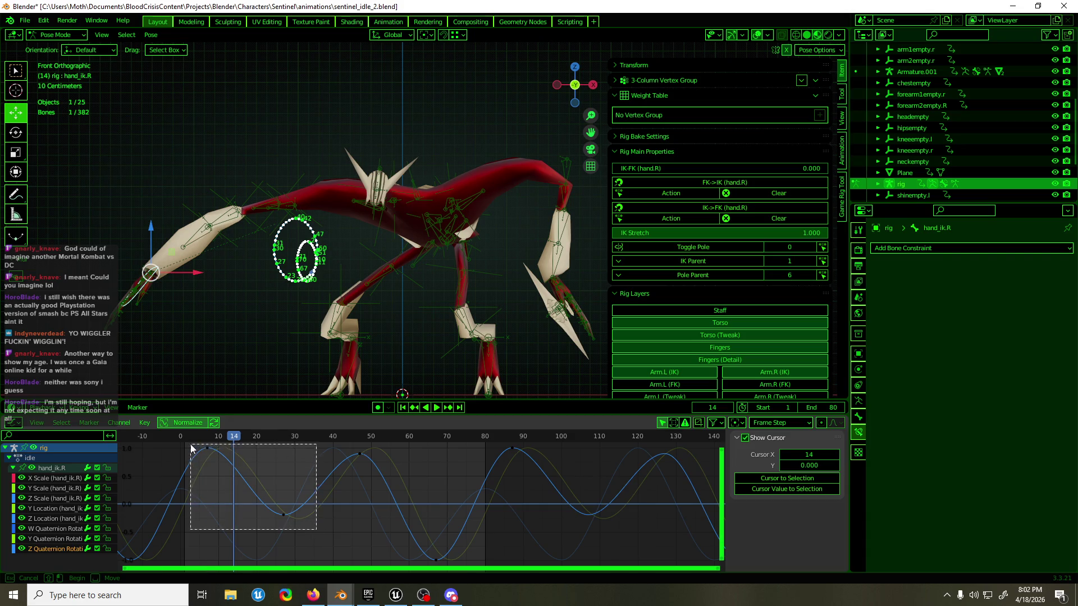
{"action": "key", "text": "Delete"}
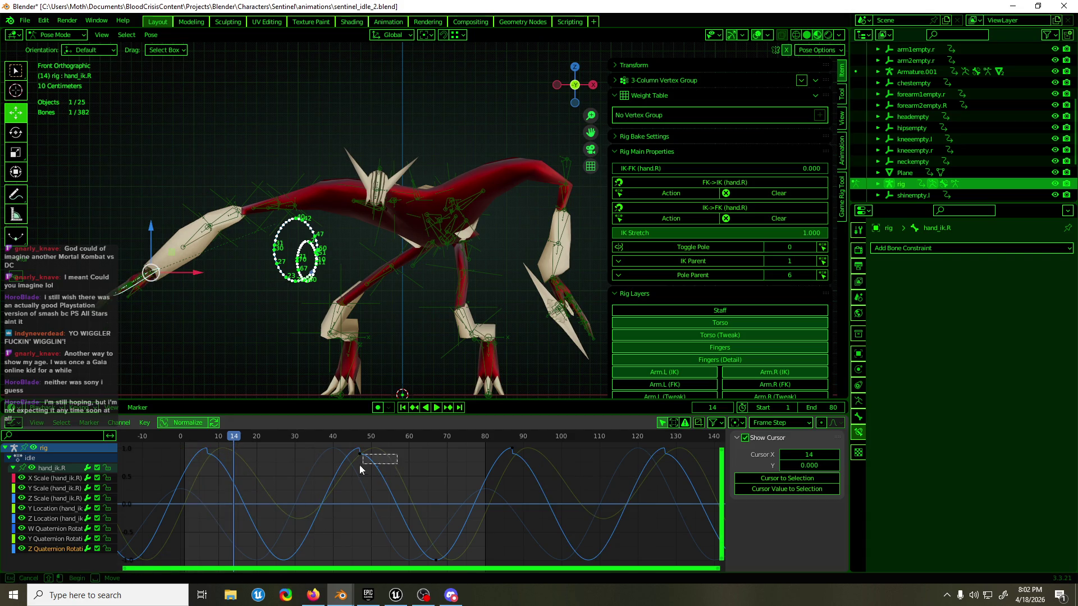
- Duplicate the frame-47 peak key 42 frames later near frame 85 and play the loop
{"action": "left_click", "coordinate": [343, 473]}
{"action": "left_click_drag", "start_coordinate": [406, 487], "coordinate": [337, 448]}
{"action": "key", "text": "g"}
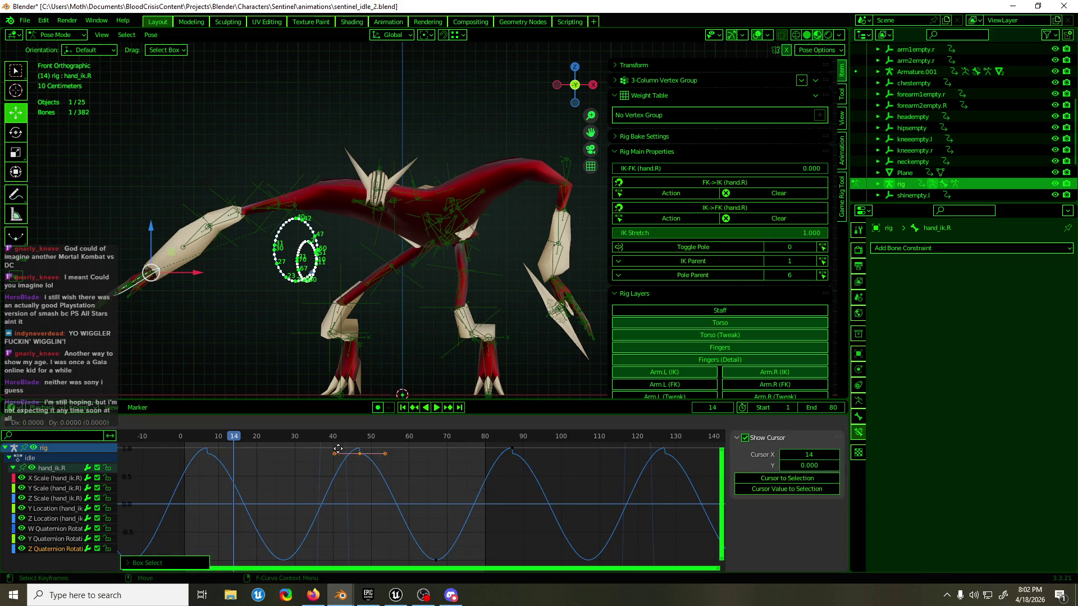
{"action": "key", "text": "x"}
{"action": "left_click", "coordinate": [490, 492]}
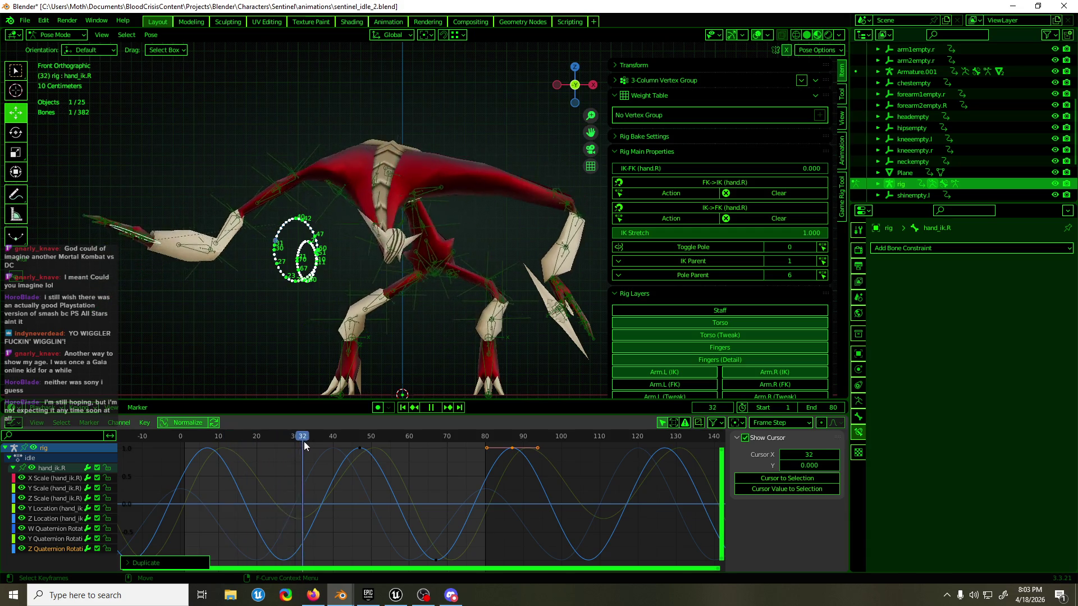
{"action": "left_click_drag", "start_coordinate": [232, 439], "coordinate": [380, 445]}
{"action": "key", "text": "space"}
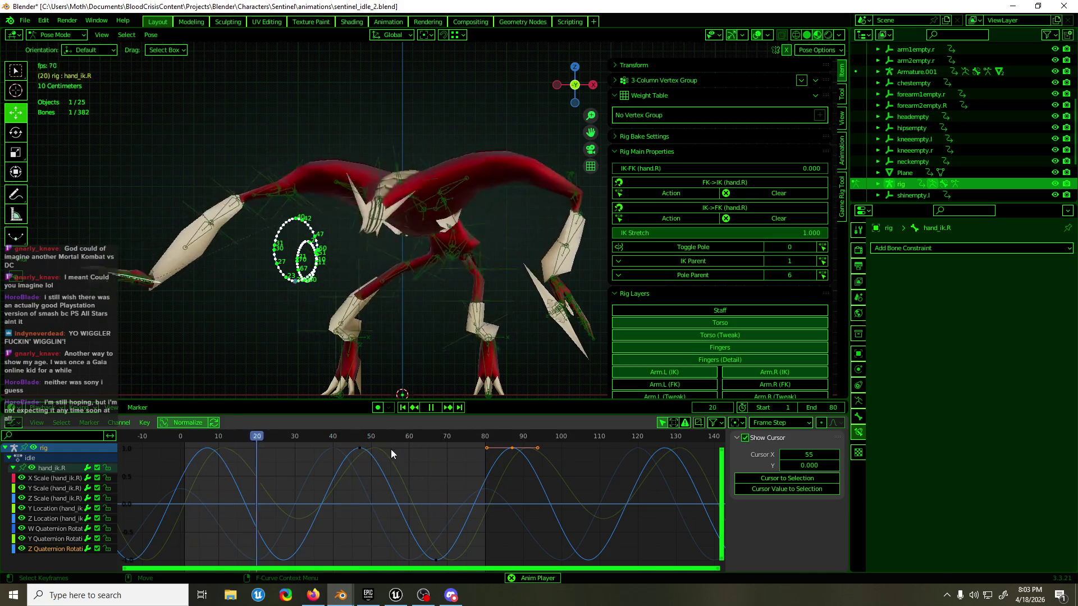
- Bring up hand_ik.R's Y Location curve and move its frame-50 peak key to frame 90
{"action": "left_click", "coordinate": [70, 477]}
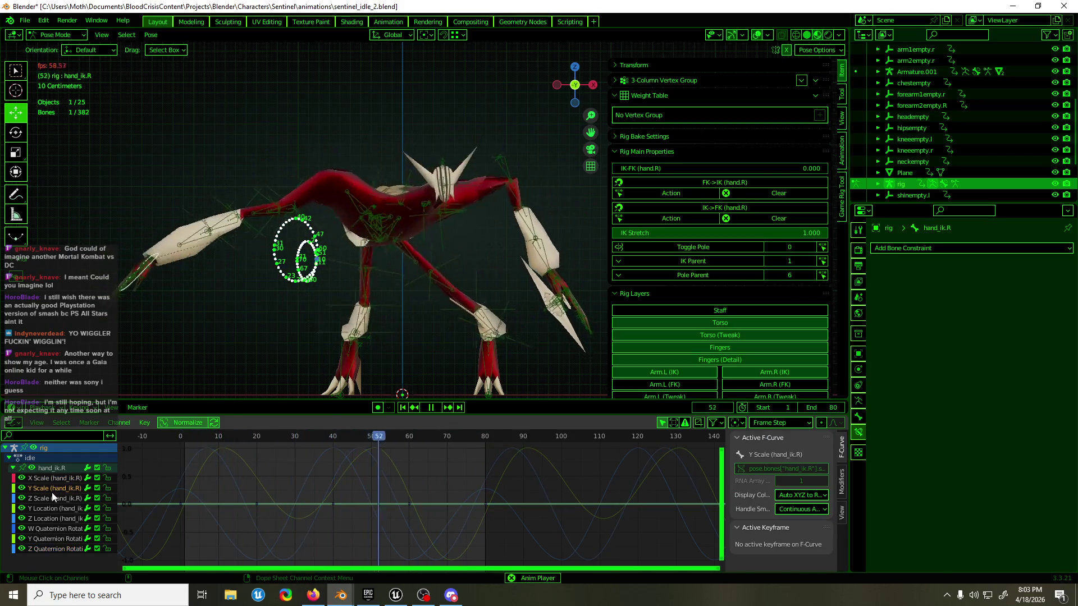
{"action": "left_click", "coordinate": [52, 493]}
{"action": "left_click", "coordinate": [52, 508]}
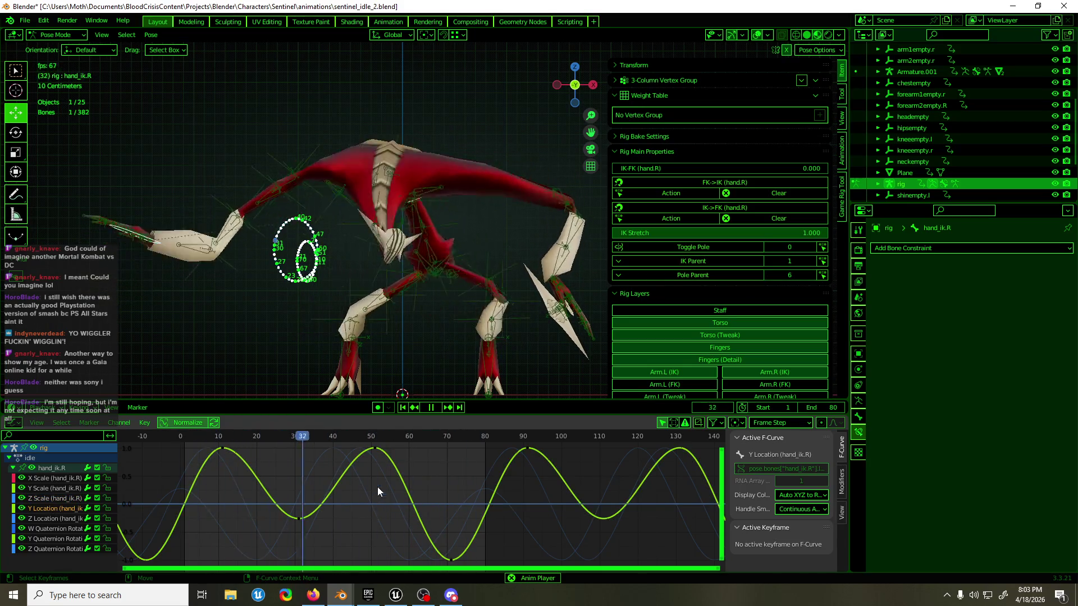
{"action": "left_click_drag", "start_coordinate": [377, 492], "coordinate": [396, 438]}
{"action": "key", "text": "g"}
{"action": "key", "text": "x"}
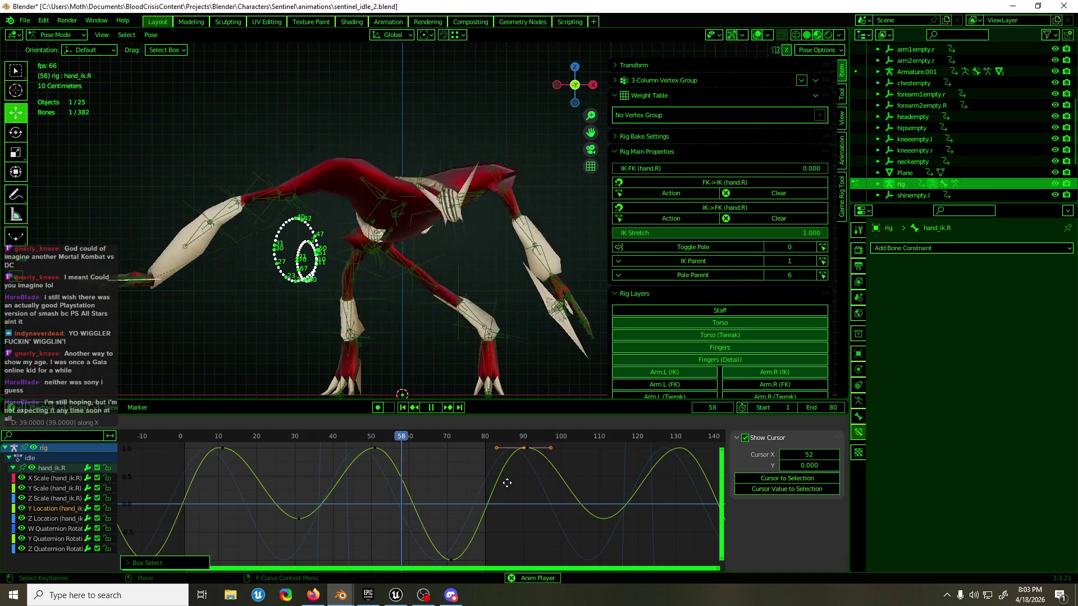
{"action": "left_click", "coordinate": [508, 482]}
- Adjust the keys at frames 10 and 30 so the trough sits at -1.0
{"action": "left_click_drag", "start_coordinate": [356, 537], "coordinate": [179, 446]}
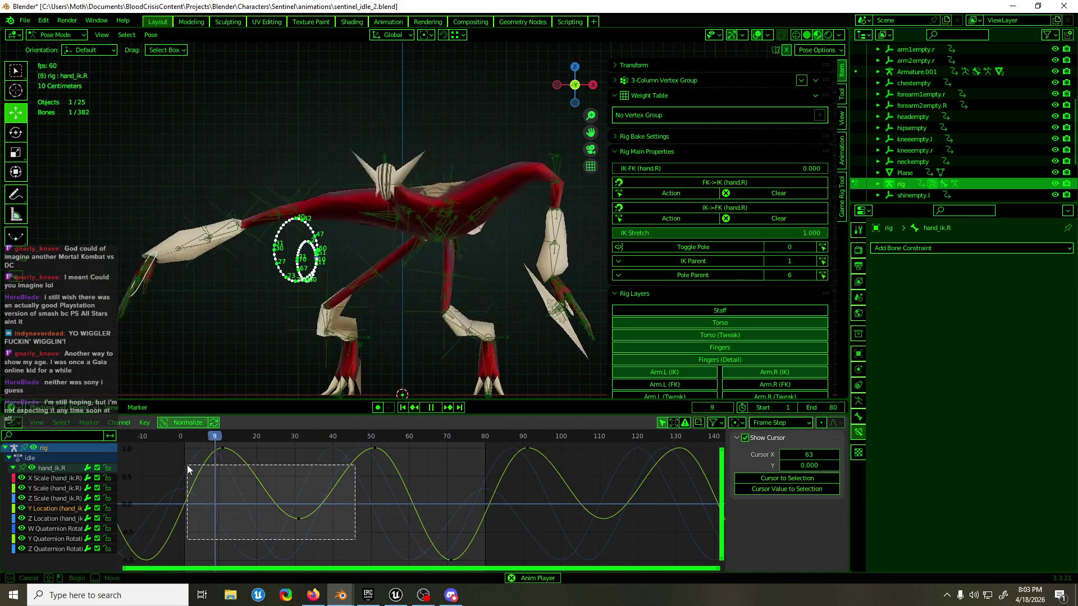
{"action": "key", "text": "ctrl+z"}
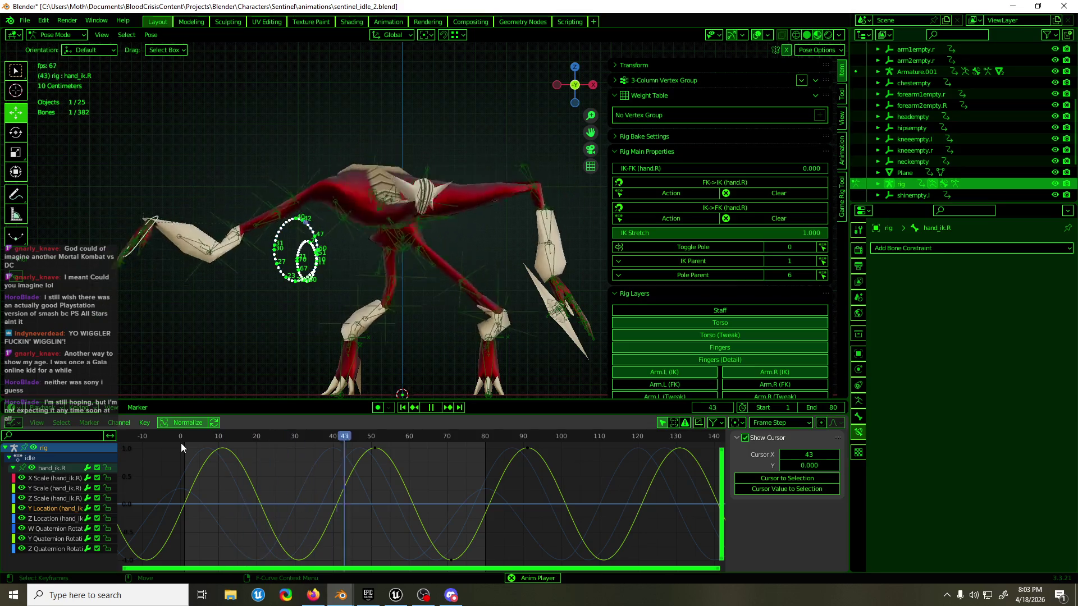
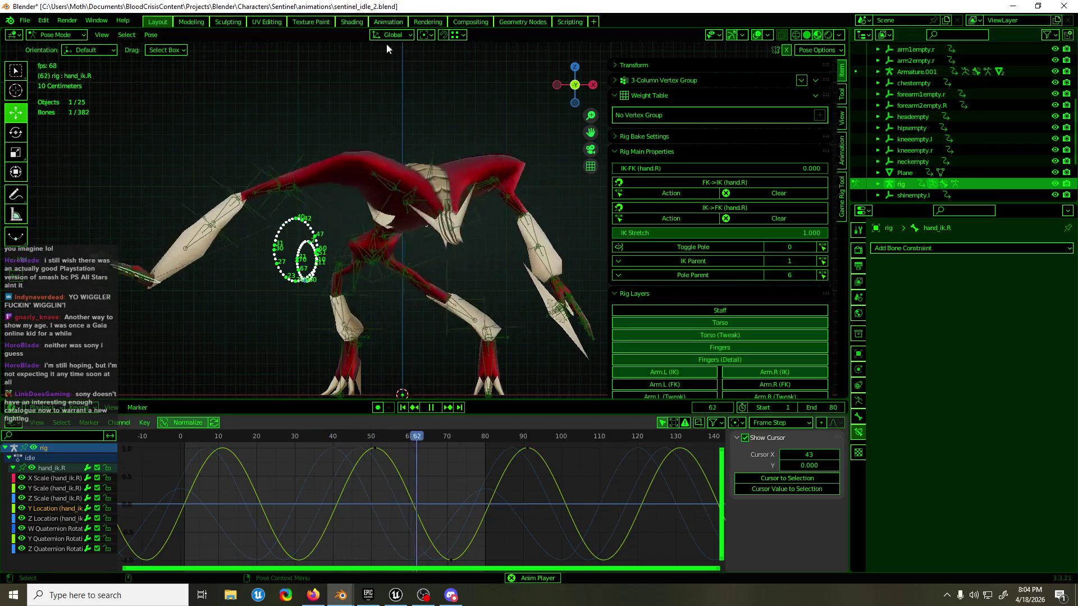
- Stop playback at frame 35 and select all keys on forearm2empty.R's Z Location curve
{"action": "key", "text": "space"}
{"action": "left_click", "coordinate": [228, 277]}
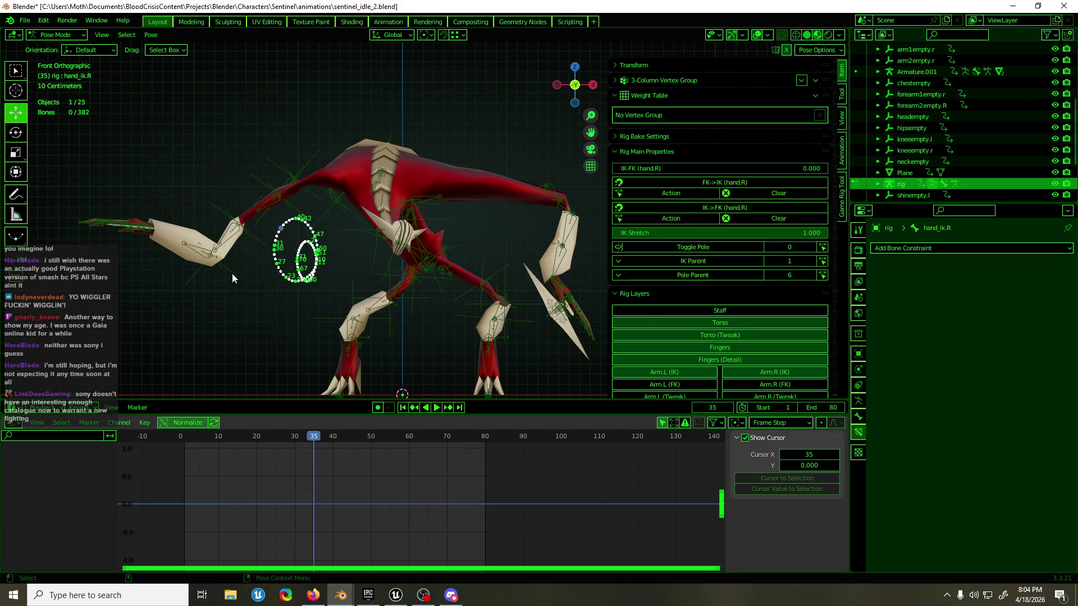
{"action": "left_click", "coordinate": [232, 273]}
{"action": "key", "text": "a"}
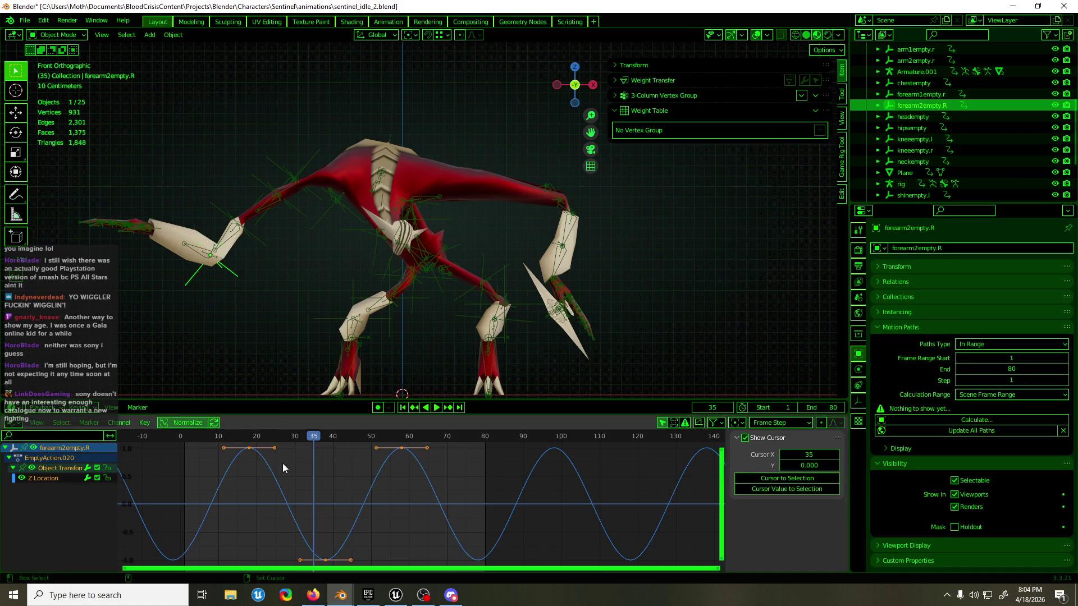
- Review arm1empty.r and forearm2empty.R playback, then slide forearm2empty.R's keys so a peak lands on frame 0
{"action": "left_click", "coordinate": [290, 169]}
{"action": "mouse_move", "coordinate": [221, 435]}
{"action": "left_mouse_down"}
{"action": "mouse_move", "coordinate": [186, 438]}
{"action": "mouse_move", "coordinate": [288, 438]}
{"action": "left_mouse_up"}
{"action": "key", "text": "space"}
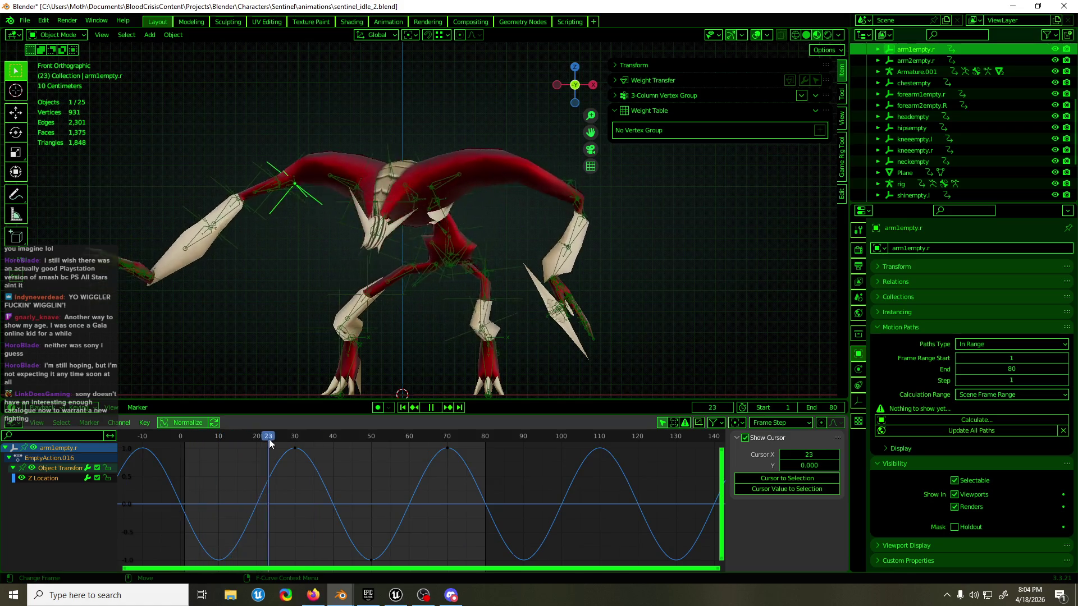
{"action": "left_click", "coordinate": [235, 262]}
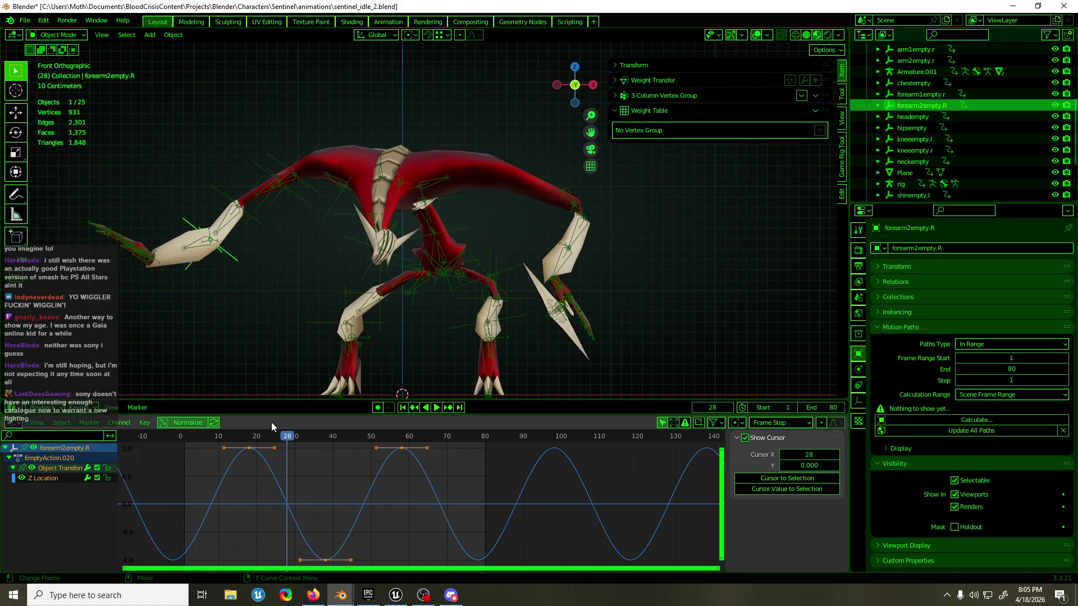
{"action": "left_click_drag", "start_coordinate": [253, 436], "coordinate": [186, 445]}
{"action": "key", "text": "space"}
{"action": "left_click_drag", "start_coordinate": [285, 447], "coordinate": [181, 472]}
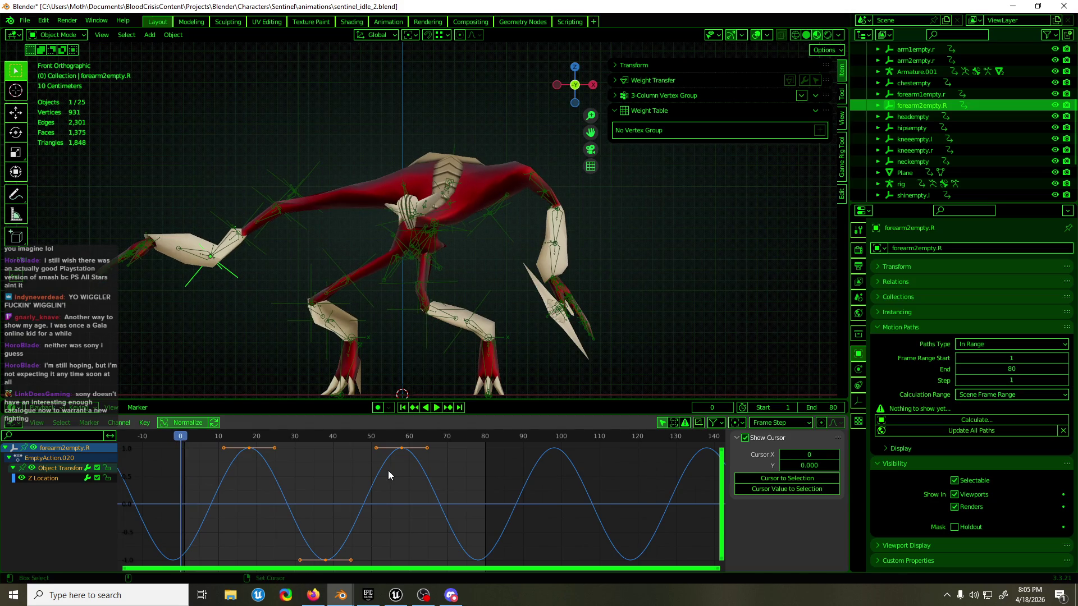
{"action": "key", "text": "g"}
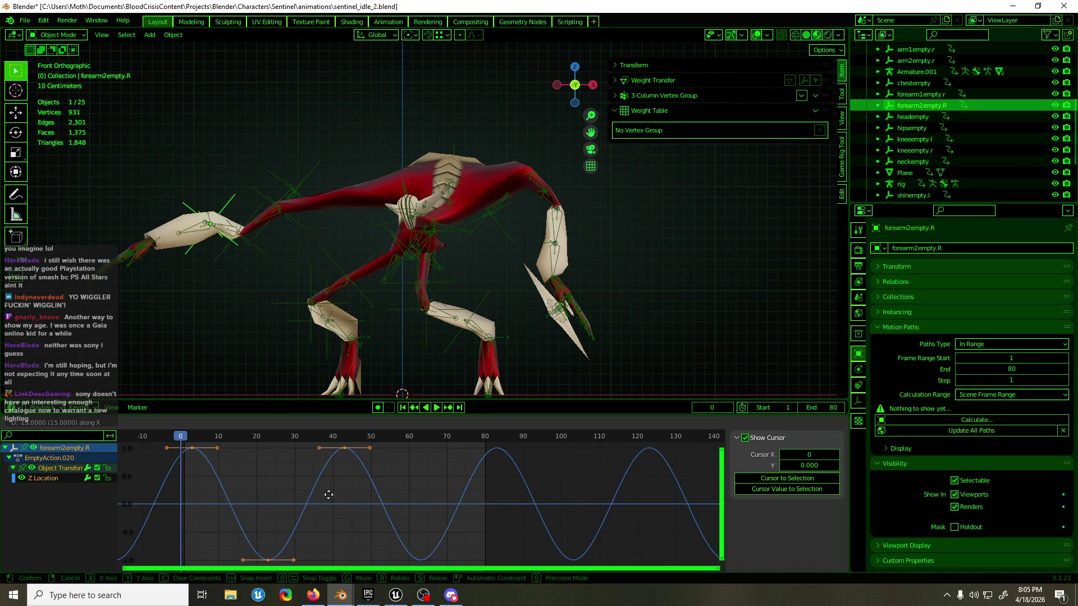
{"action": "left_click", "coordinate": [320, 493]}
- Slide the forearm1empty.r Z Location keys to a new phase offset
{"action": "left_click", "coordinate": [262, 259]}
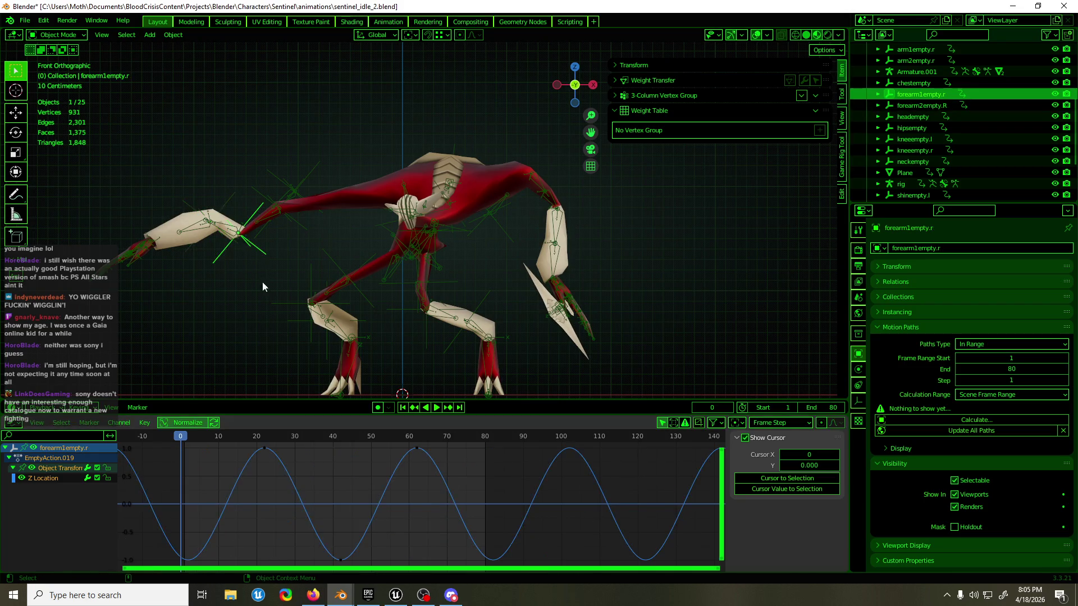
{"action": "left_click", "coordinate": [368, 474]}
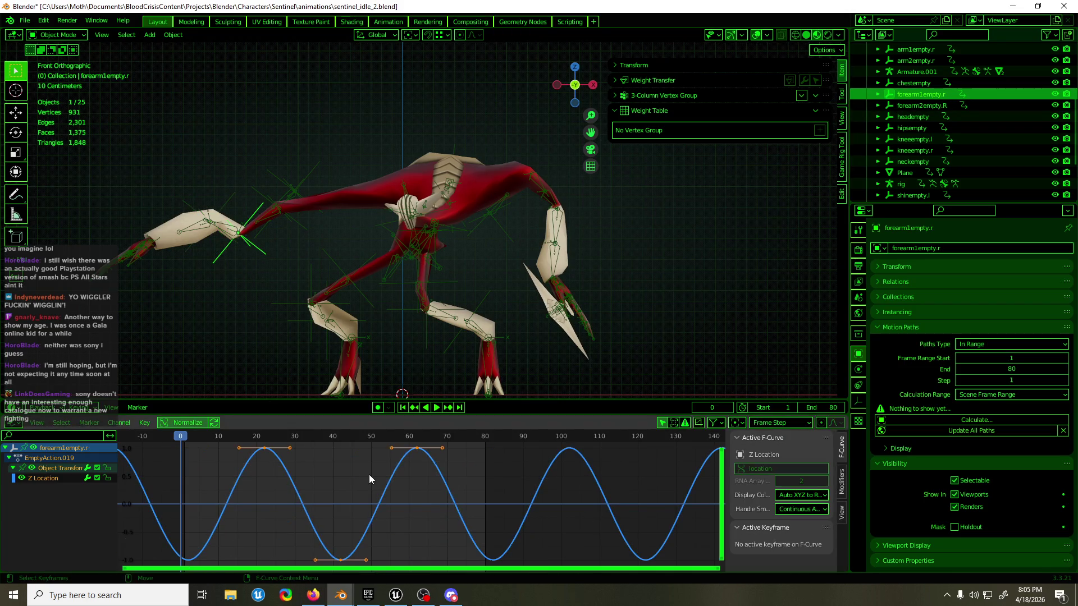
{"action": "left_click", "coordinate": [229, 203]}
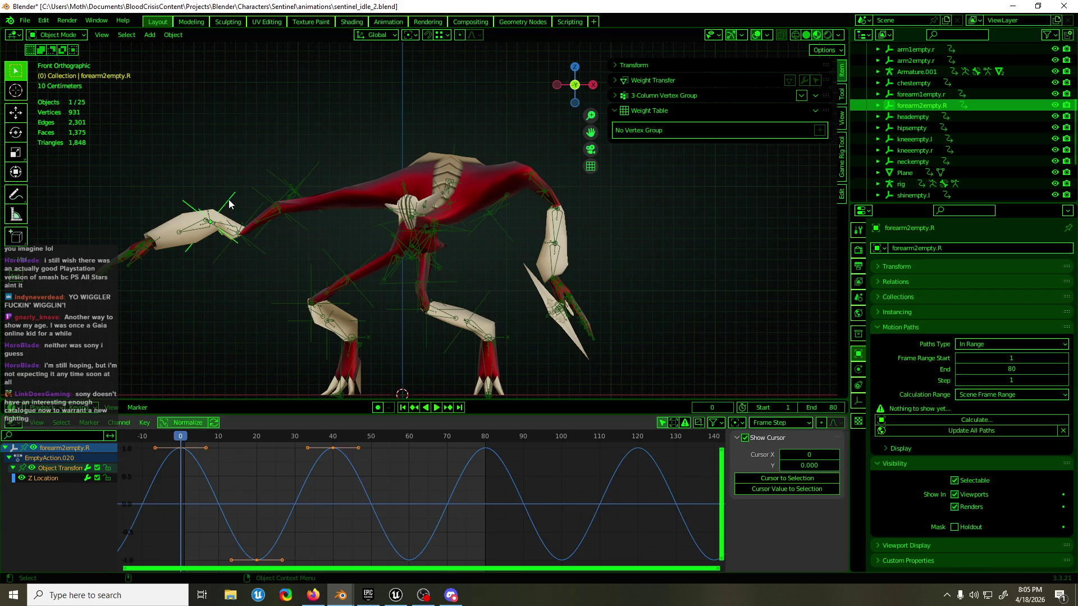
{"action": "left_click", "coordinate": [259, 251]}
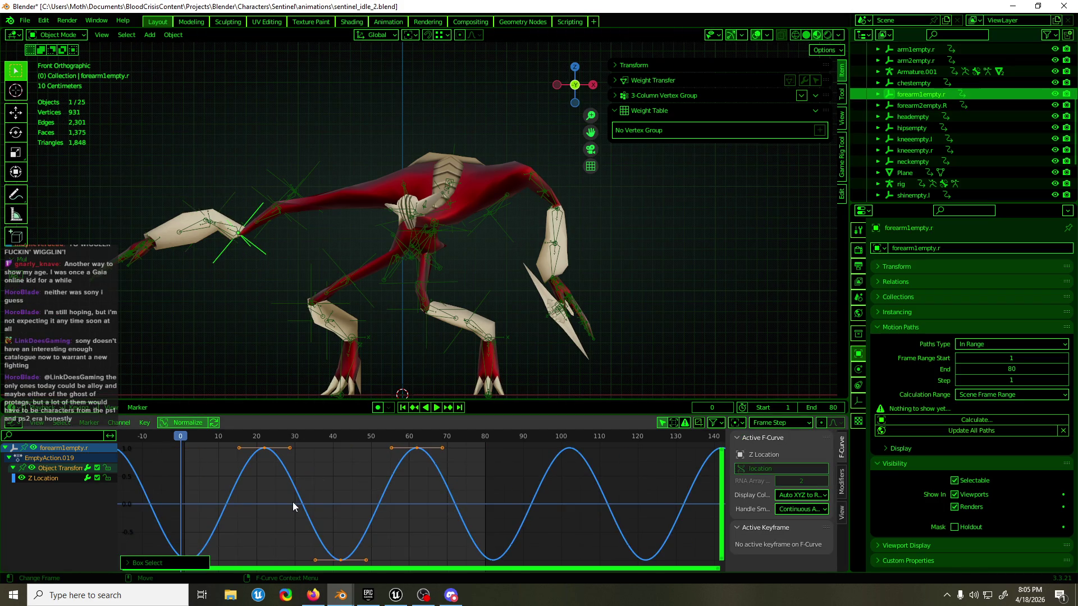
{"action": "key", "text": "g"}
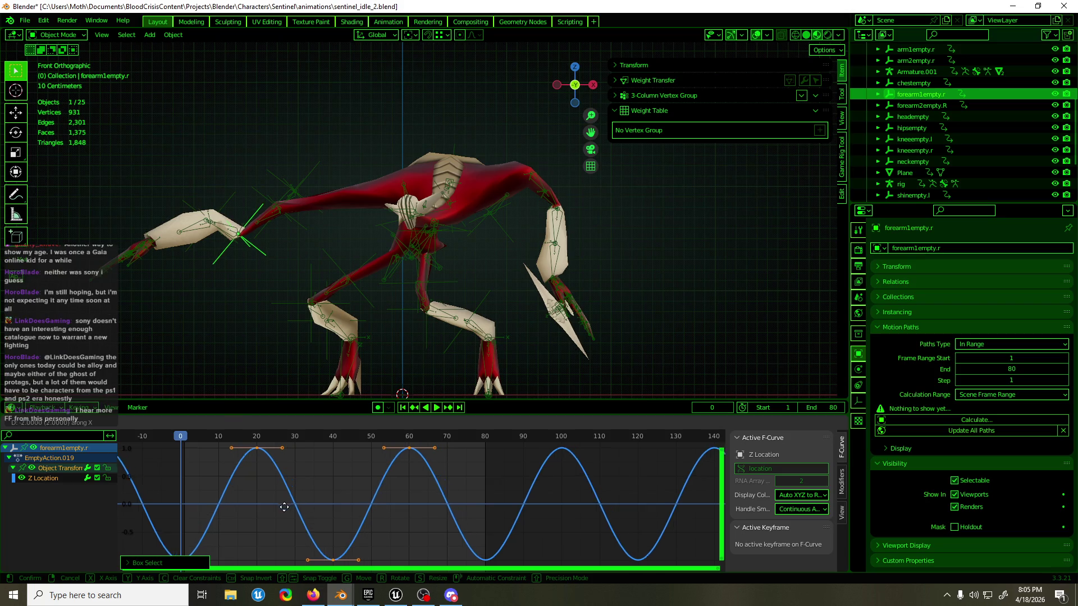
{"action": "left_click", "coordinate": [249, 511]}
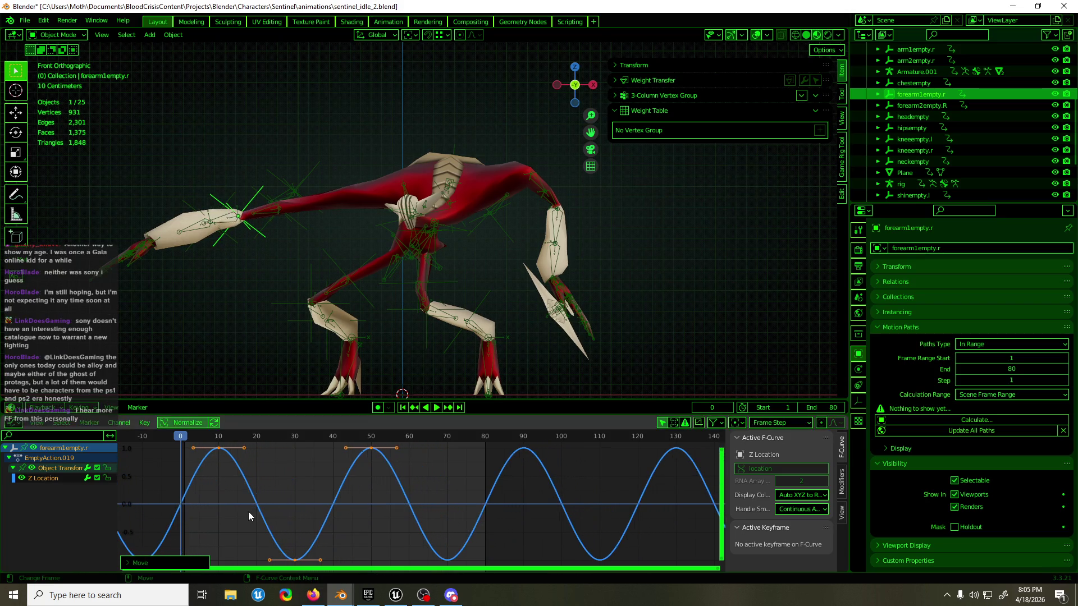
- Shift arm2empty.r's keys so a peak sits at frame 20, then play the staggered loop
{"action": "left_click", "coordinate": [296, 226]}
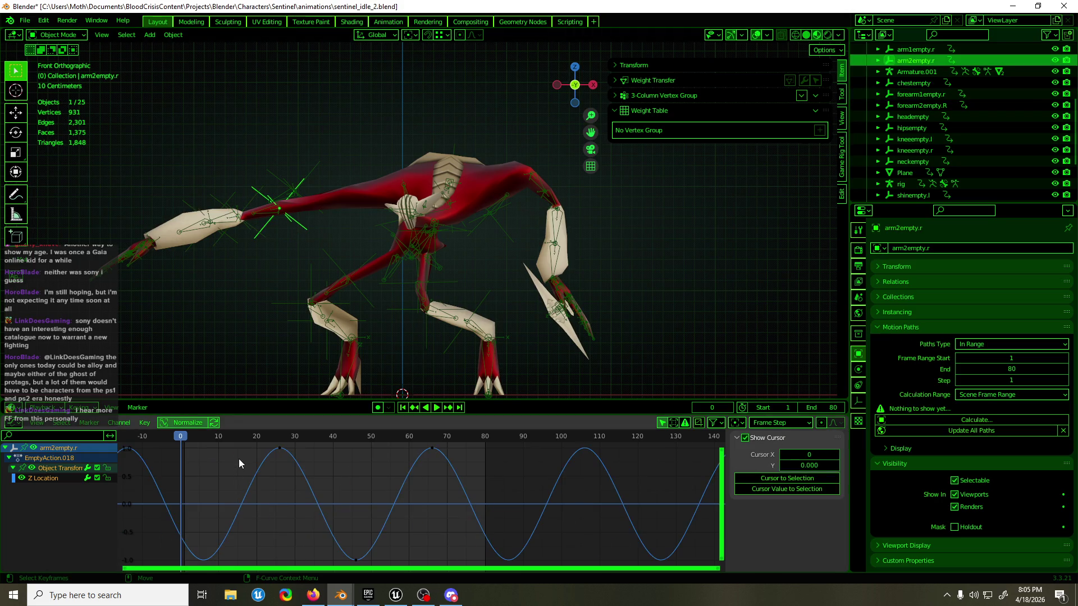
{"action": "mouse_move", "coordinate": [234, 438]}
{"action": "left_mouse_down"}
{"action": "mouse_move", "coordinate": [256, 437]}
{"action": "mouse_move", "coordinate": [236, 468]}
{"action": "left_mouse_up"}
{"action": "key", "text": "g"}
{"action": "left_click", "coordinate": [274, 326]}
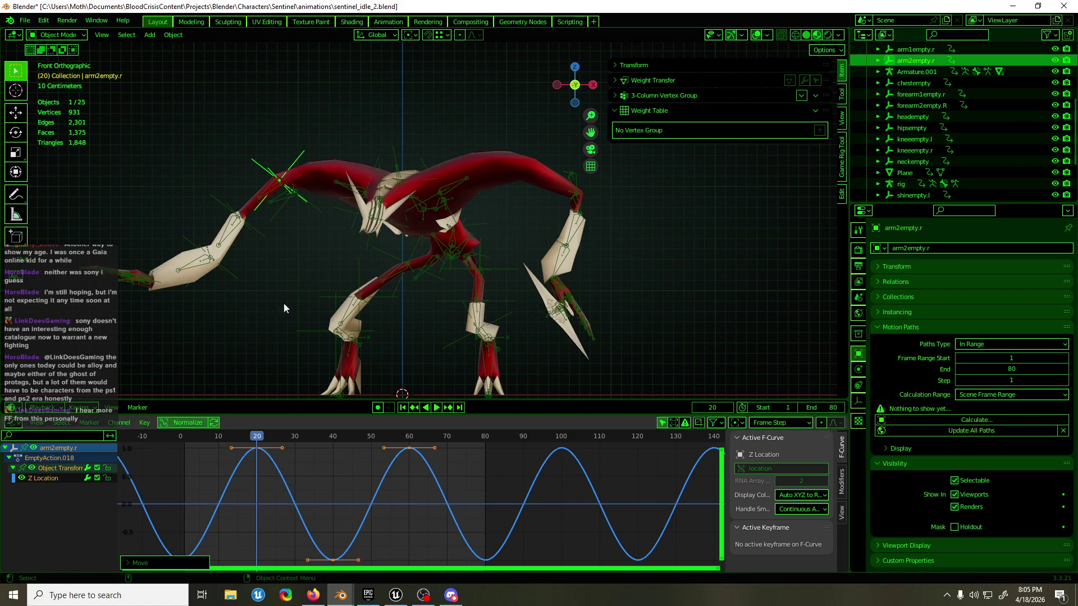
{"action": "left_click", "coordinate": [319, 208]}
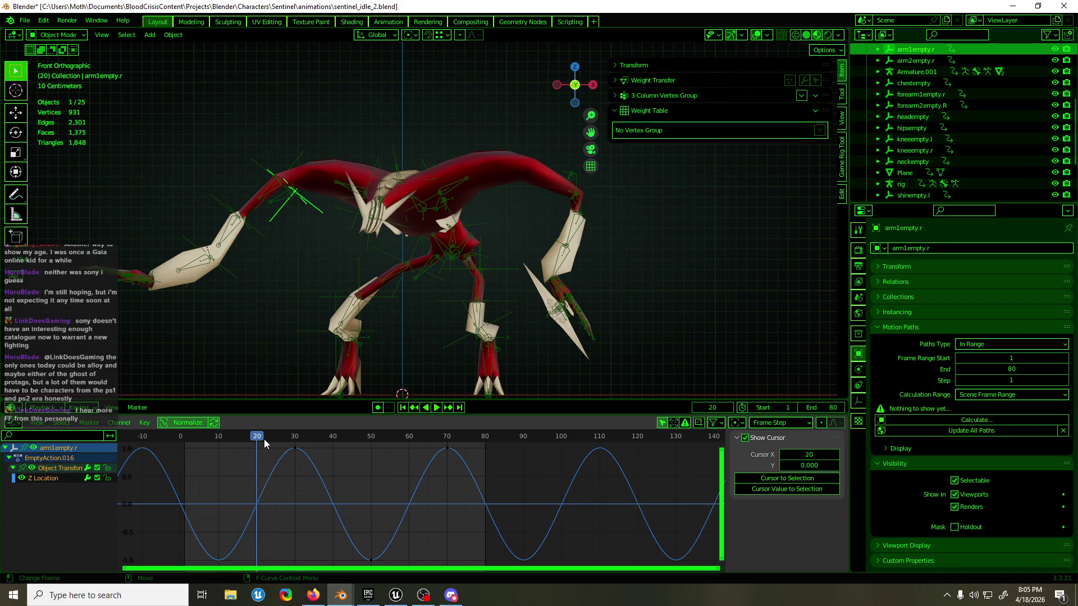
{"action": "key", "text": "space"}
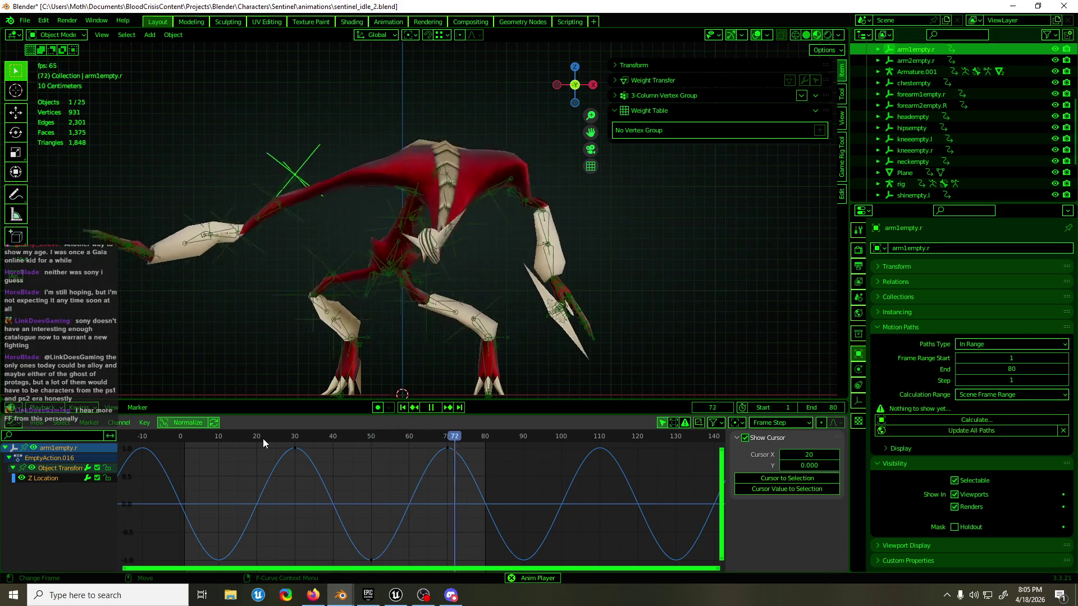
- Save as sentinel_idle_2.blend during playback and orbit to view the character from the side
{"action": "key", "text": "ctrl+s"}
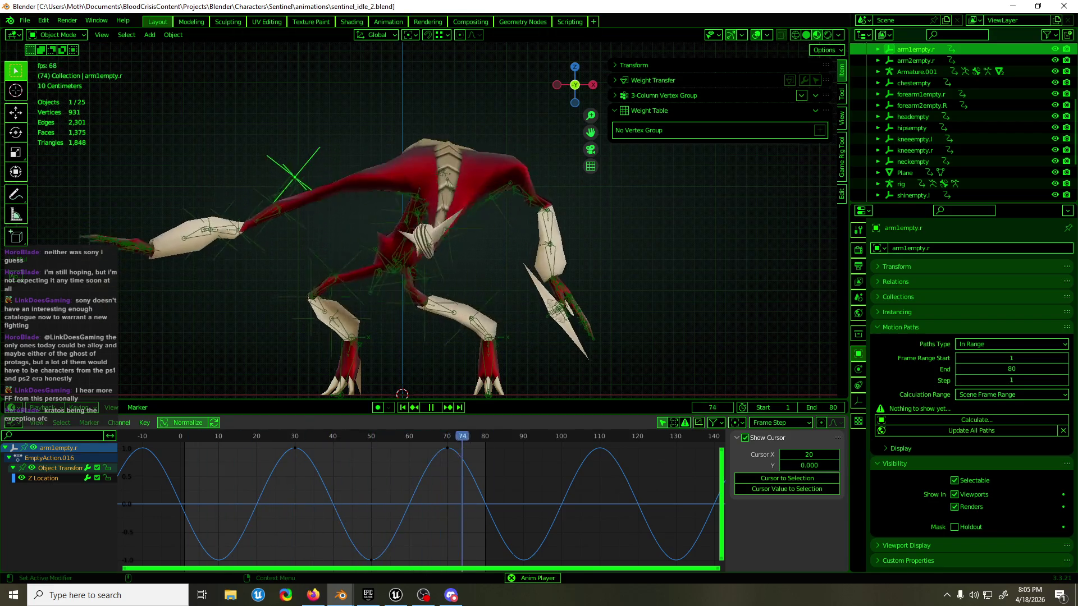
{"action": "key", "text": "alt+Tab"}
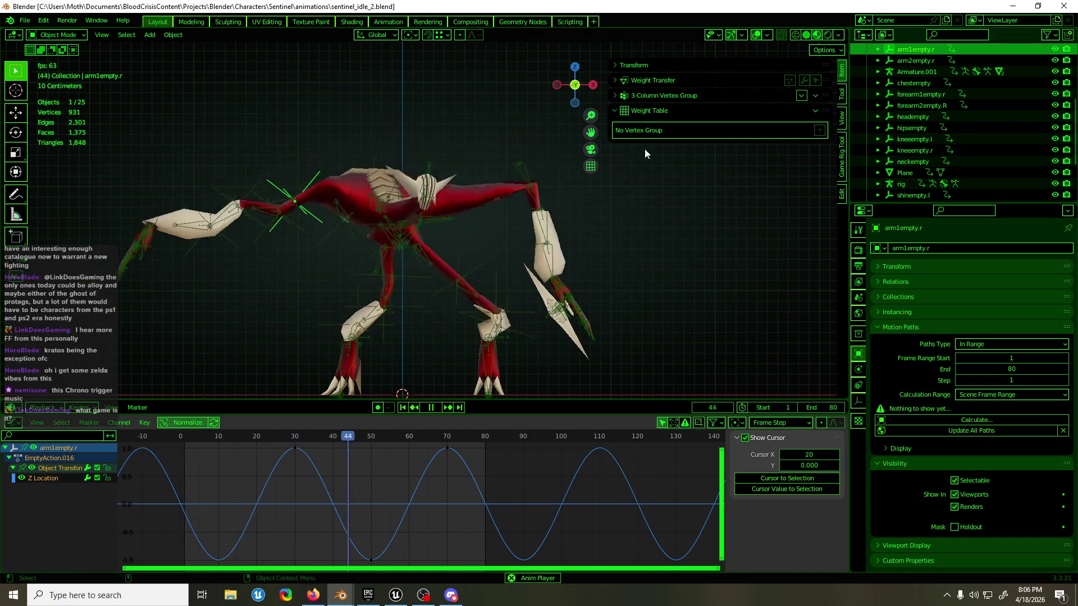
{"action": "middle_click_drag", "start_coordinate": [344, 201], "coordinate": [455, 194]}
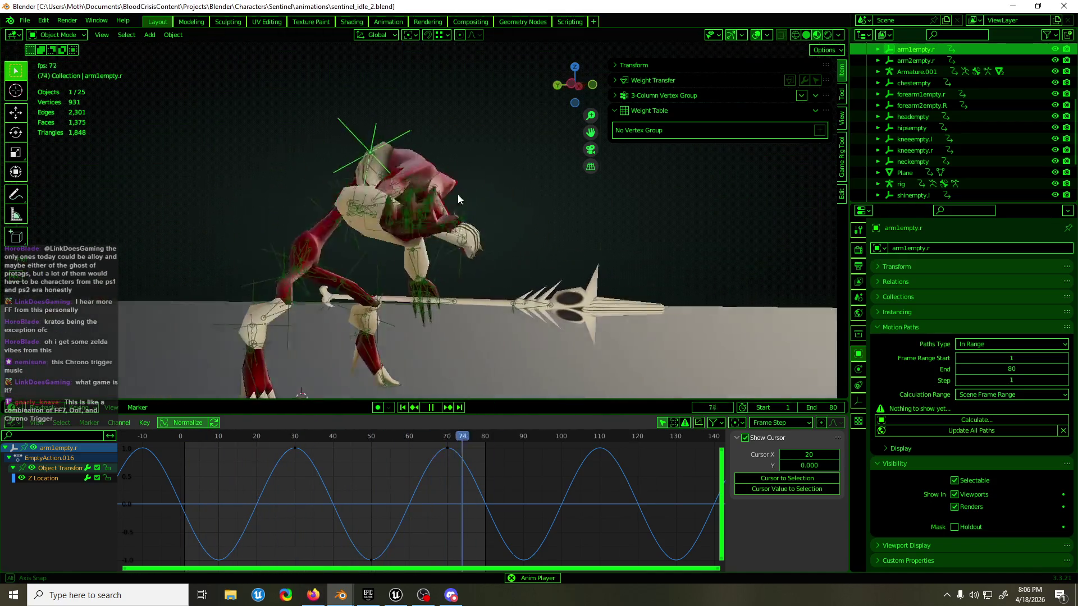
- Return to front view, halt playback at frame 20 and select the forearm2empty.R empty
{"action": "key", "text": "KP_1"}
{"action": "mouse_move", "coordinate": [336, 185]}
{"action": "middle_mouse_down"}
{"action": "mouse_move", "coordinate": [327, 209]}
{"action": "mouse_move", "coordinate": [362, 206]}
{"action": "middle_mouse_up"}
{"action": "key", "text": "KP_1"}
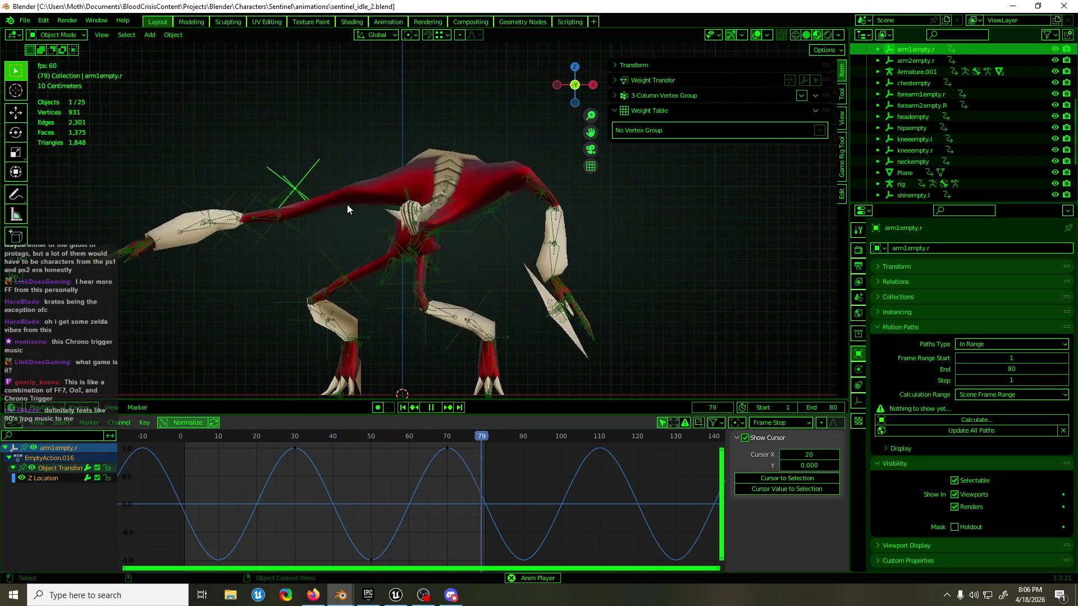
{"action": "key", "text": "Escape"}
{"action": "left_click", "coordinate": [237, 281]}
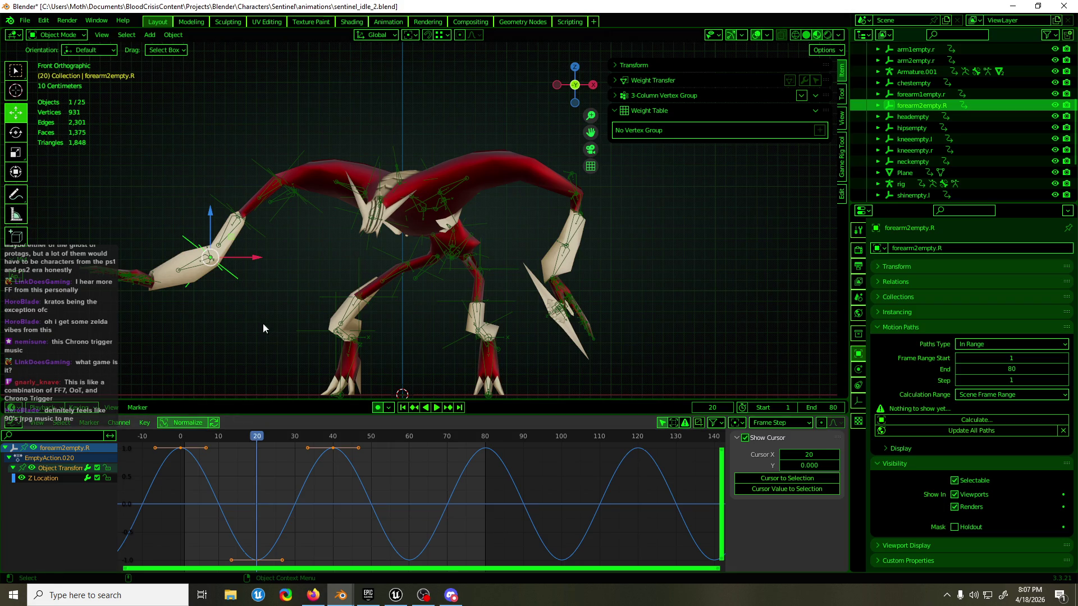
- Move forearm2empty.R about 20 cm left with auto keying and play to check it
{"action": "left_click_drag", "start_coordinate": [256, 261], "coordinate": [229, 264]}
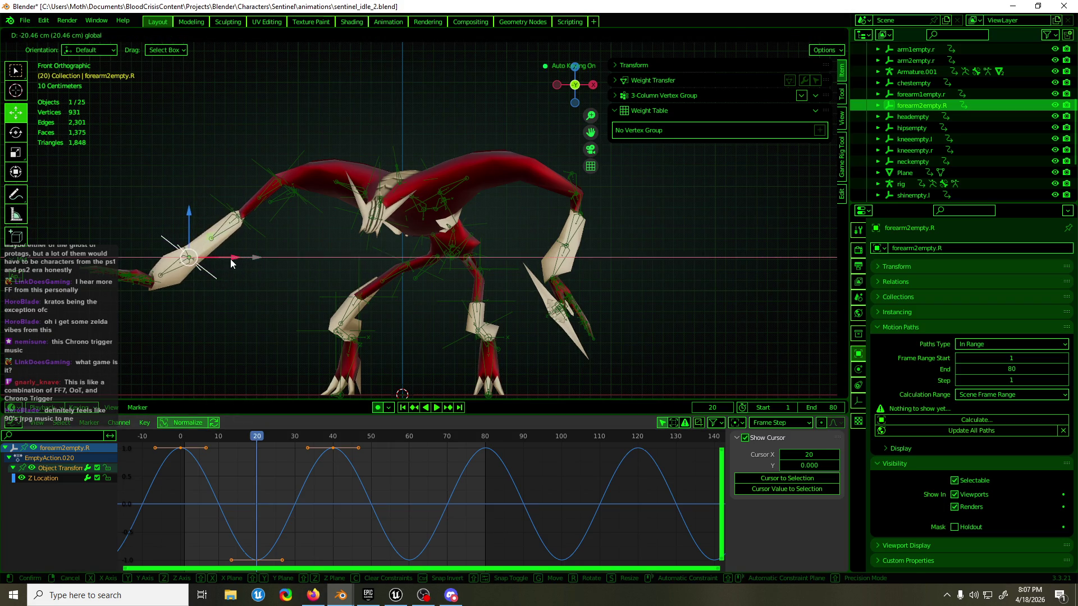
{"action": "key", "text": "space"}
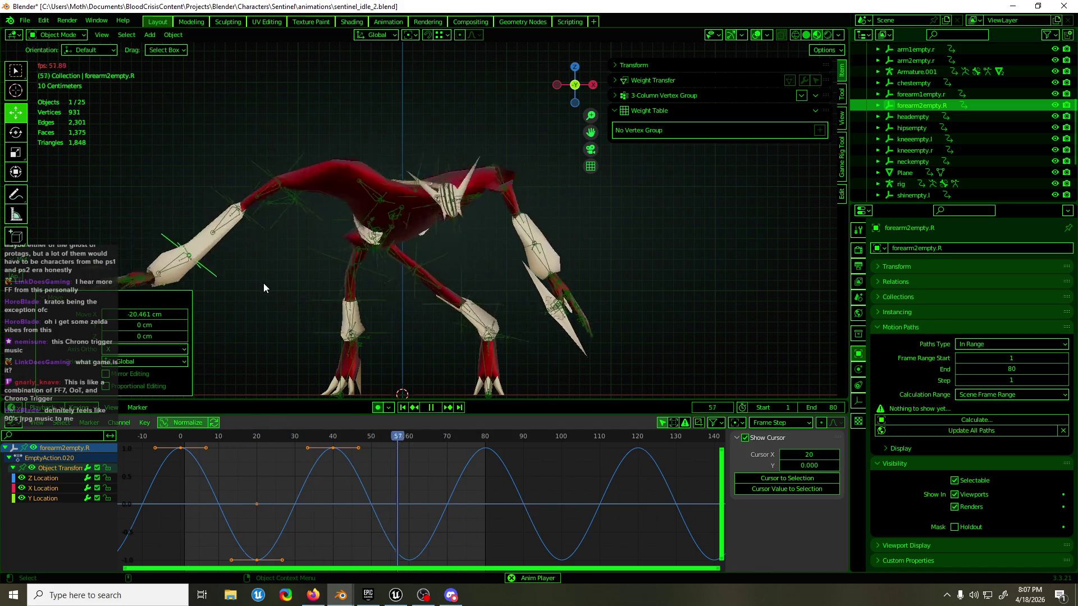
{"action": "key", "text": "space"}
- Reposition arm1empty.r at frame 30, replay the loop, return to frame 0 and select the rig
{"action": "left_click", "coordinate": [314, 161]}
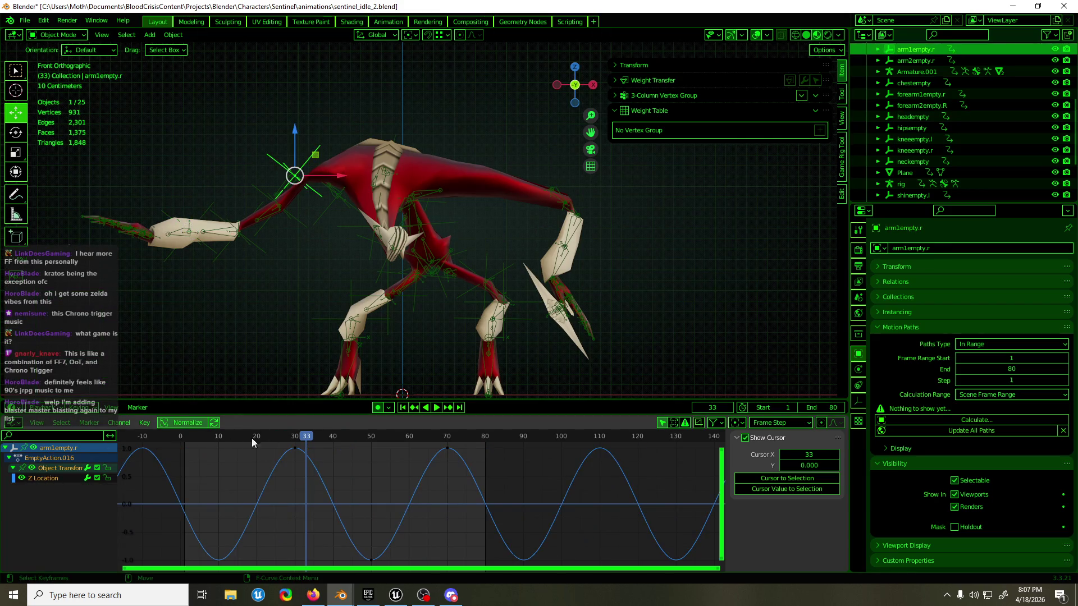
{"action": "left_click_drag", "start_coordinate": [313, 436], "coordinate": [295, 436]}
{"action": "key", "text": "g"}
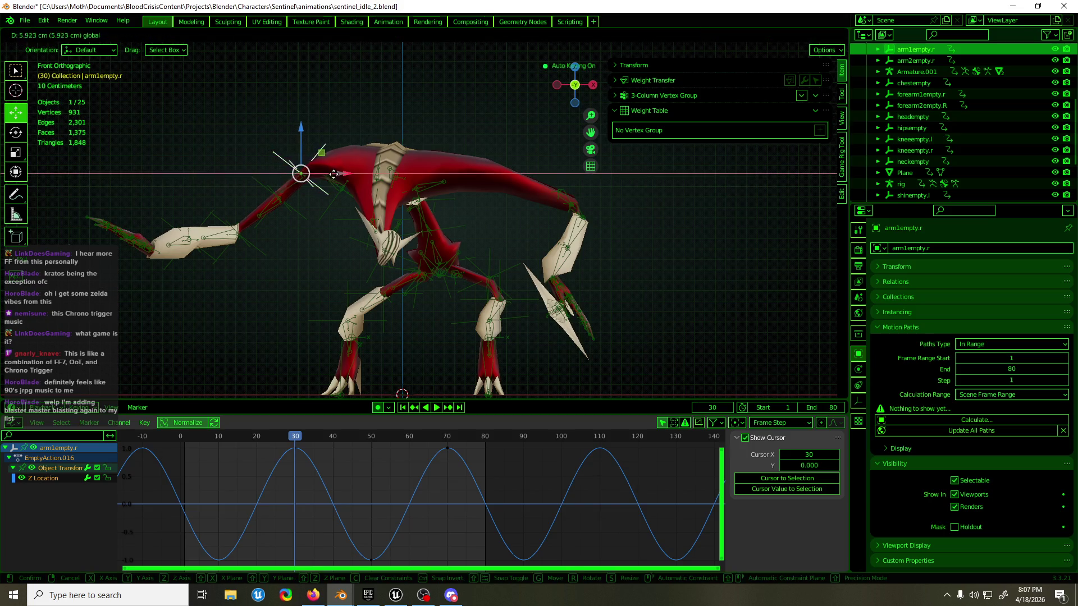
{"action": "left_click", "coordinate": [346, 175]}
{"action": "key", "text": "space"}
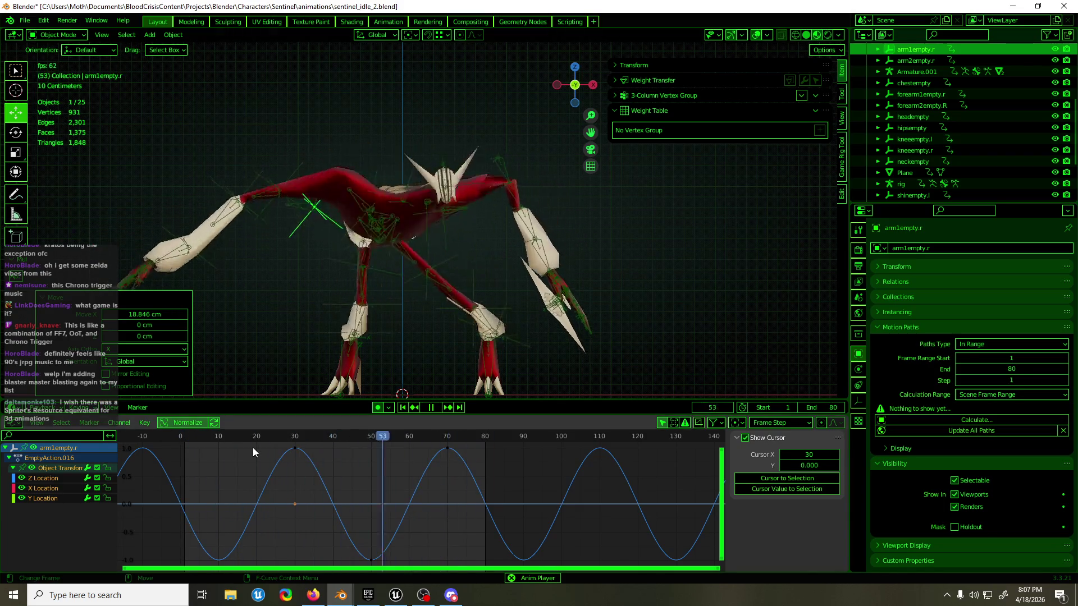
{"action": "key", "text": "space"}
{"action": "left_click_drag", "start_coordinate": [257, 436], "coordinate": [179, 437]}
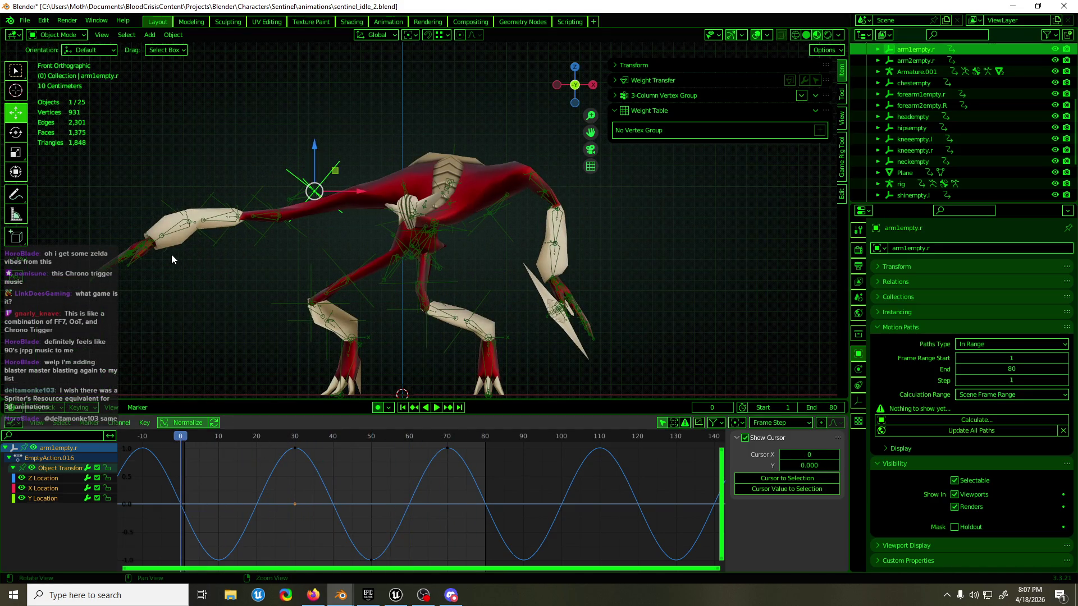
{"action": "left_click", "coordinate": [149, 247]}
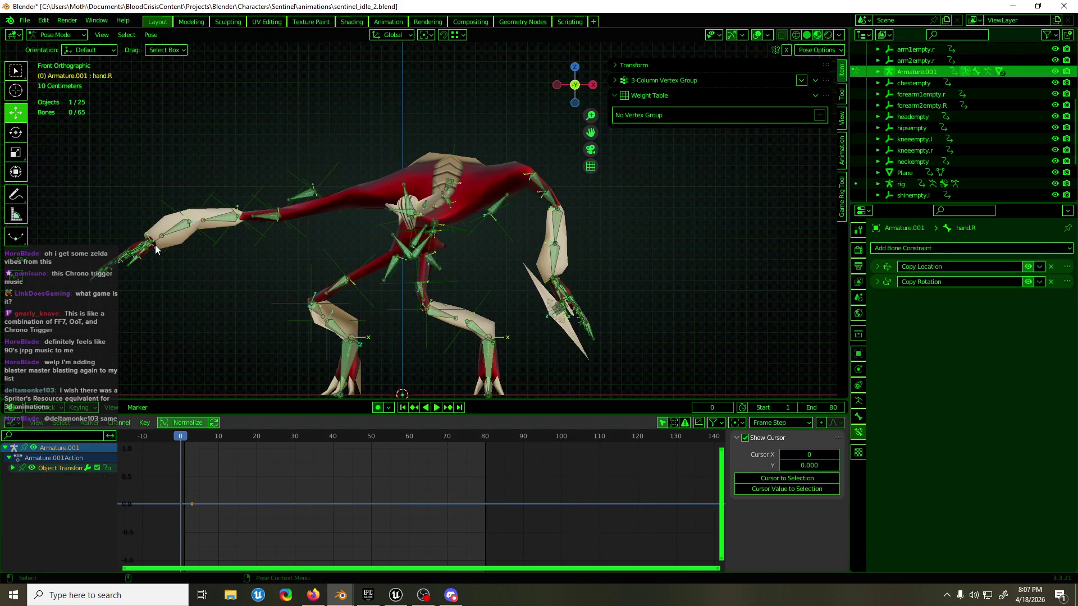
- In Pose Mode select hand_ik.R and shift its early keys (except frame 0) along the time axis
{"action": "key", "text": "ctrl+Tab"}
{"action": "left_click", "coordinate": [153, 241]}
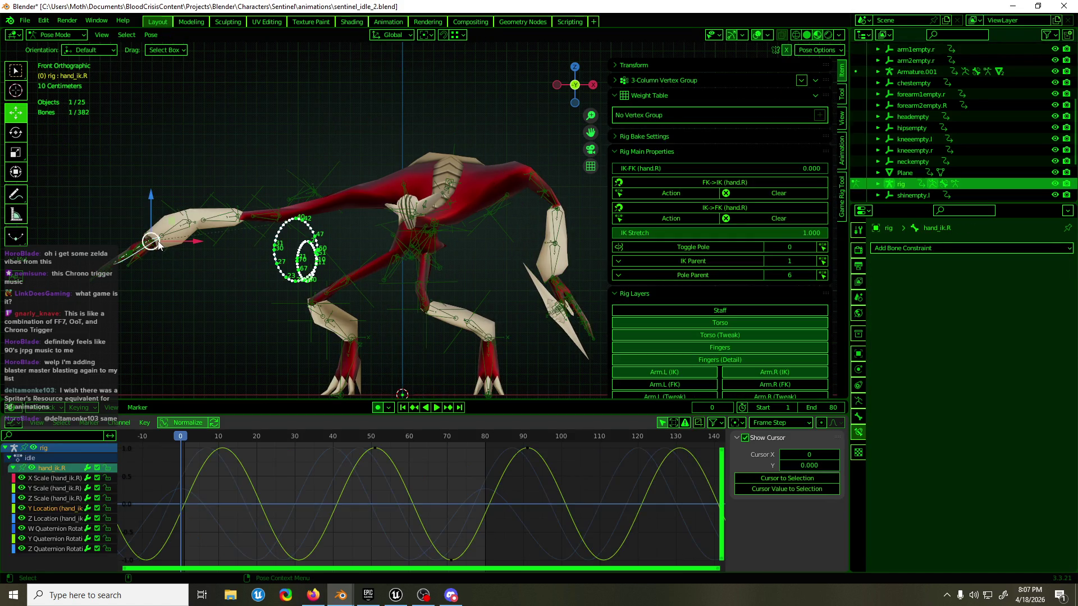
{"action": "left_click", "coordinate": [59, 480]}
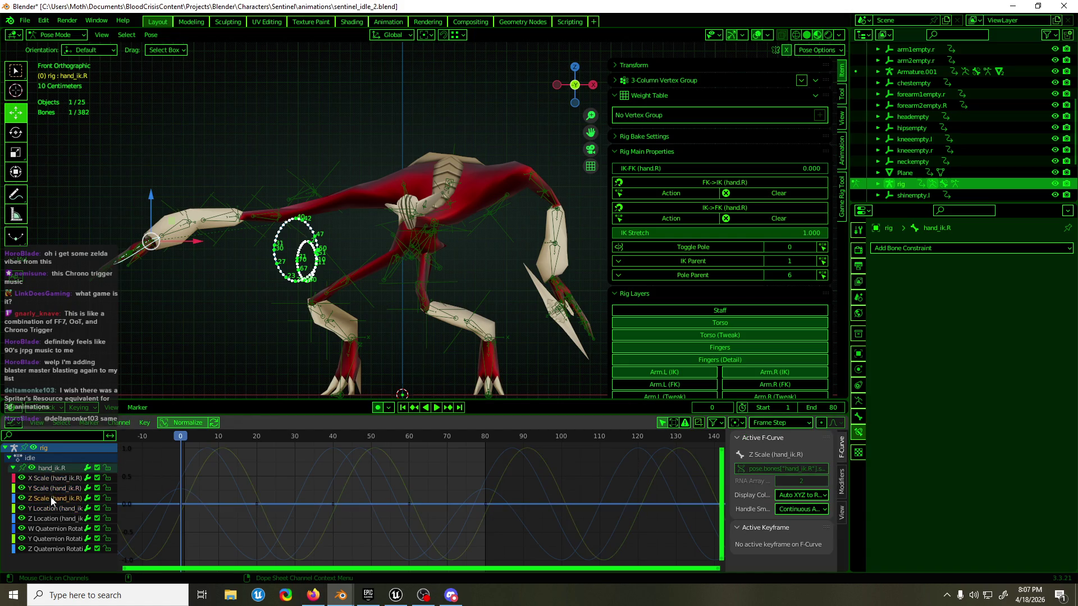
{"action": "left_click", "coordinate": [51, 519]}
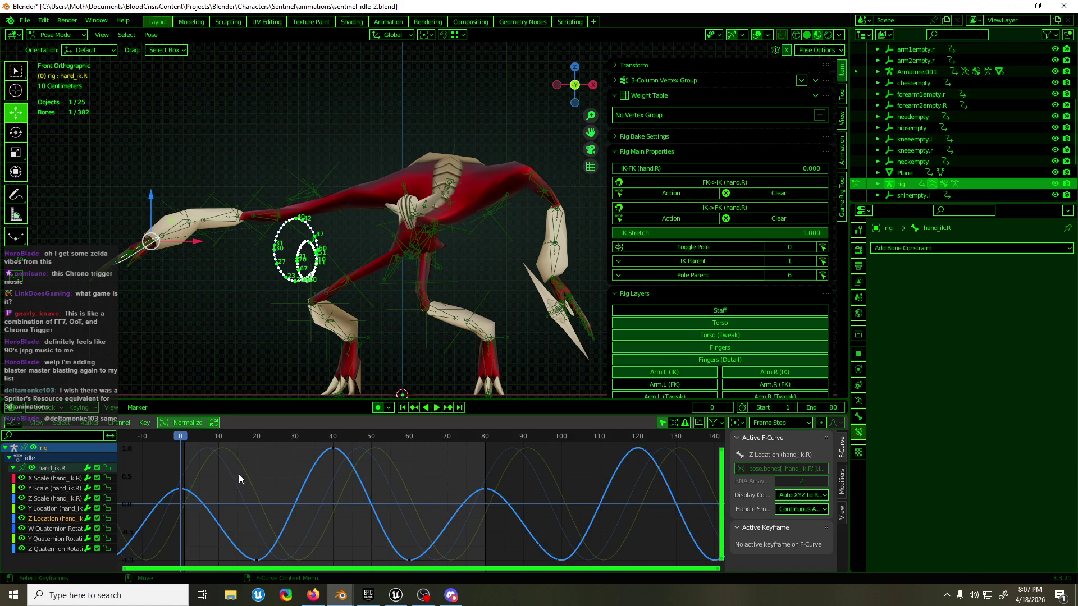
{"action": "left_click_drag", "start_coordinate": [229, 473], "coordinate": [160, 500]}
{"action": "left_click", "coordinate": [354, 469]}
{"action": "key", "text": "g"}
{"action": "key", "text": "x"}
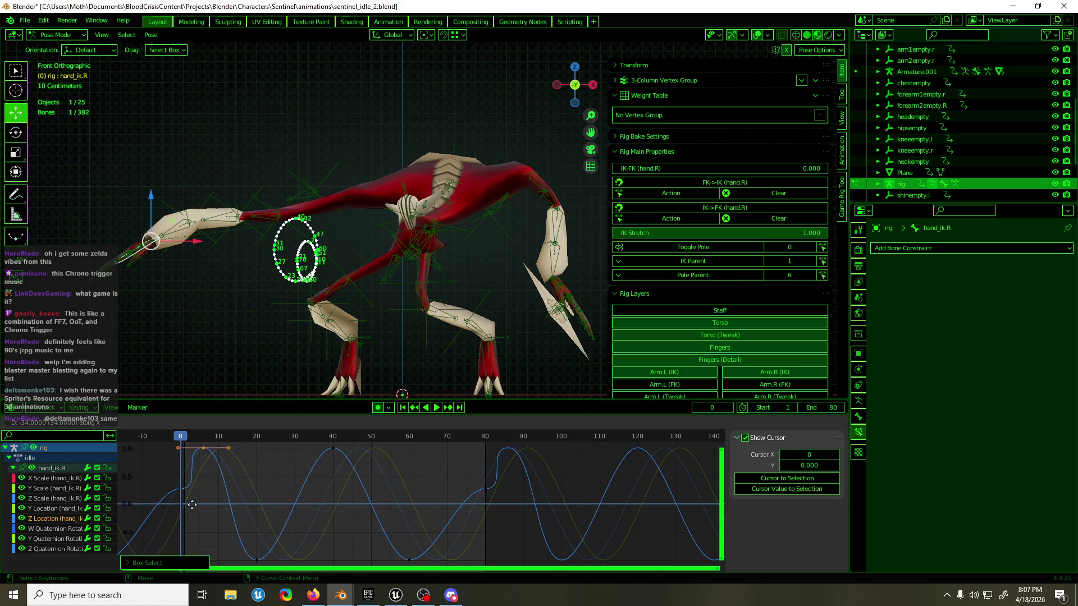
{"action": "left_click", "coordinate": [171, 513]}
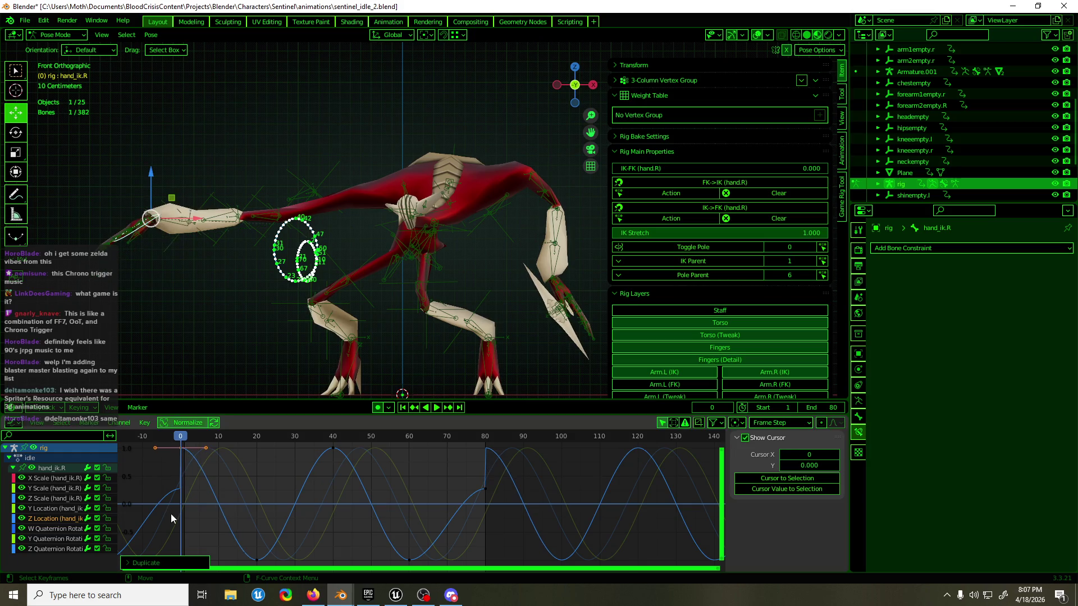
- Delete the hand_ik.R keys at frame 80, play to check, and return to frame -10
{"action": "left_click_drag", "start_coordinate": [535, 464], "coordinate": [383, 565]}
{"action": "key", "text": "Delete"}
{"action": "key", "text": "space"}
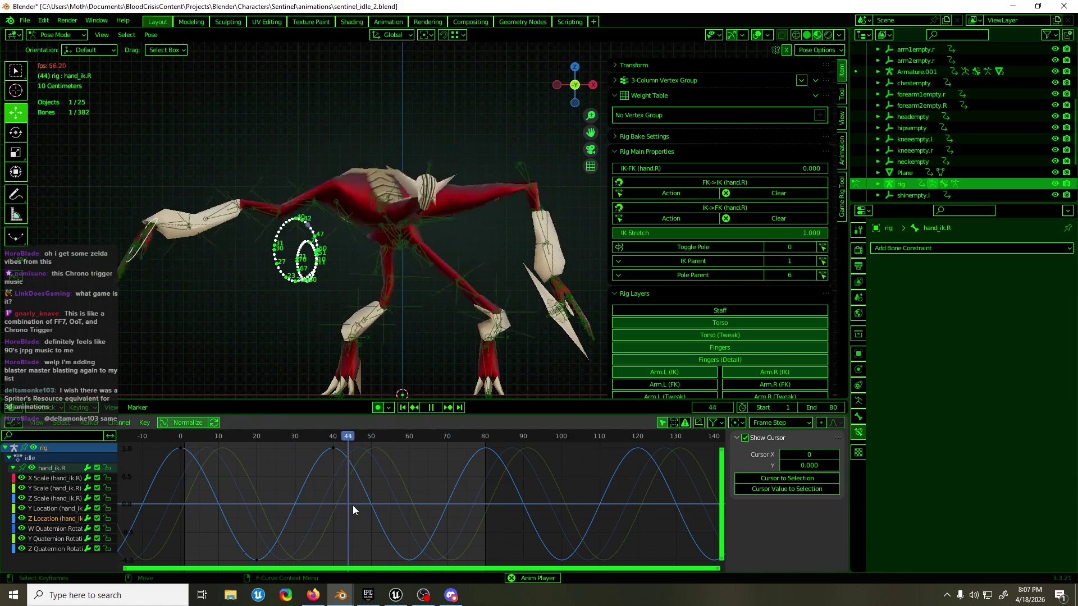
{"action": "key", "text": "space"}
{"action": "left_click_drag", "start_coordinate": [220, 441], "coordinate": [144, 449]}
- Select all keys on the Z Location curve, try a time slide, cancel it and resume playback
{"action": "left_click", "coordinate": [193, 475]}
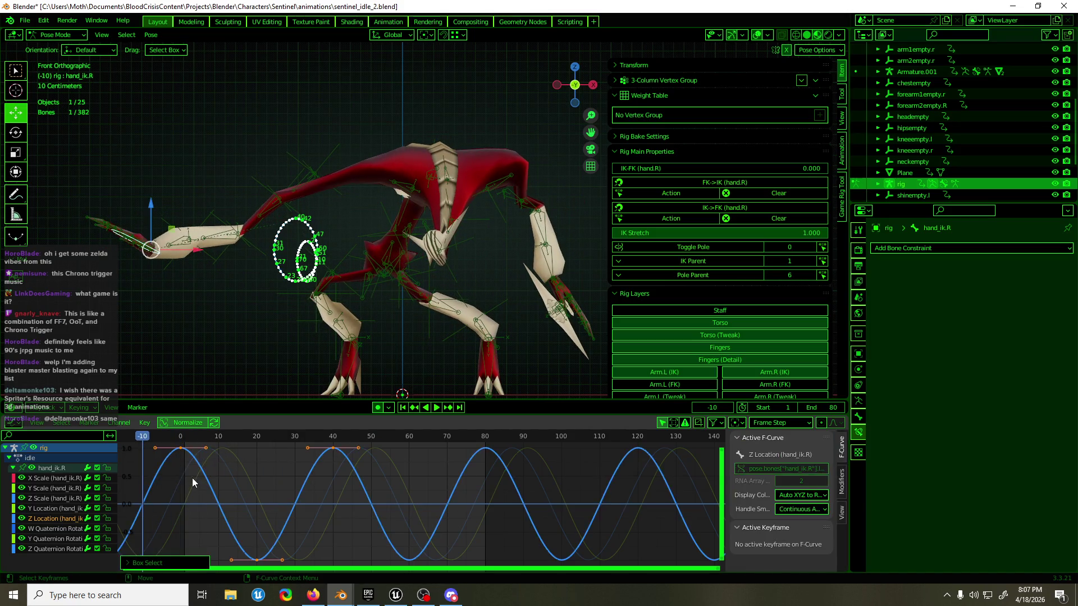
{"action": "key", "text": "a"}
{"action": "key", "text": "Escape"}
{"action": "key", "text": "a"}
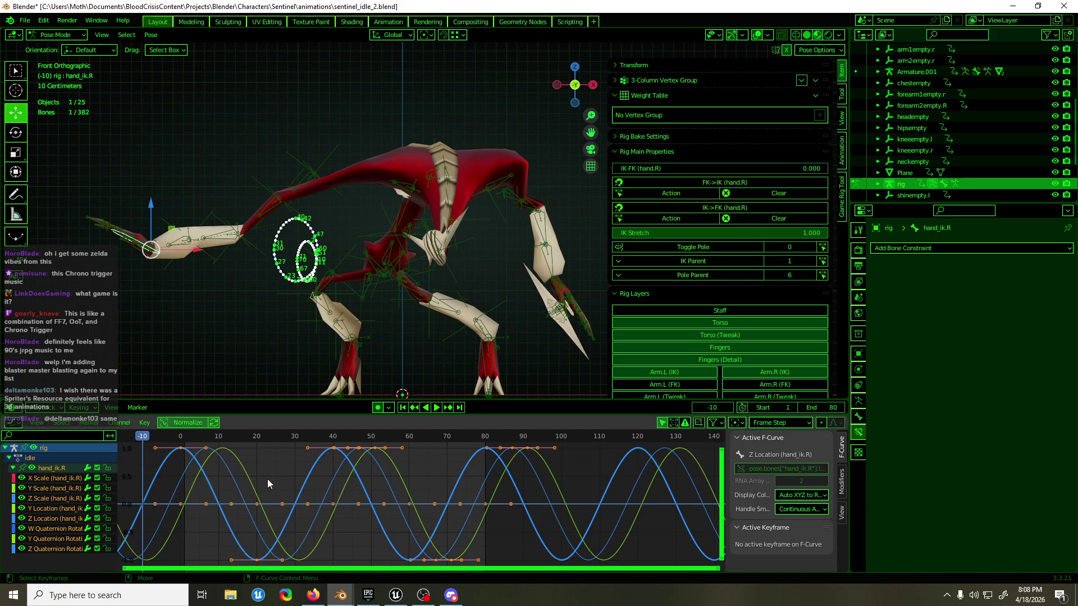
{"action": "key", "text": "g"}
{"action": "key", "text": "Escape"}
{"action": "key", "text": "space"}
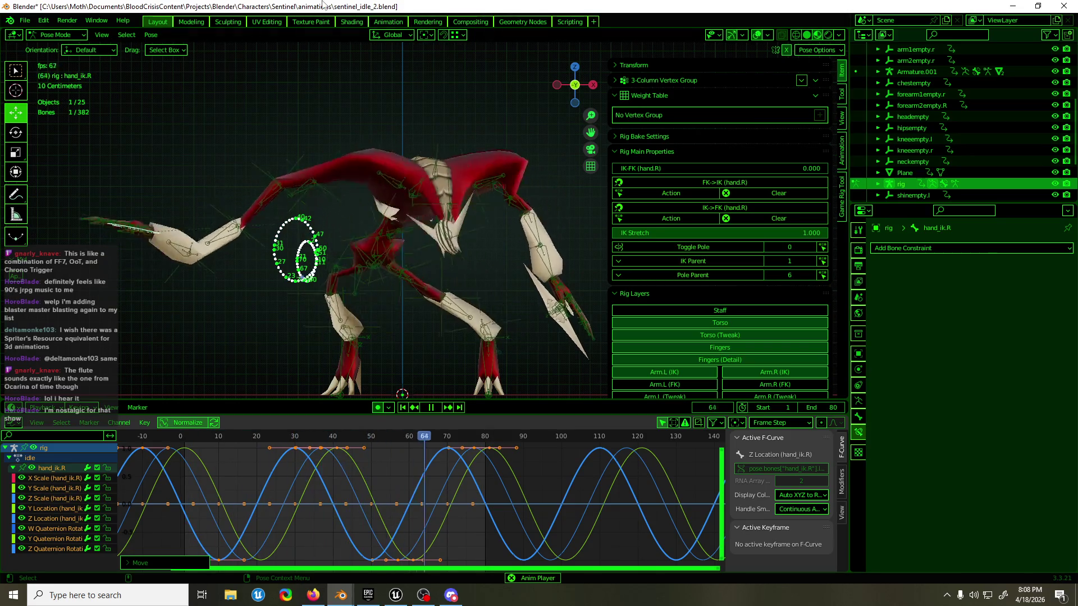
- Save sentinel_idle_2.blend, stop playback and scrub hand_ik.R's motion from frame -10 to 30
{"action": "key", "text": "ctrl+s"}
{"action": "left_click", "coordinate": [405, 135]}
{"action": "mouse_move", "coordinate": [409, 133]}
{"action": "middle_mouse_down"}
{"action": "mouse_move", "coordinate": [464, 149]}
{"action": "mouse_move", "coordinate": [409, 131]}
{"action": "middle_mouse_up"}
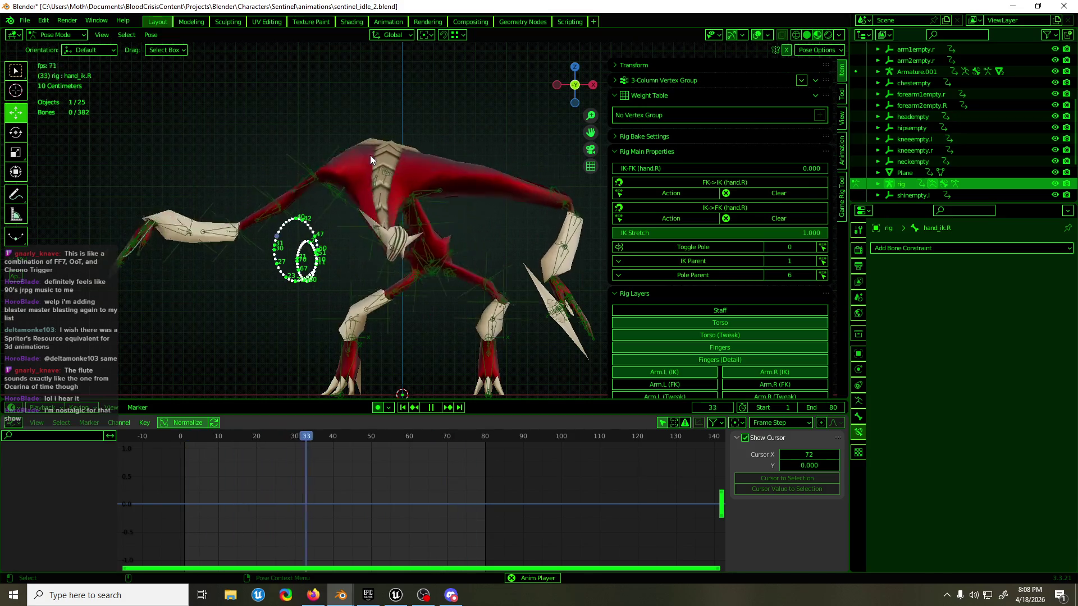
{"action": "key", "text": "space"}
{"action": "left_click", "coordinate": [162, 278]}
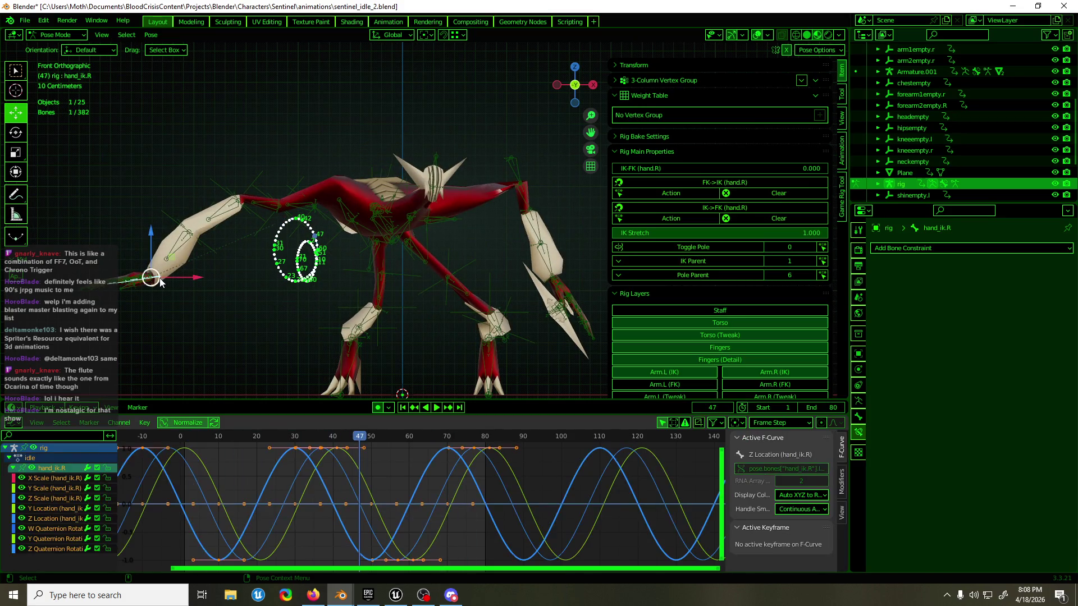
{"action": "left_click", "coordinate": [143, 443]}
{"action": "left_click_drag", "start_coordinate": [144, 446], "coordinate": [294, 461]}
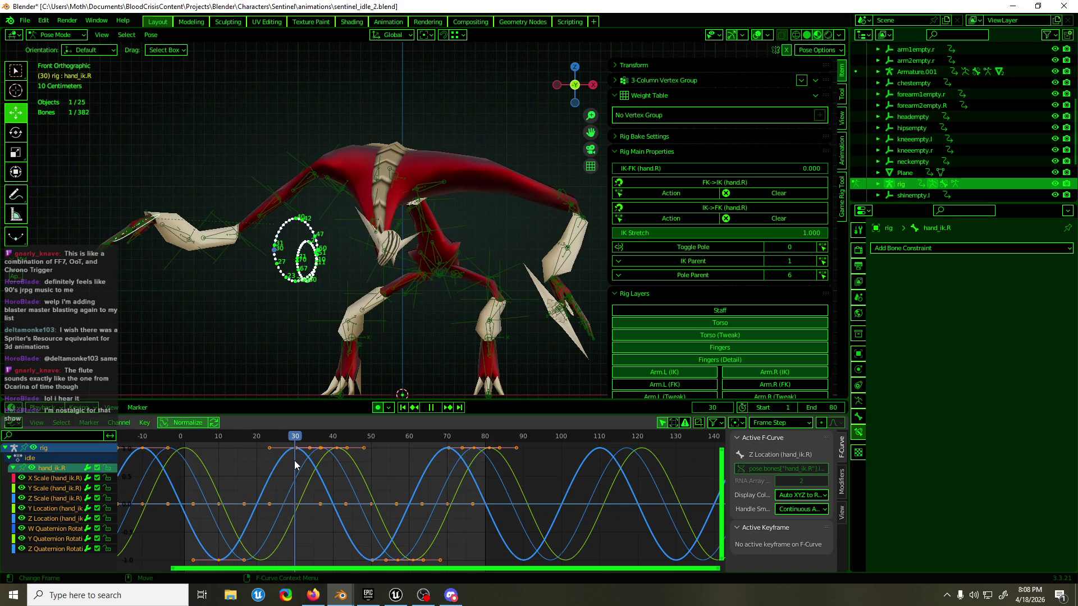
- Inspect hand_ik.R's X Scale, Y Location and Z Location curves while scrubbing frames -10 to 30
{"action": "left_click", "coordinate": [417, 455]}
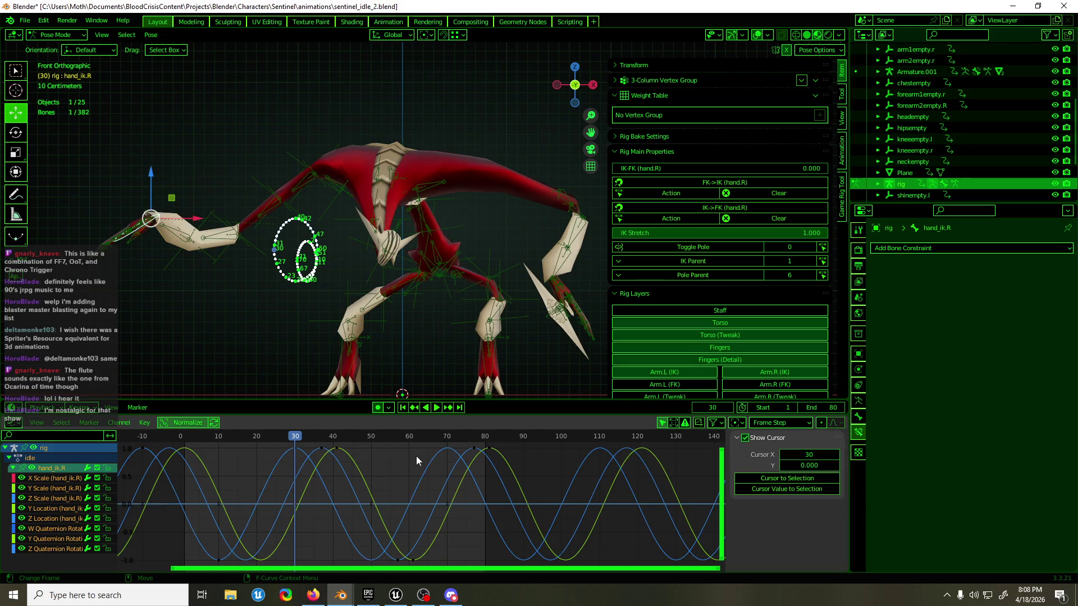
{"action": "left_click", "coordinate": [51, 478]}
{"action": "left_click", "coordinate": [51, 509]}
{"action": "left_click", "coordinate": [57, 517]}
{"action": "left_click_drag", "start_coordinate": [299, 443], "coordinate": [142, 470]}
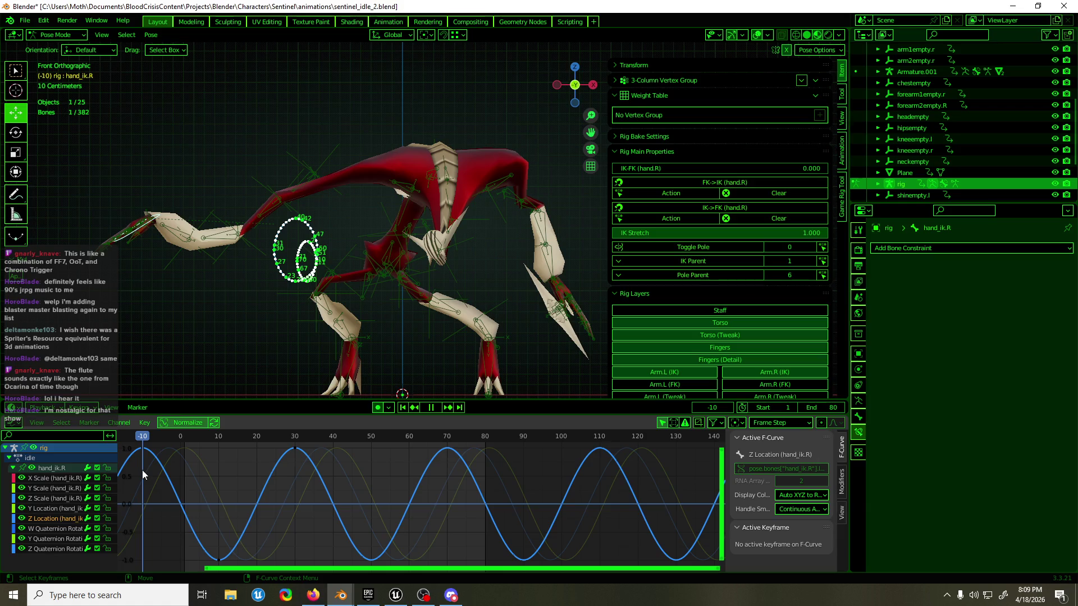
{"action": "left_click_drag", "start_coordinate": [143, 469], "coordinate": [293, 466]}
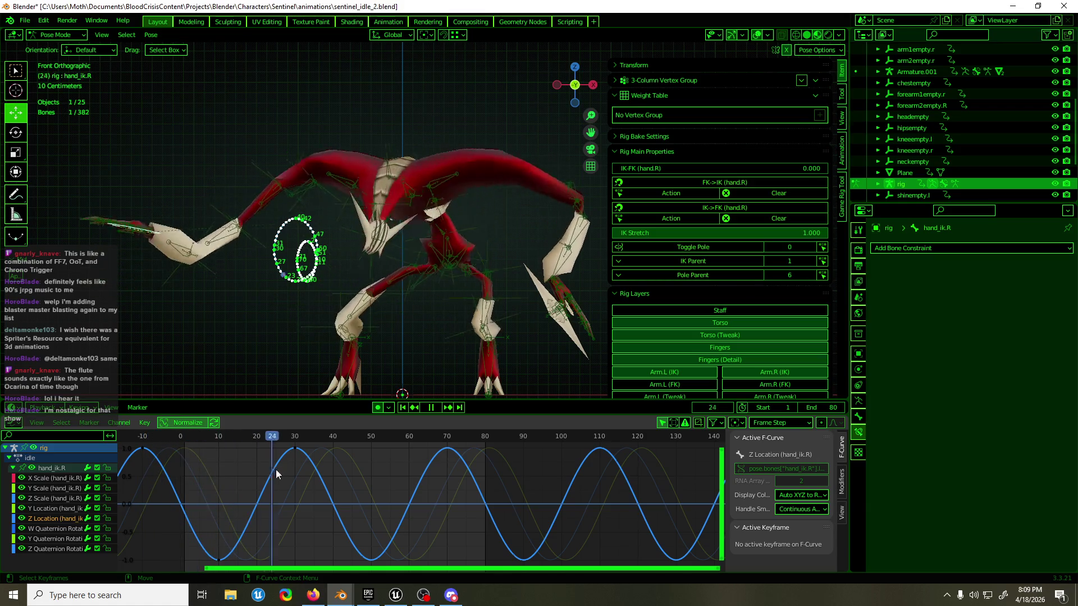
- Select forearm2empty.R, go back to frame 8 and play its idle loop
{"action": "left_click", "coordinate": [171, 271]}
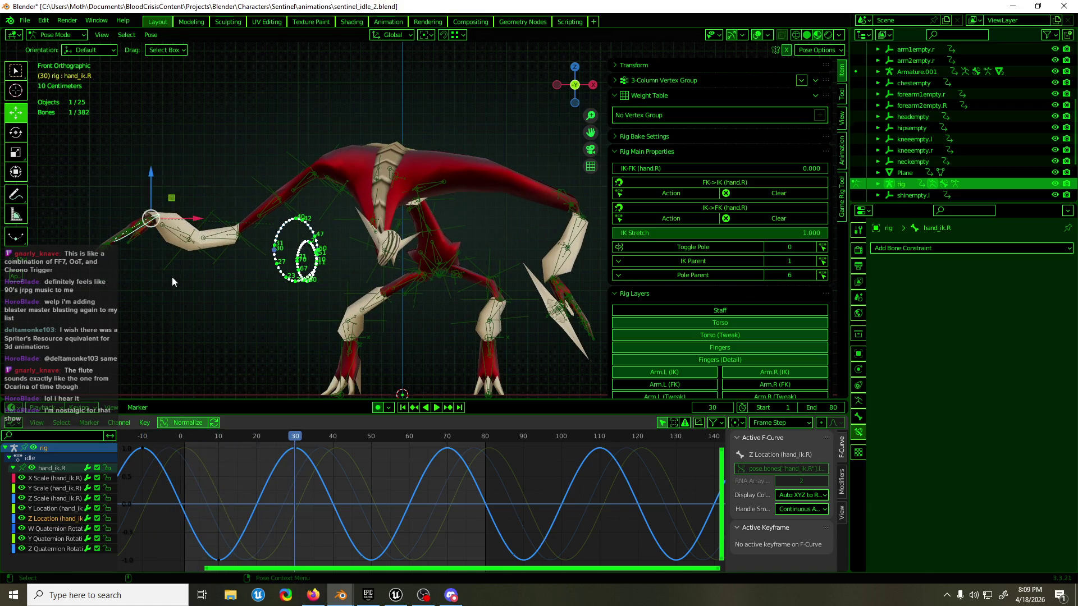
{"action": "mouse_move", "coordinate": [251, 438]}
{"action": "left_mouse_down"}
{"action": "mouse_move", "coordinate": [213, 442]}
{"action": "mouse_move", "coordinate": [496, 423]}
{"action": "mouse_move", "coordinate": [228, 435]}
{"action": "left_mouse_up"}
{"action": "key", "text": "space"}
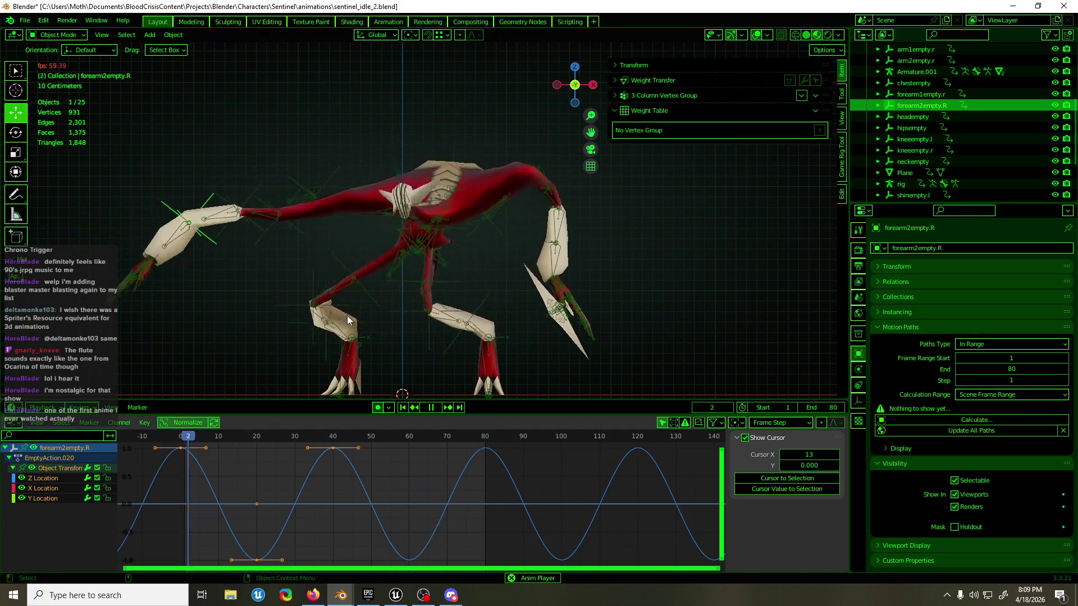
- Save sentinel_idle_2.blend again and pan the viewport while the loop plays
{"action": "key", "text": "ctrl+s"}
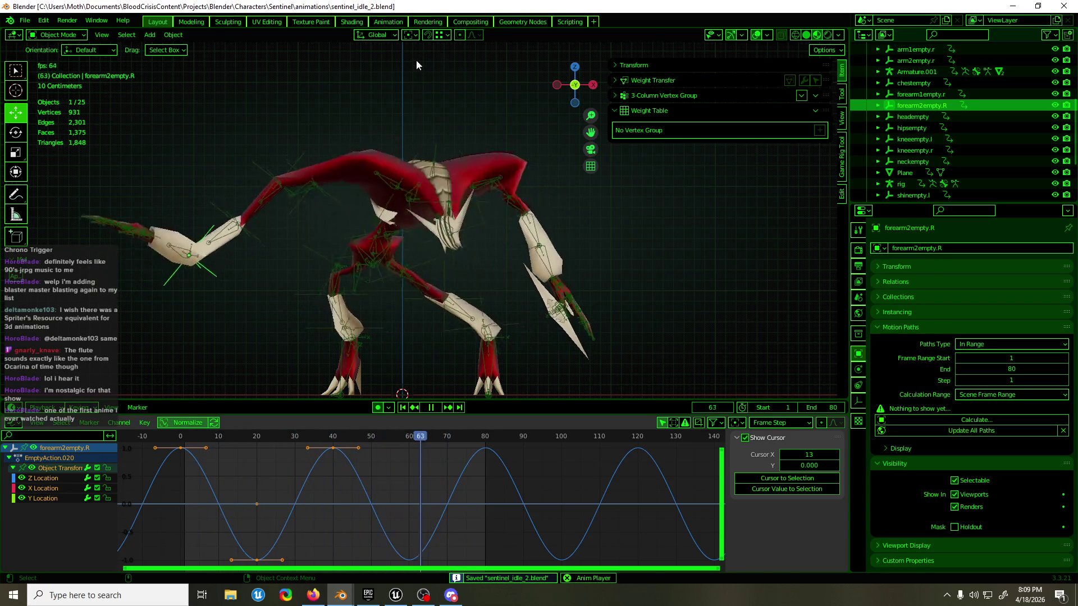
{"action": "mouse_move", "coordinate": [396, 177]}
{"action": "middle_mouse_down", "text": "shift"}
{"action": "mouse_move", "coordinate": [382, 121]}
{"action": "mouse_move", "coordinate": [367, 139]}
{"action": "middle_mouse_up", "text": "shift"}
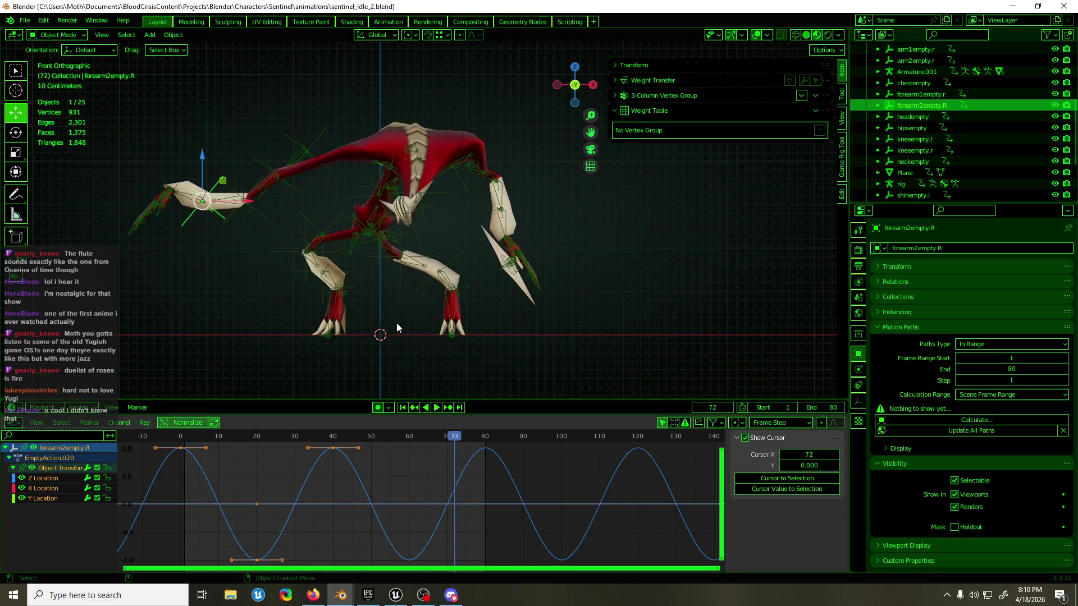
- Add a Plain Axes empty, scale it up in front view and keyframe location, rotation and scale at frame 0
{"action": "middle_click_drag", "start_coordinate": [394, 322], "coordinate": [396, 340]}
{"action": "key", "text": "F3"}
{"action": "type", "text": "emp"}
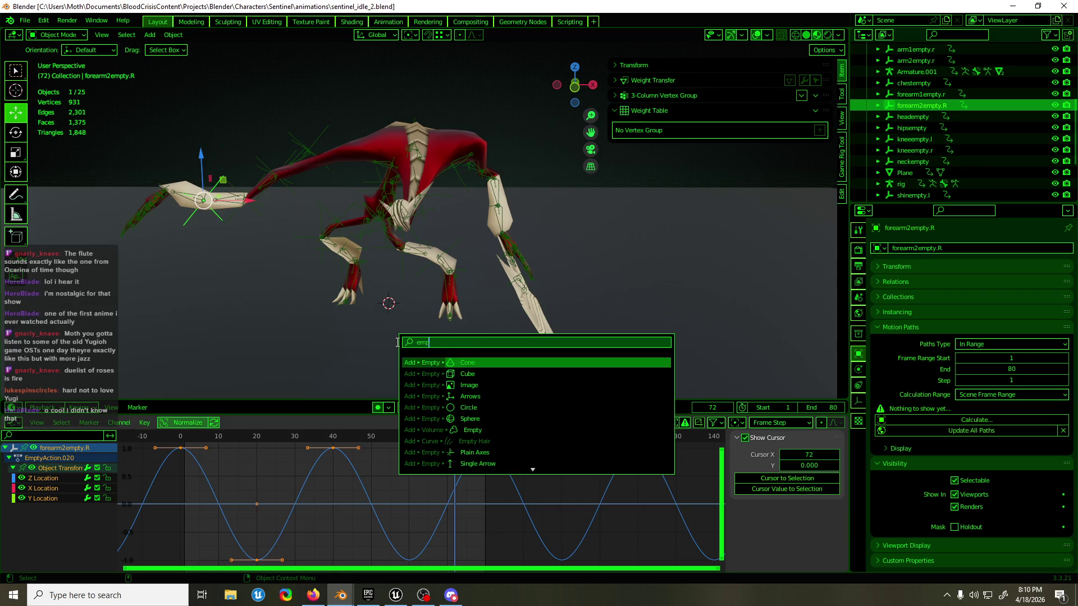
{"action": "key", "text": "Down"}
{"action": "key", "text": "Down"}
{"action": "key", "text": "Down"}
{"action": "key", "text": "Return"}
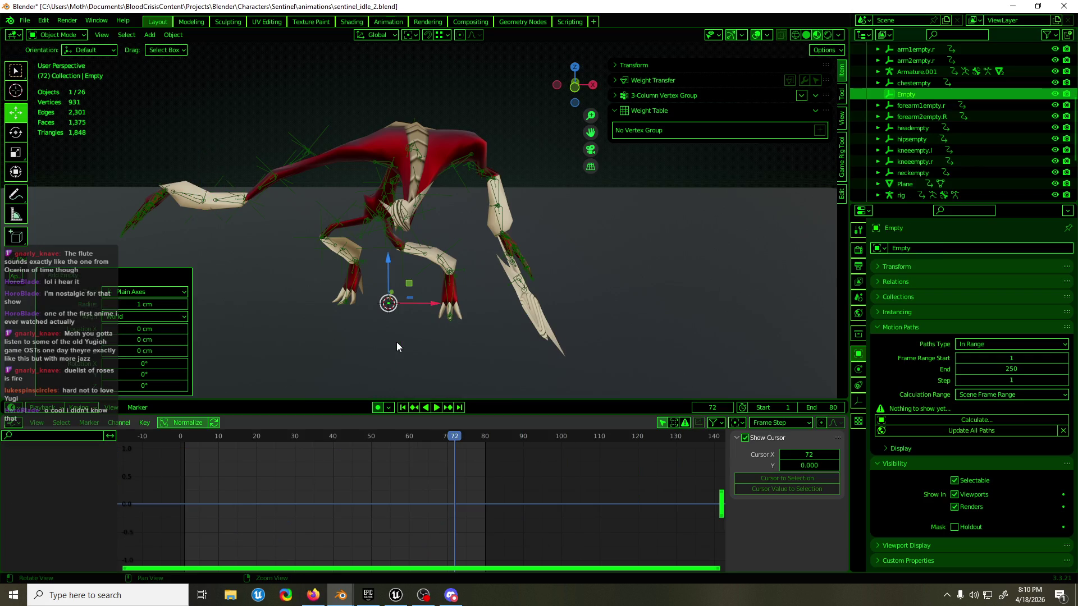
{"action": "key", "text": "KP_1"}
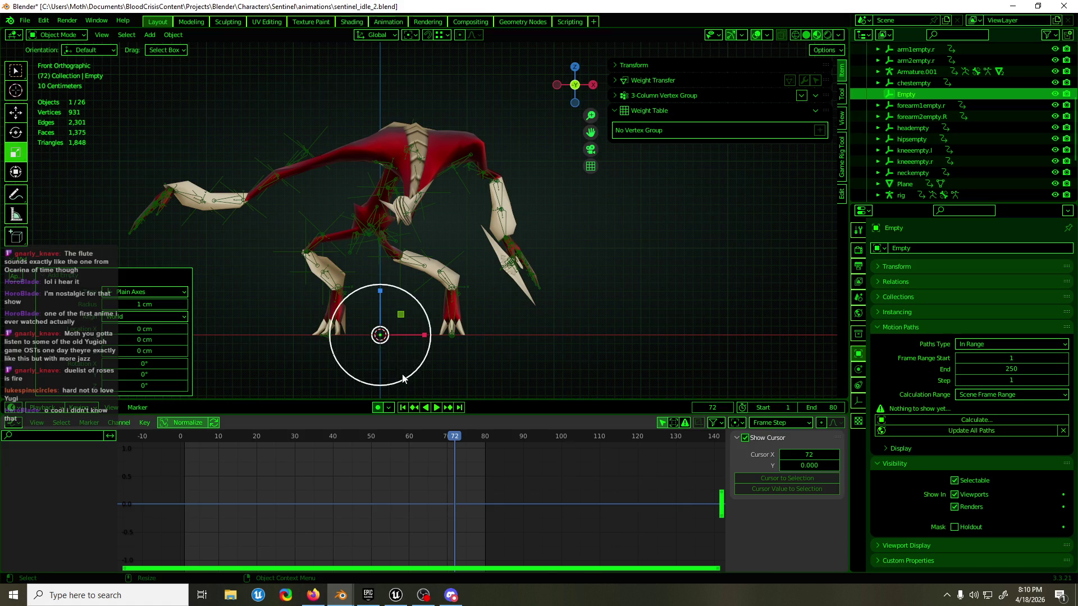
{"action": "left_click_drag", "start_coordinate": [403, 379], "coordinate": [605, 335]}
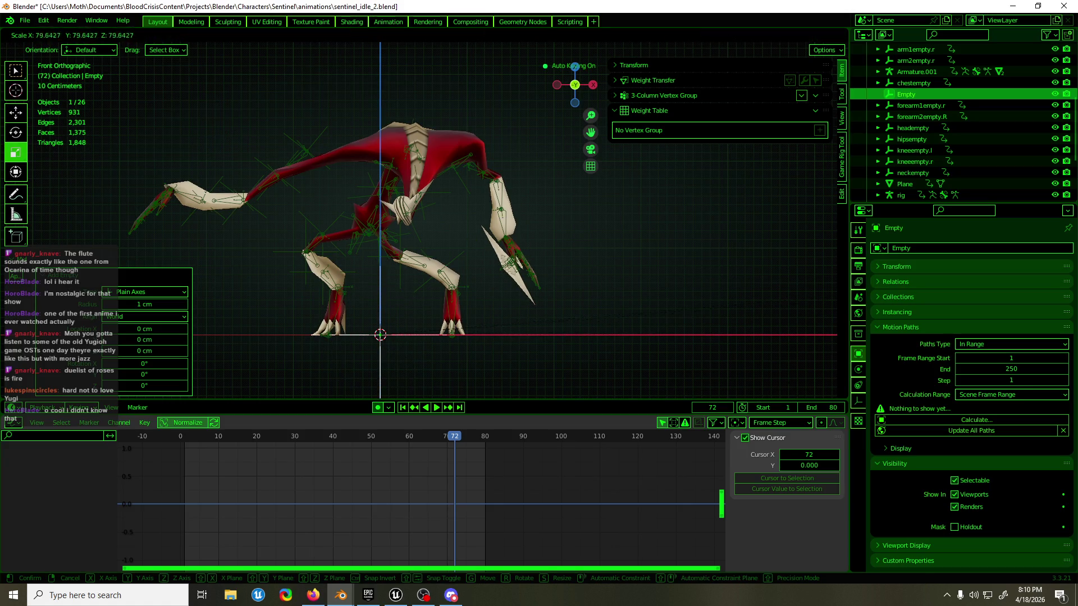
{"action": "left_click", "coordinate": [243, 207]}
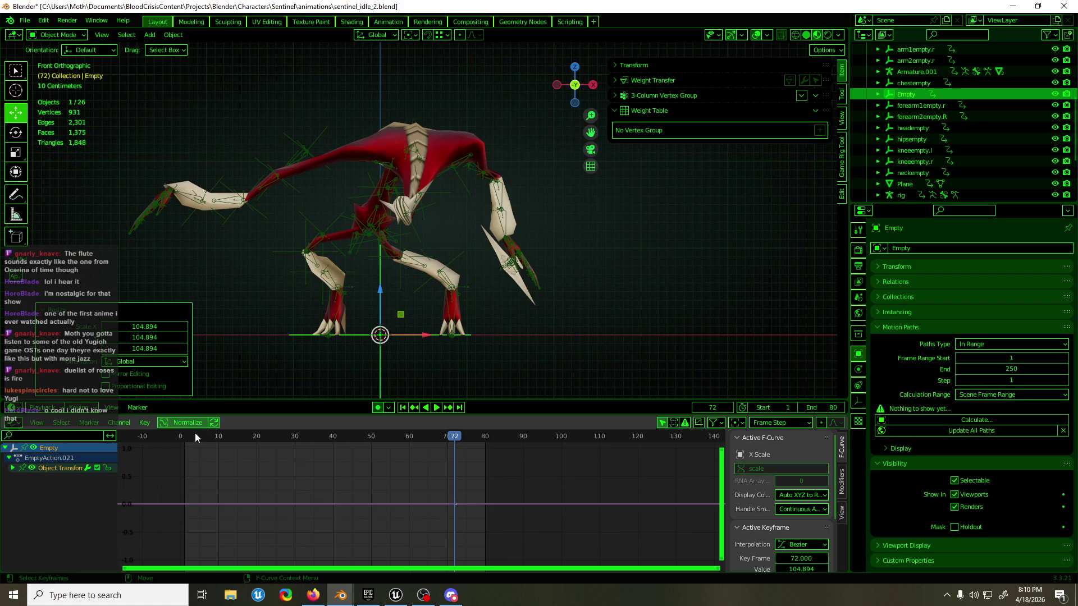
{"action": "left_click", "coordinate": [180, 438]}
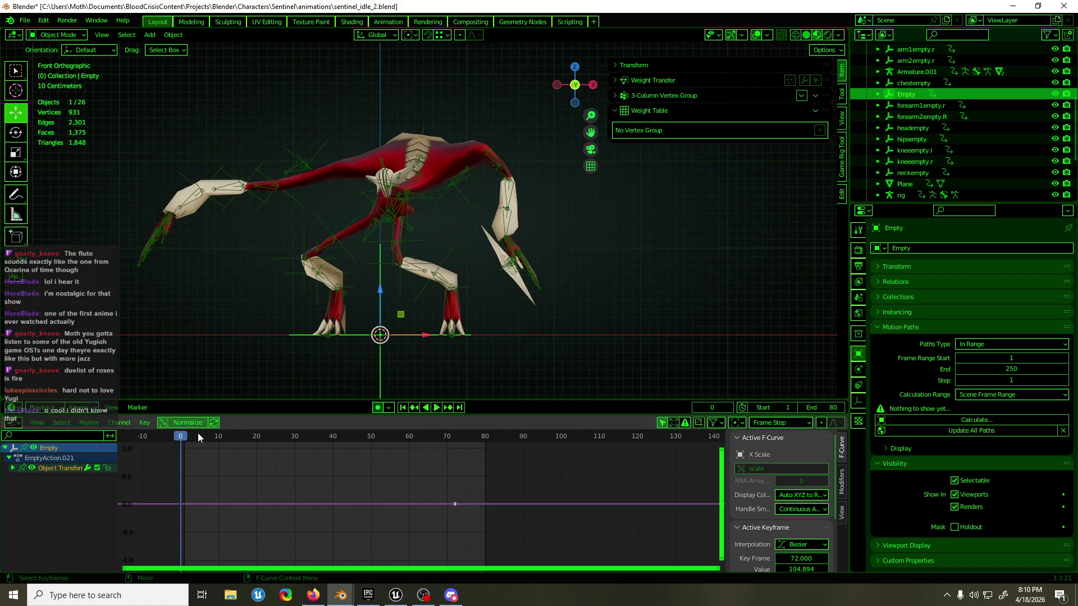
{"action": "key", "text": "i"}
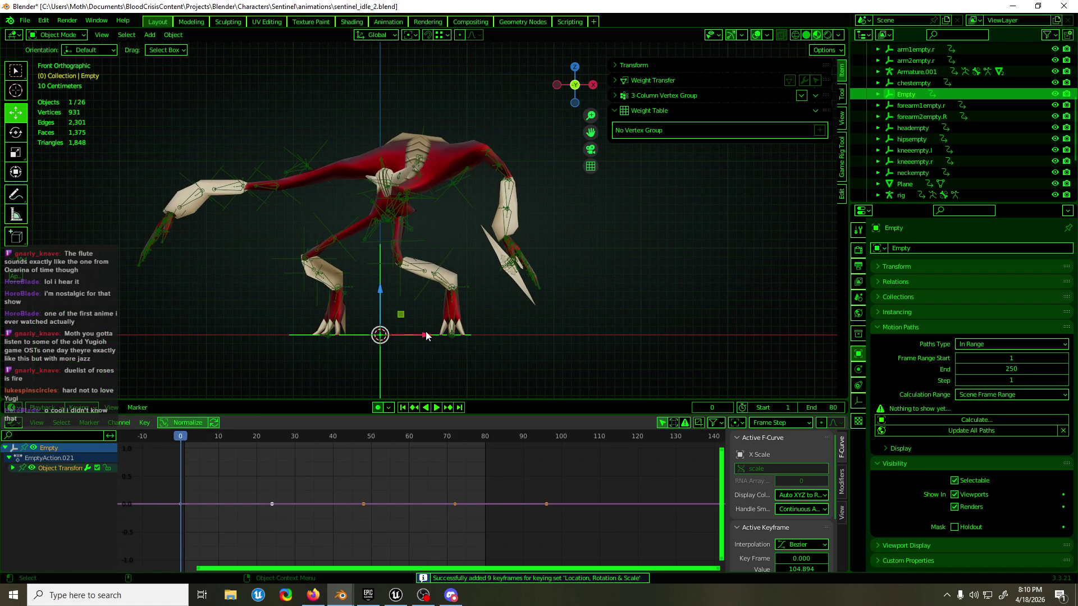
- At frame 40 move the empty sideways along X to key its offset position
{"action": "left_click_drag", "start_coordinate": [255, 439], "coordinate": [257, 439]}
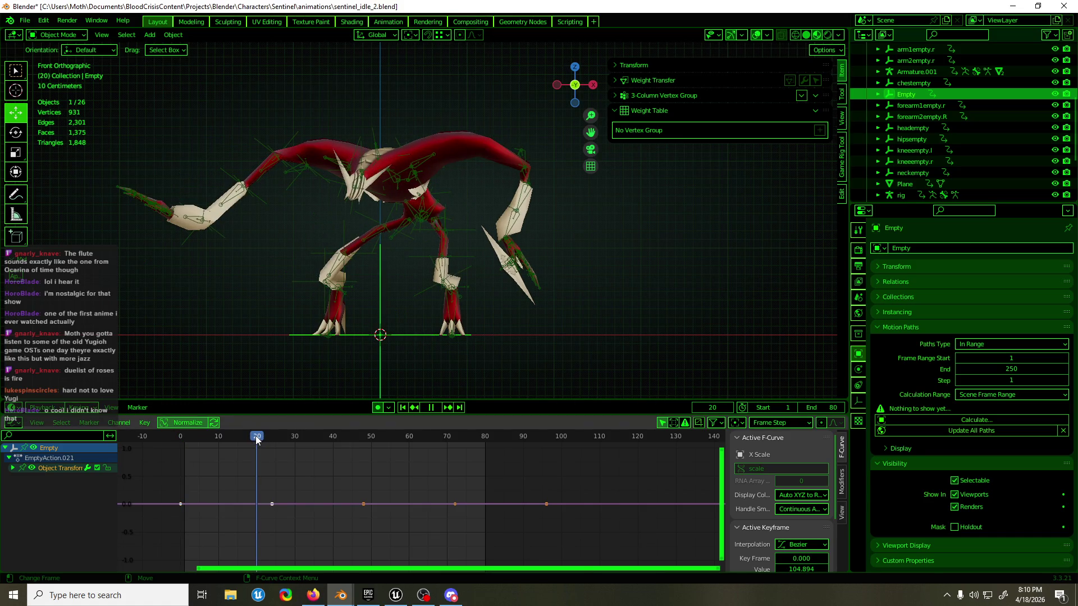
{"action": "left_click_drag", "start_coordinate": [257, 438], "coordinate": [334, 438]}
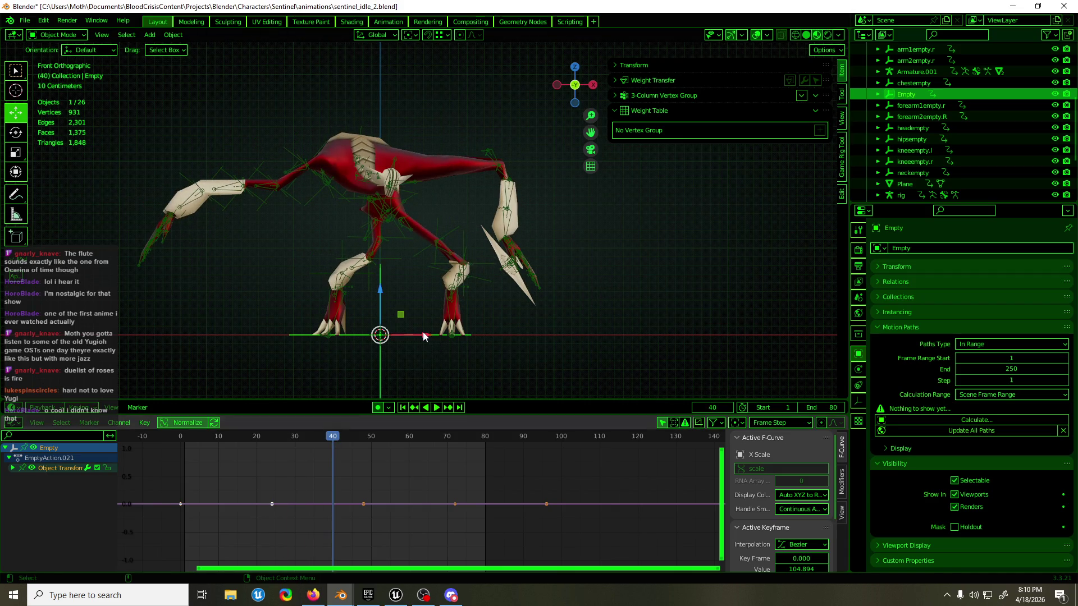
{"action": "key", "text": "g"}
{"action": "key", "text": "x"}
{"action": "left_click", "coordinate": [496, 333]}
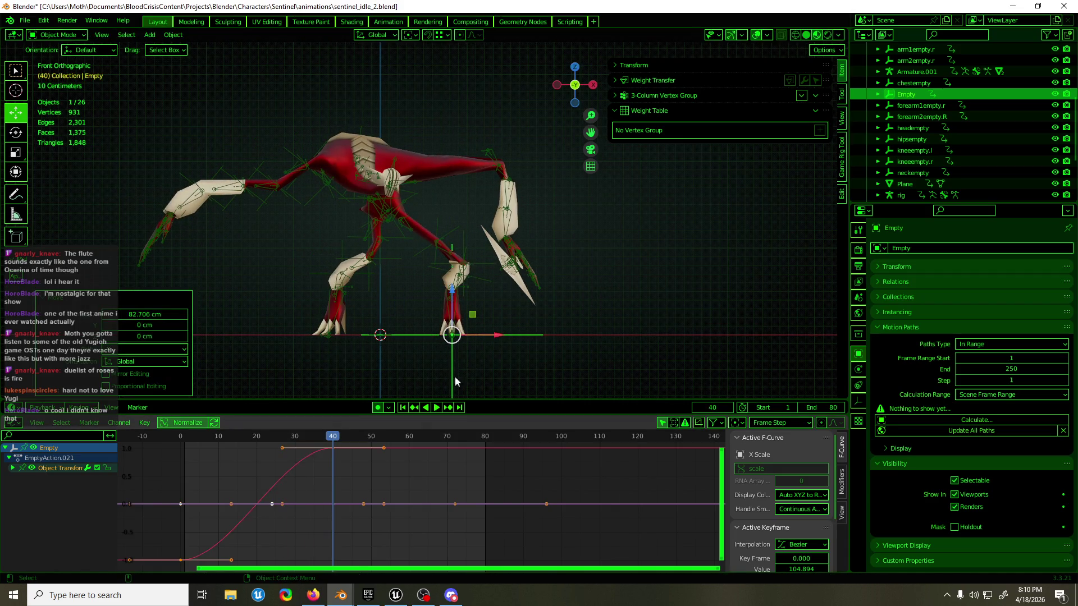
- Duplicate and shift the keys, undo, add a Cycles modifier for endless repeat, return to frame 0 and select arm1empty.r
{"action": "left_click", "coordinate": [176, 517]}
{"action": "left_click_drag", "start_coordinate": [200, 567], "coordinate": [253, 505]}
{"action": "key", "text": "shift+d"}
{"action": "key", "text": "x"}
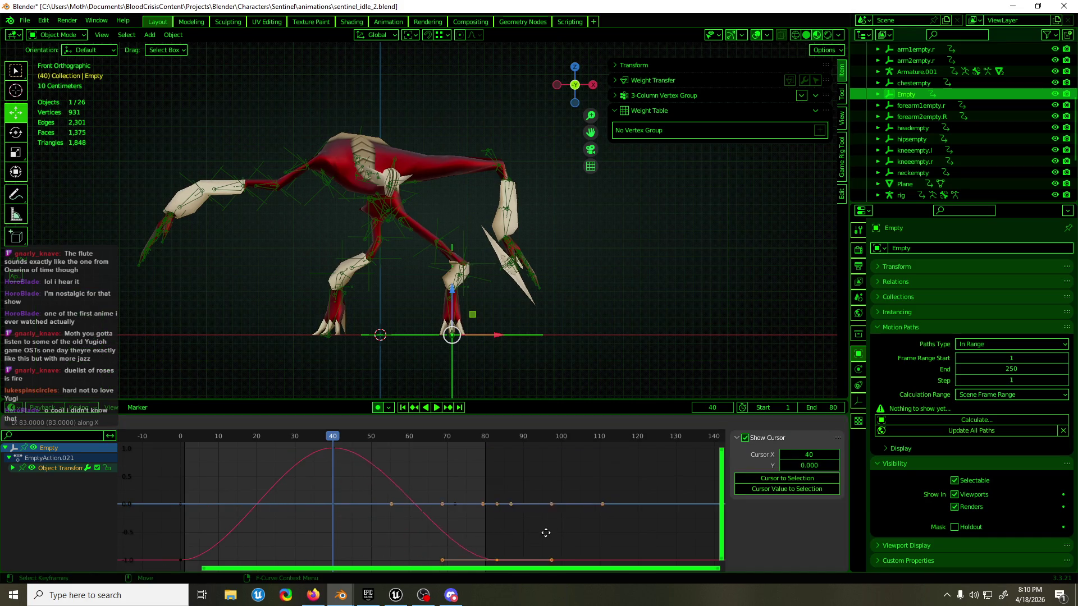
{"action": "left_click", "coordinate": [542, 533]}
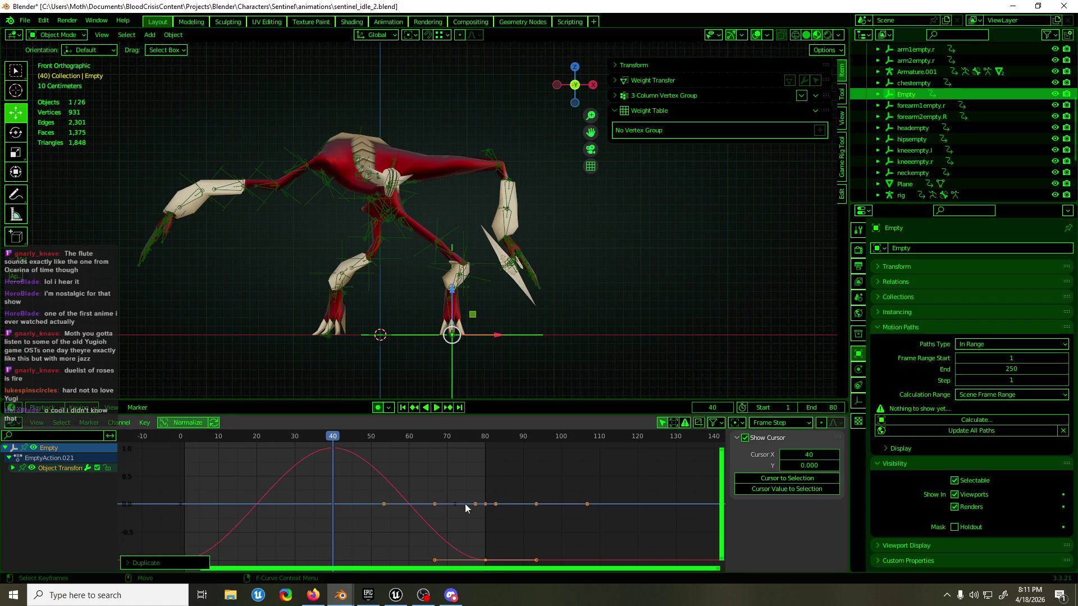
{"action": "key", "text": "ctrl+z"}
{"action": "key", "text": "F3"}
{"action": "type", "text": "cyclic"}
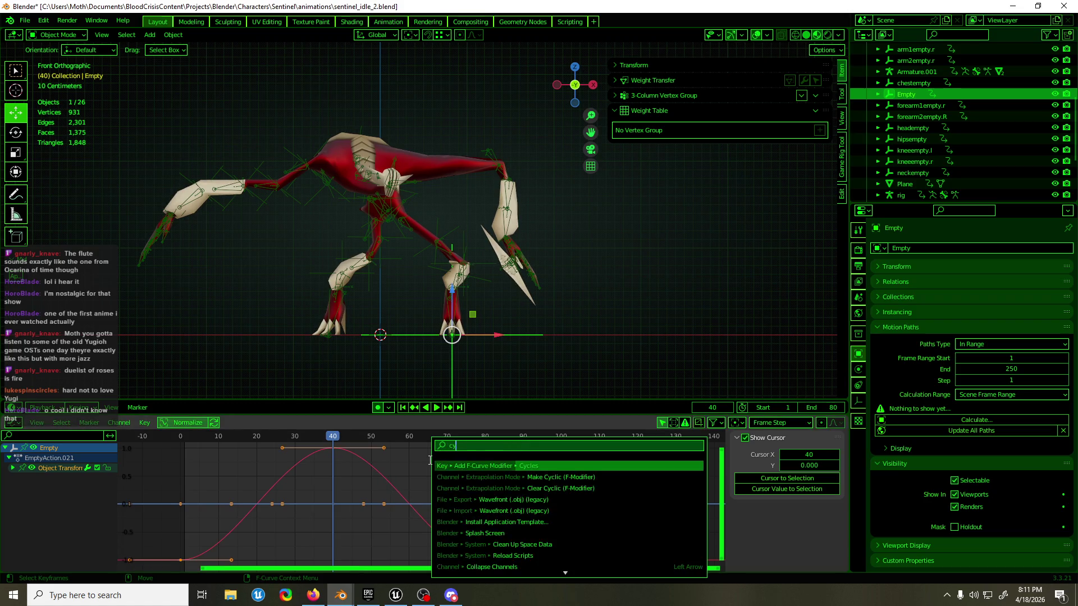
{"action": "key", "text": "Return"}
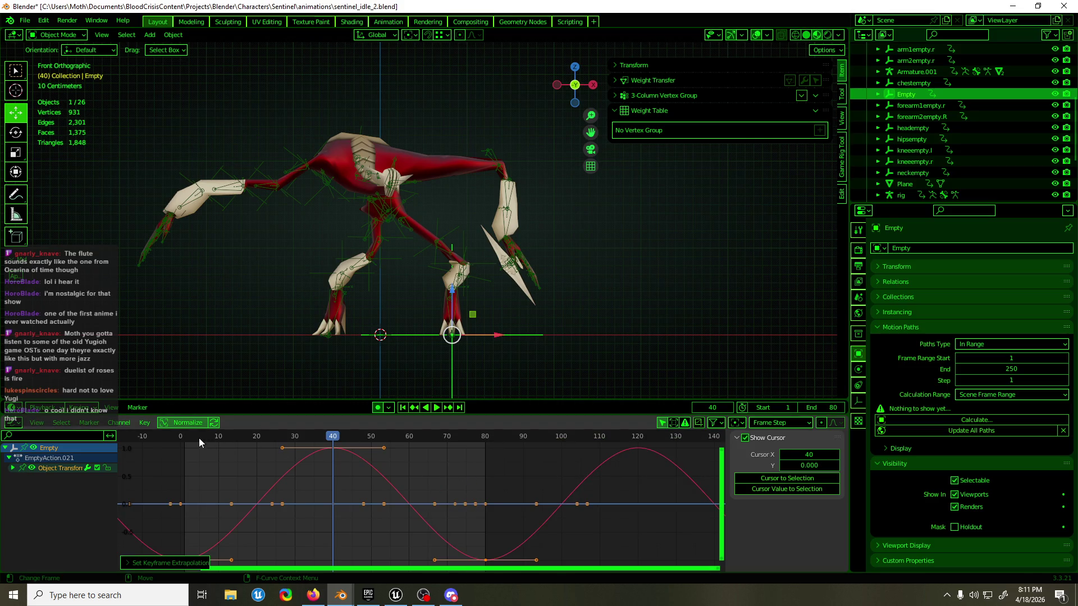
{"action": "left_click_drag", "start_coordinate": [201, 438], "coordinate": [181, 438]}
{"action": "left_click", "coordinate": [287, 163]}
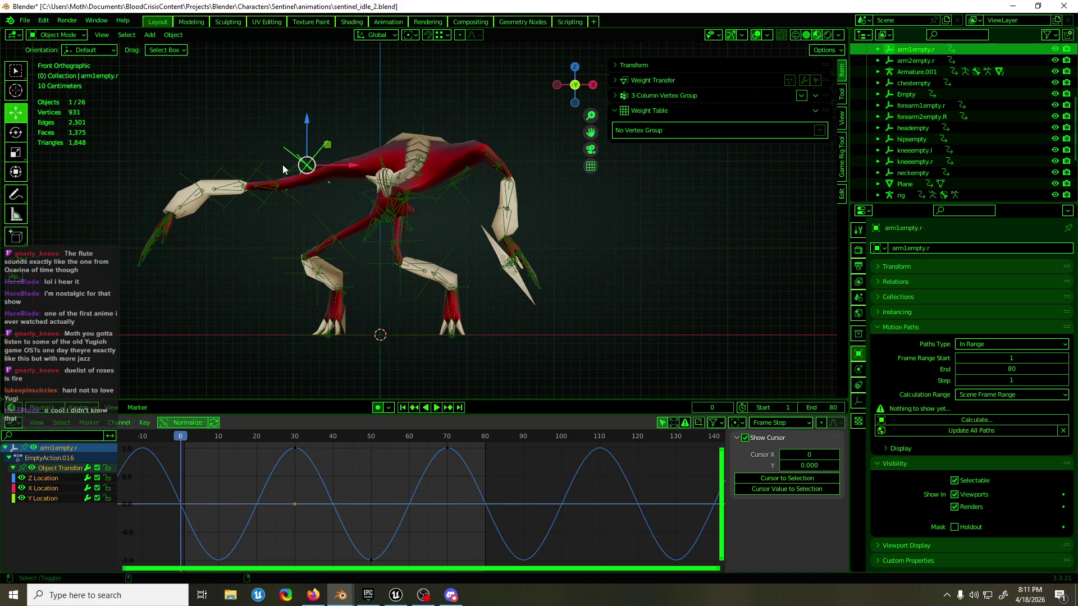
- Select the arm empties with forearm2empty.R active and bring up its Object Constraint properties
{"action": "left_click", "coordinate": [244, 165], "text": "shift"}
{"action": "left_click", "coordinate": [217, 175], "text": "shift"}
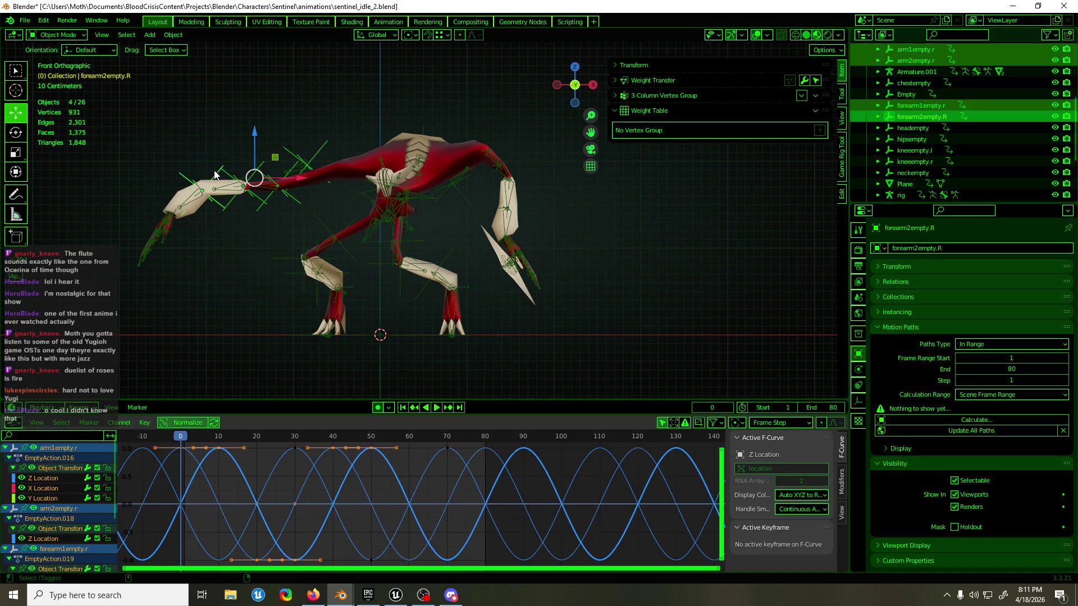
{"action": "left_click", "coordinate": [859, 400]}
{"action": "left_click", "coordinate": [858, 385]}
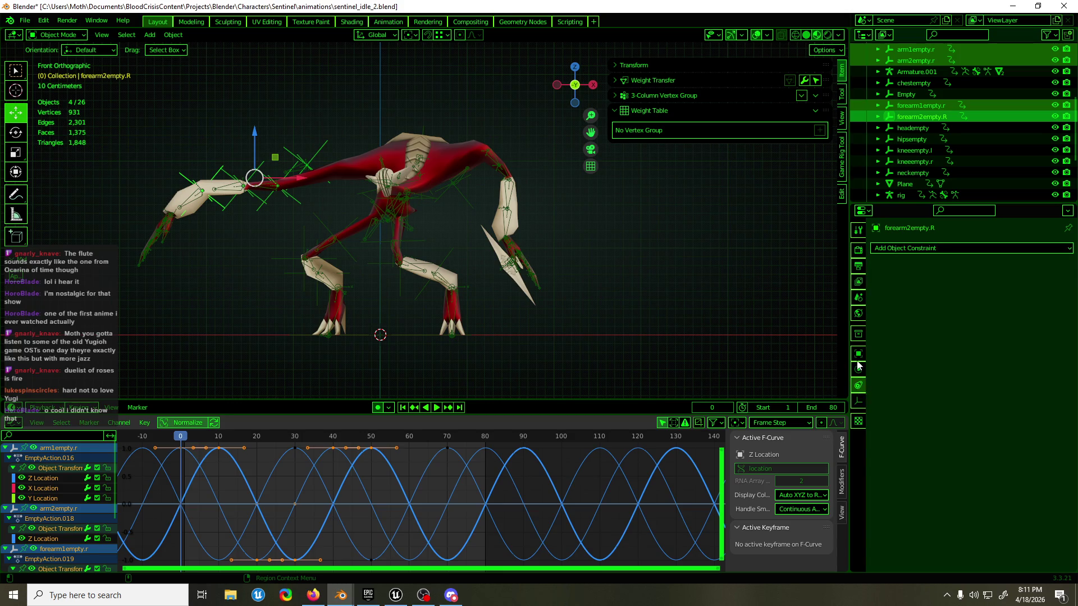
{"action": "left_click", "coordinate": [858, 355]}
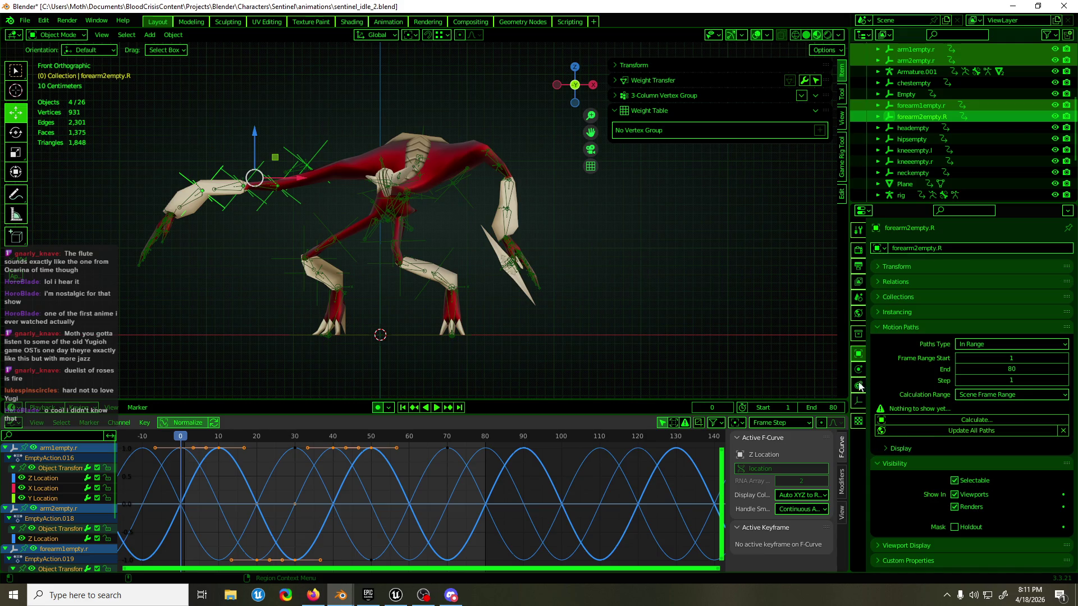
{"action": "left_click", "coordinate": [859, 400]}
{"action": "left_click", "coordinate": [859, 369]}
{"action": "left_click", "coordinate": [859, 387]}
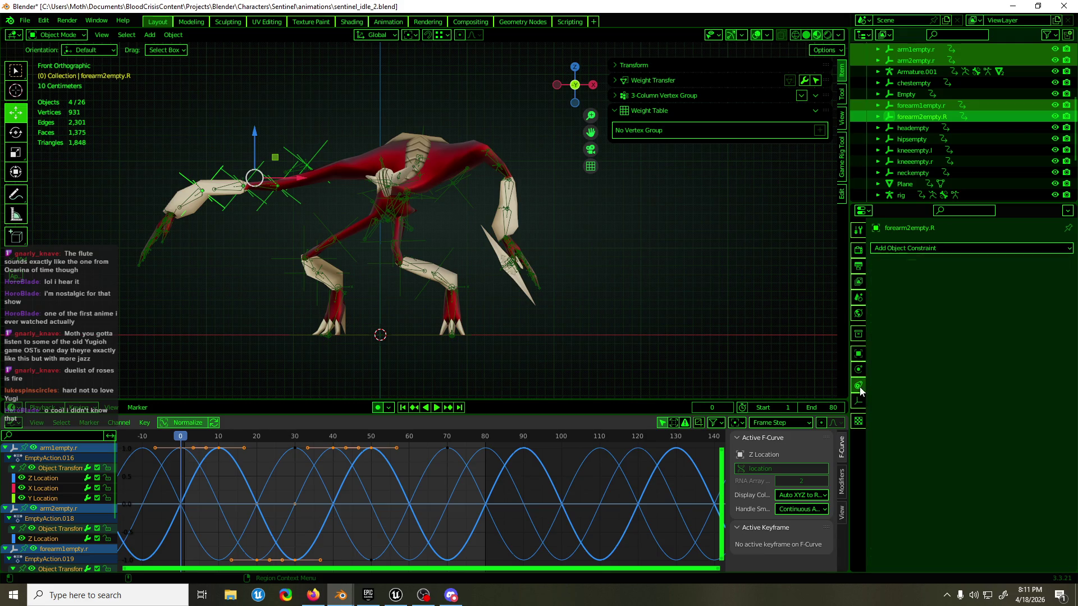
- Add a Child Of constraint to forearm2empty.R and check constraint types on forearm1empty.r
{"action": "left_click", "coordinate": [930, 249]}
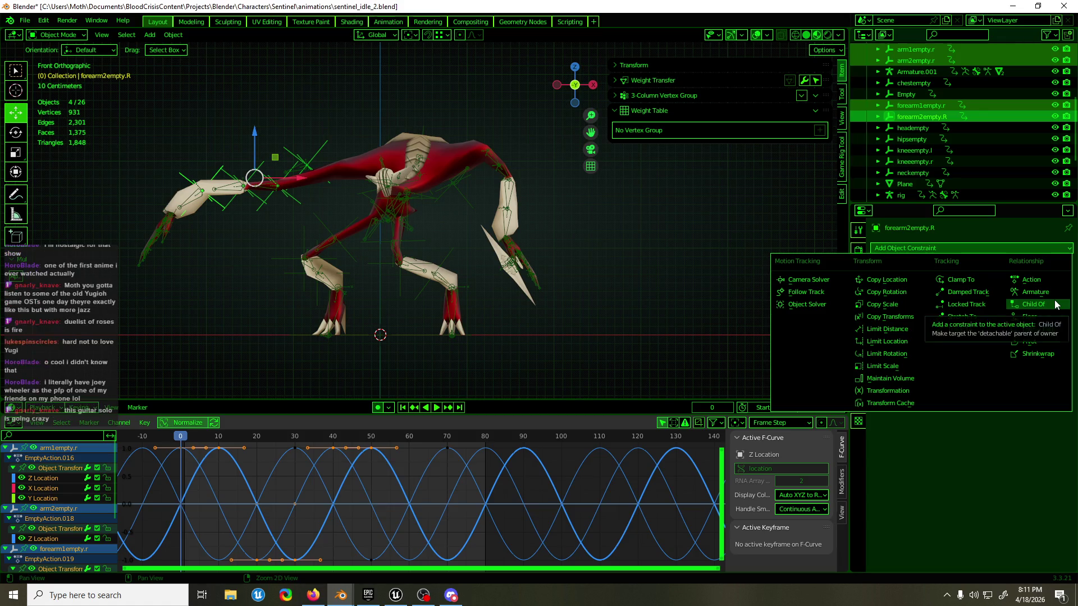
{"action": "left_click", "coordinate": [1034, 304]}
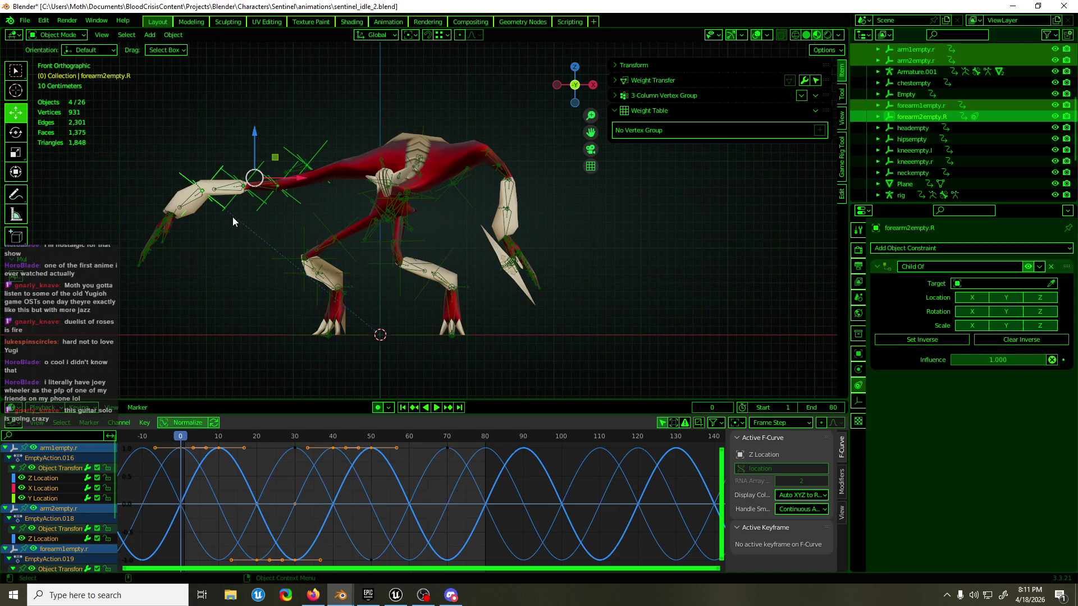
{"action": "left_click", "coordinate": [231, 203]}
{"action": "left_click", "coordinate": [926, 250]}
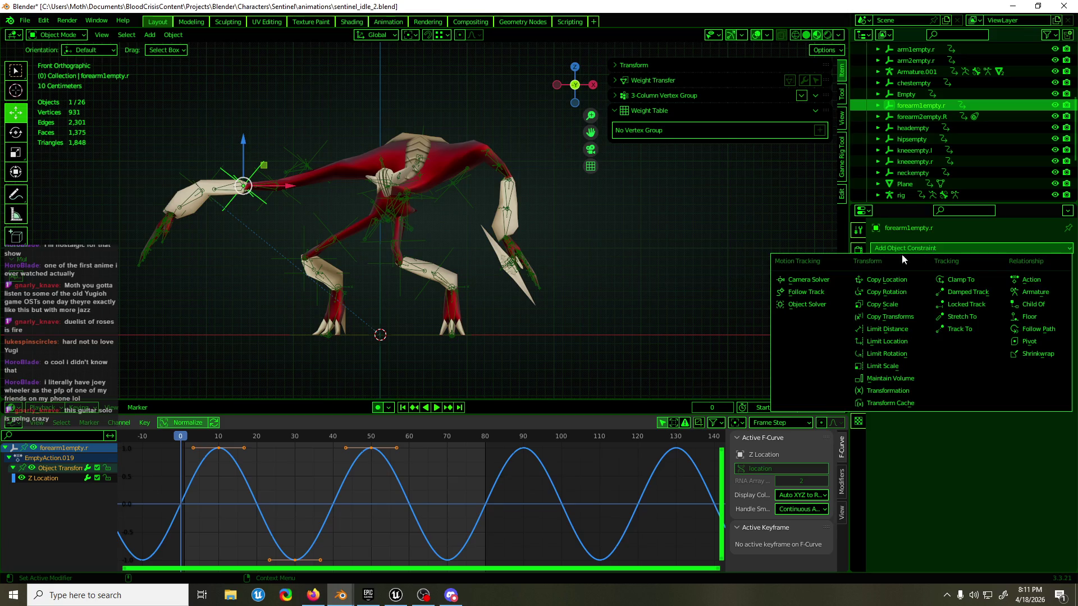
- Reselect the empties with forearm2empty.R active and open the Child Of constraint's Target list
{"action": "left_click", "coordinate": [305, 165], "text": "shift"}
{"action": "left_click", "coordinate": [264, 171], "text": "shift"}
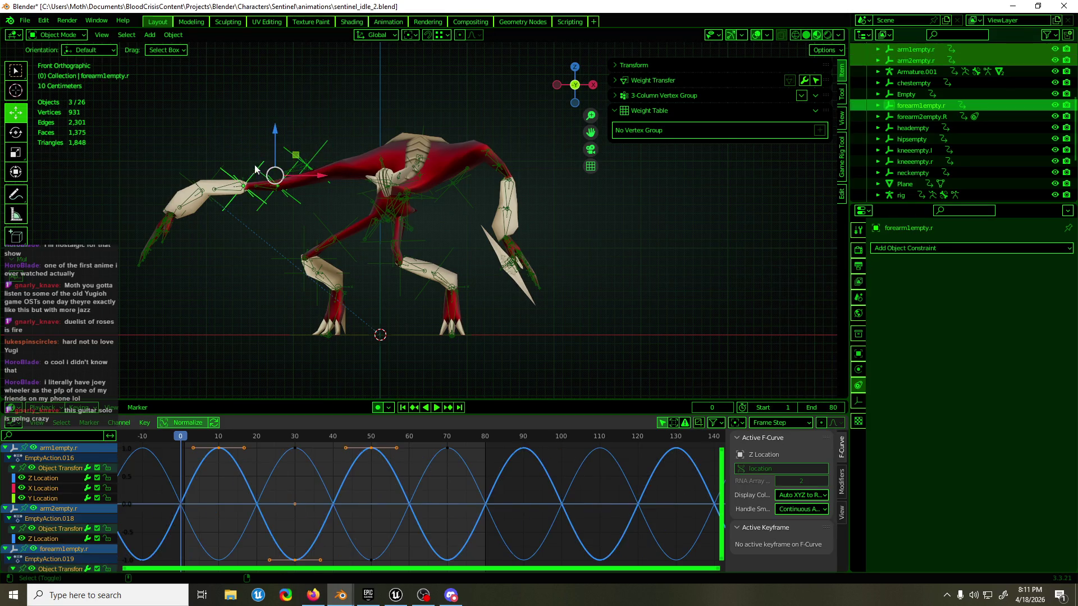
{"action": "left_click", "coordinate": [254, 178], "text": "shift"}
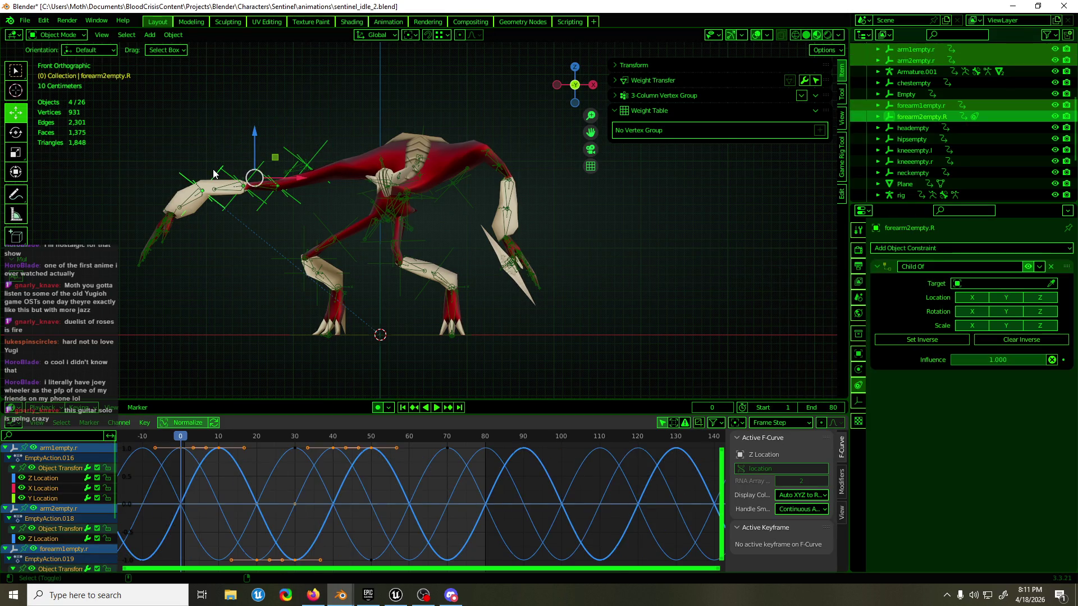
{"action": "left_click", "coordinate": [1041, 266]}
{"action": "left_click", "coordinate": [1029, 283]}
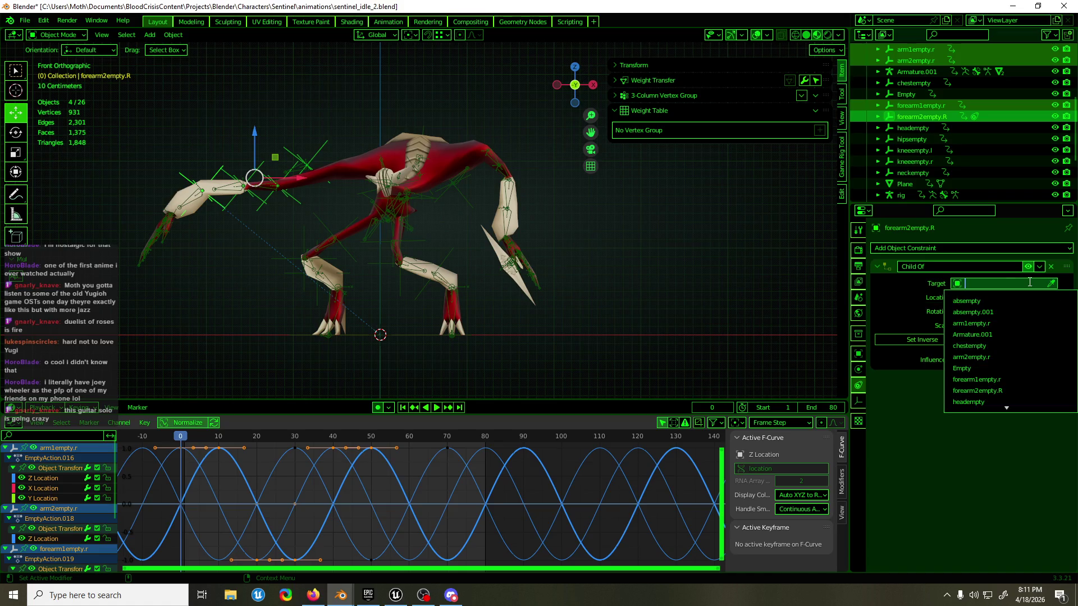
- Rename the plain Empty to armswayempty and select all four arm empties
{"action": "left_click", "coordinate": [408, 334]}
{"action": "scroll", "coordinate": [916, 96], "scroll_direction": "up", "scroll_amount": 1}
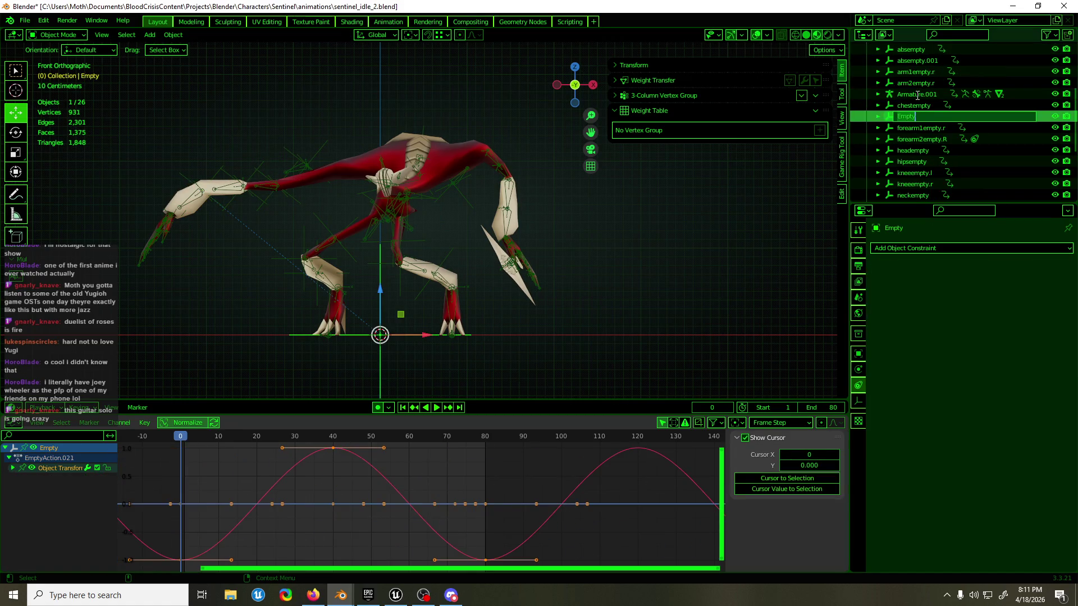
{"action": "type", "text": "armswayemptty"}
{"action": "key", "text": "Return"}
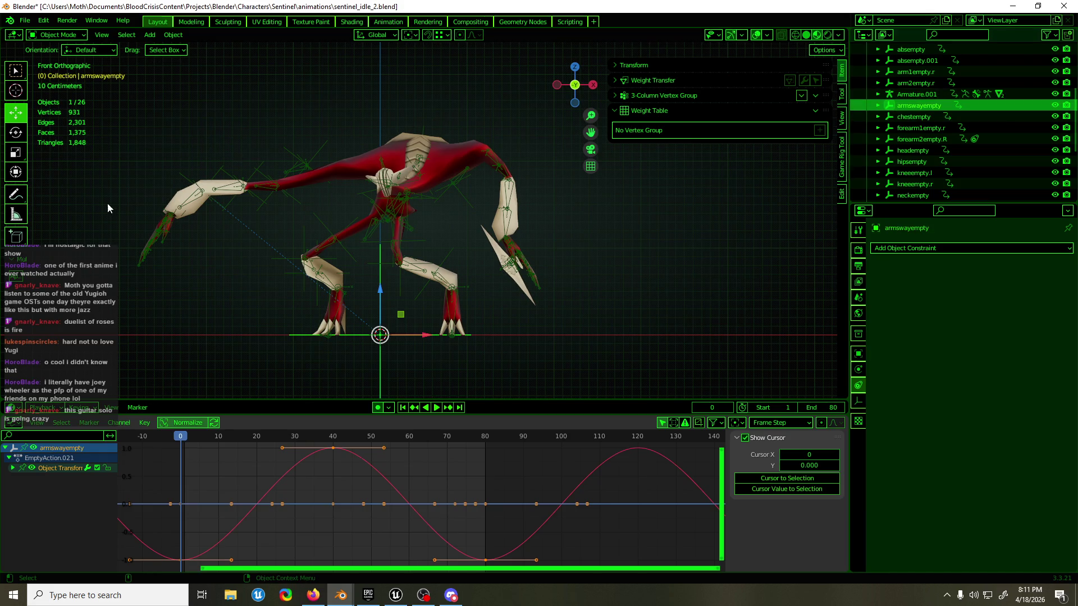
{"action": "left_click", "coordinate": [307, 163]}
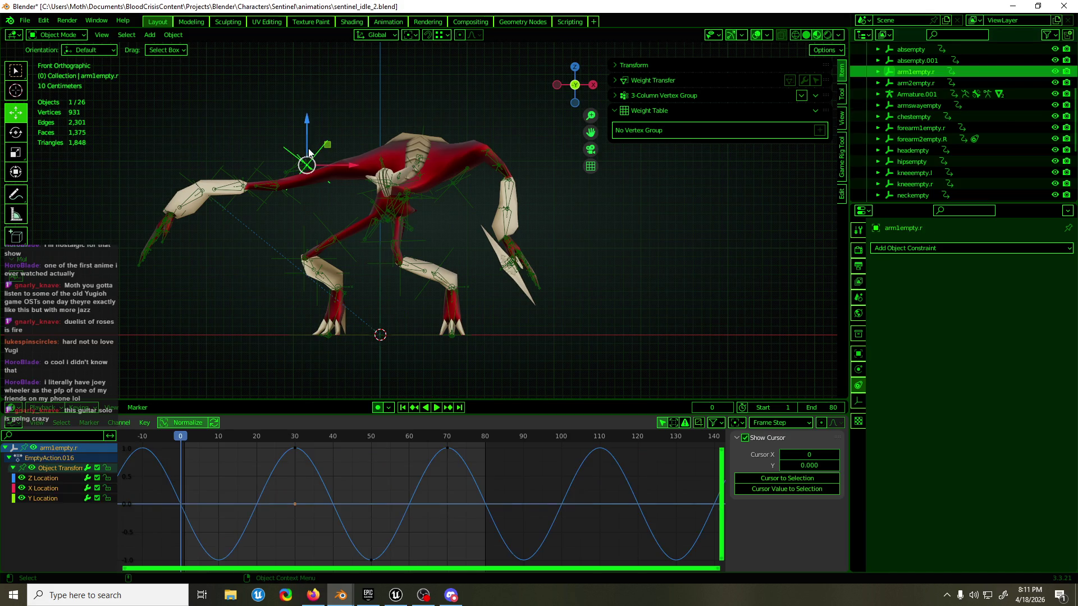
{"action": "left_click", "coordinate": [260, 168], "text": "shift"}
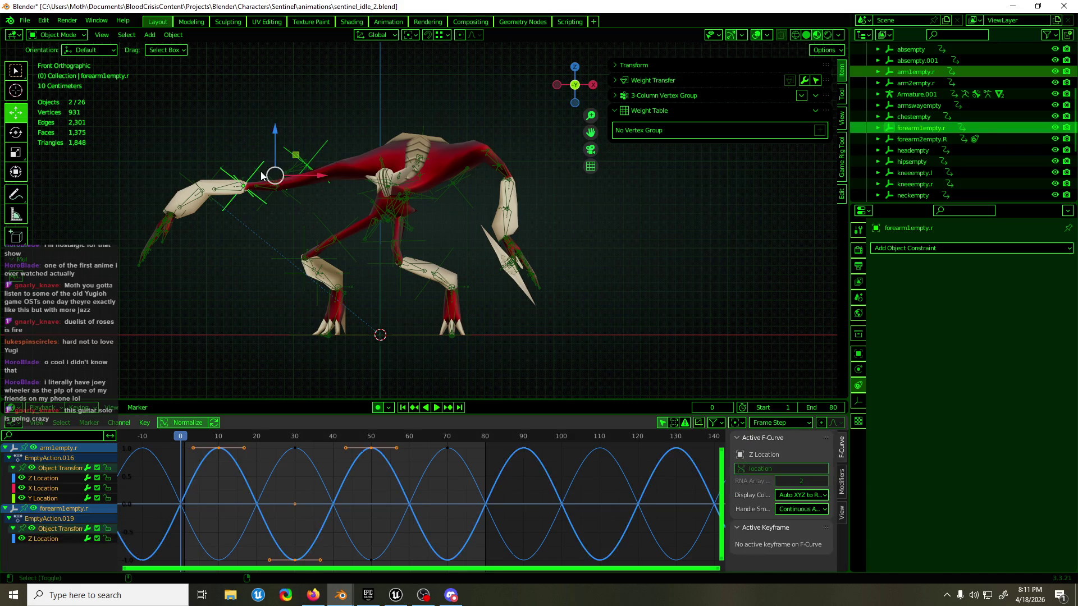
{"action": "left_click", "coordinate": [189, 178], "text": "shift"}
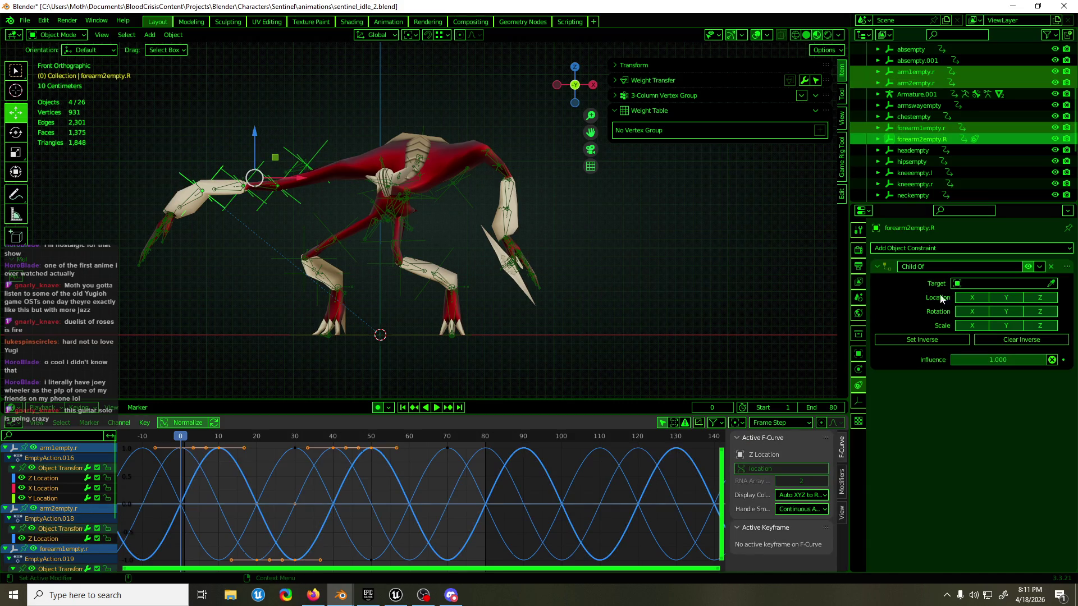
- Target the Child Of constraint at armswayempty and copy it to the other selected arm empties
{"action": "left_click", "coordinate": [971, 283]}
{"action": "type", "text": "armw"}
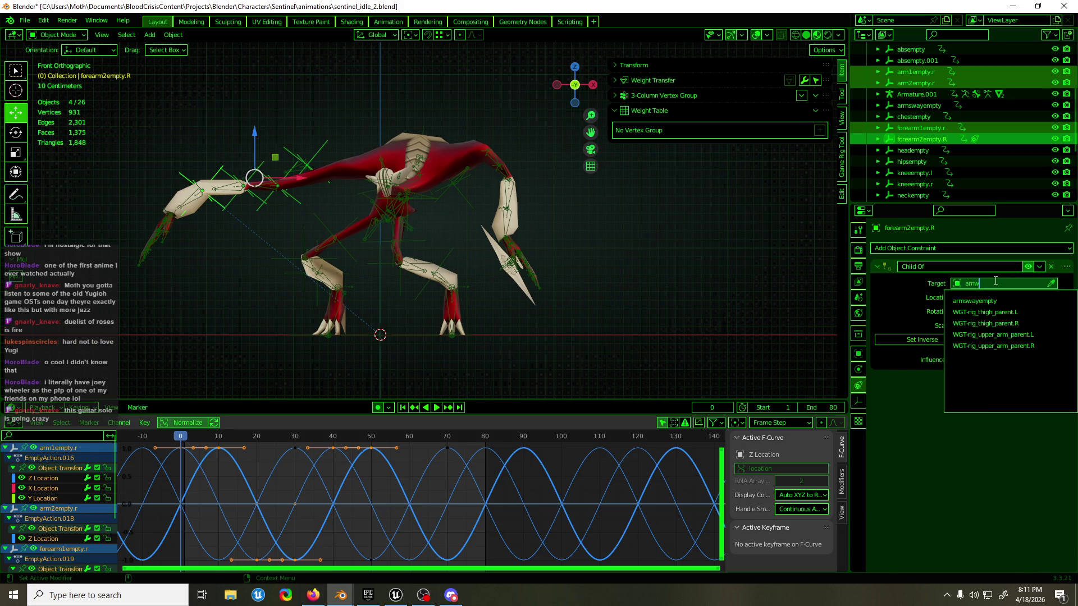
{"action": "key", "text": "BackSpace"}
{"action": "type", "text": "swa"}
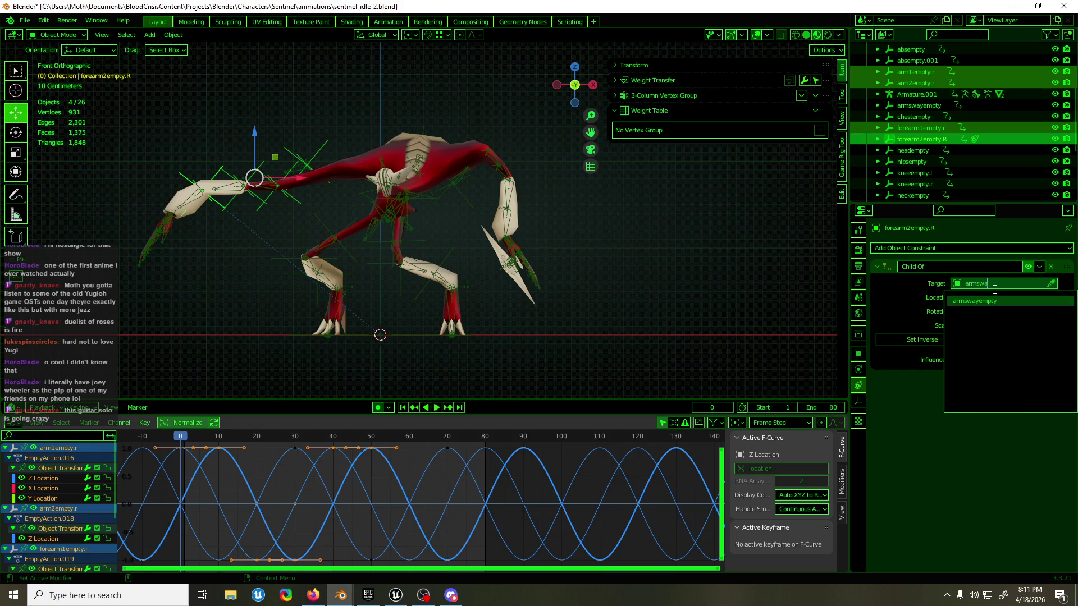
{"action": "left_click", "coordinate": [989, 300]}
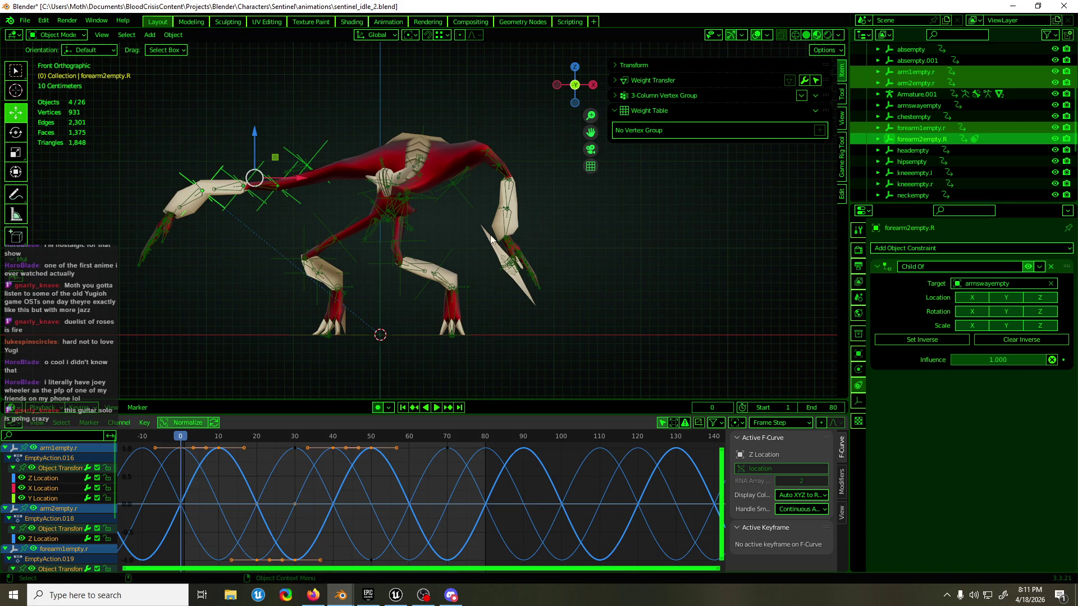
{"action": "left_click", "coordinate": [1038, 266]}
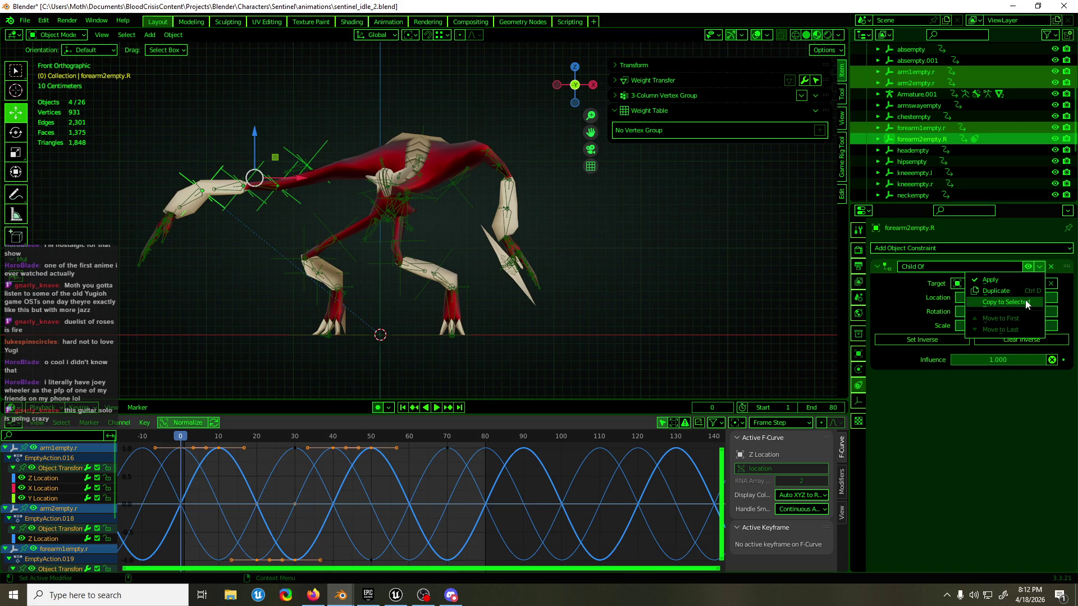
{"action": "left_click", "coordinate": [1026, 302]}
- Play and scrub the animation to check the arm sway, then select armswayempty
{"action": "key", "text": "space"}
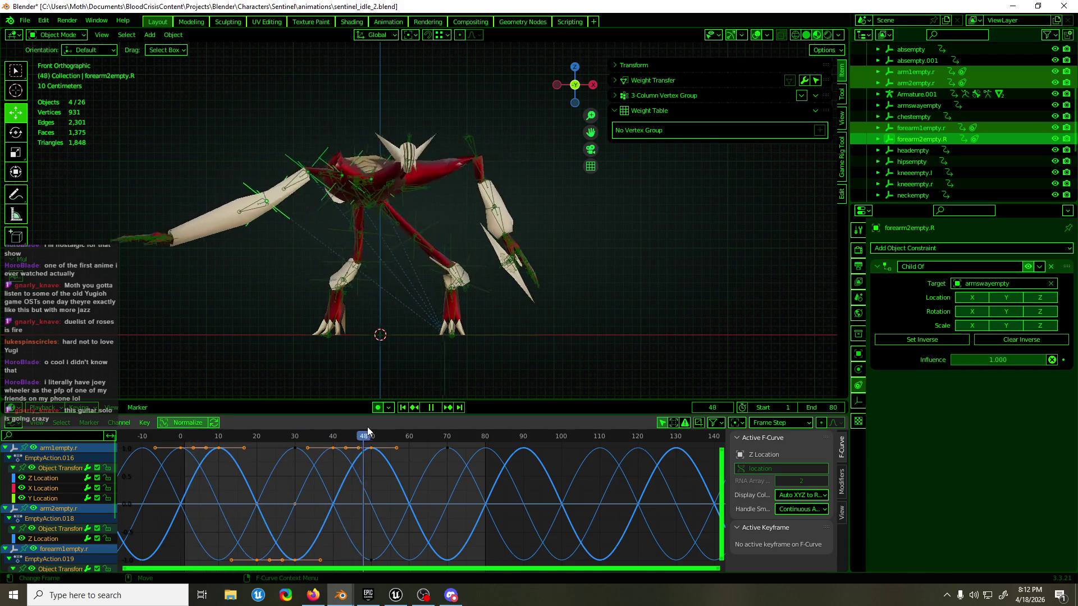
{"action": "left_click_drag", "start_coordinate": [461, 422], "coordinate": [323, 427]}
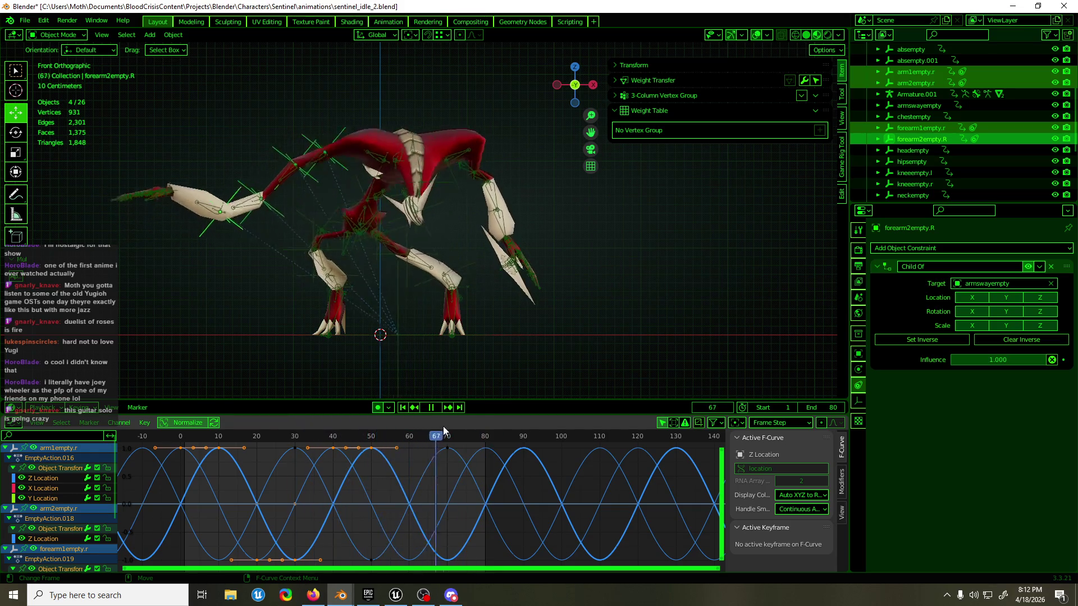
{"action": "mouse_move", "coordinate": [322, 426]}
{"action": "left_mouse_down"}
{"action": "mouse_move", "coordinate": [249, 435]}
{"action": "mouse_move", "coordinate": [311, 435]}
{"action": "left_mouse_up"}
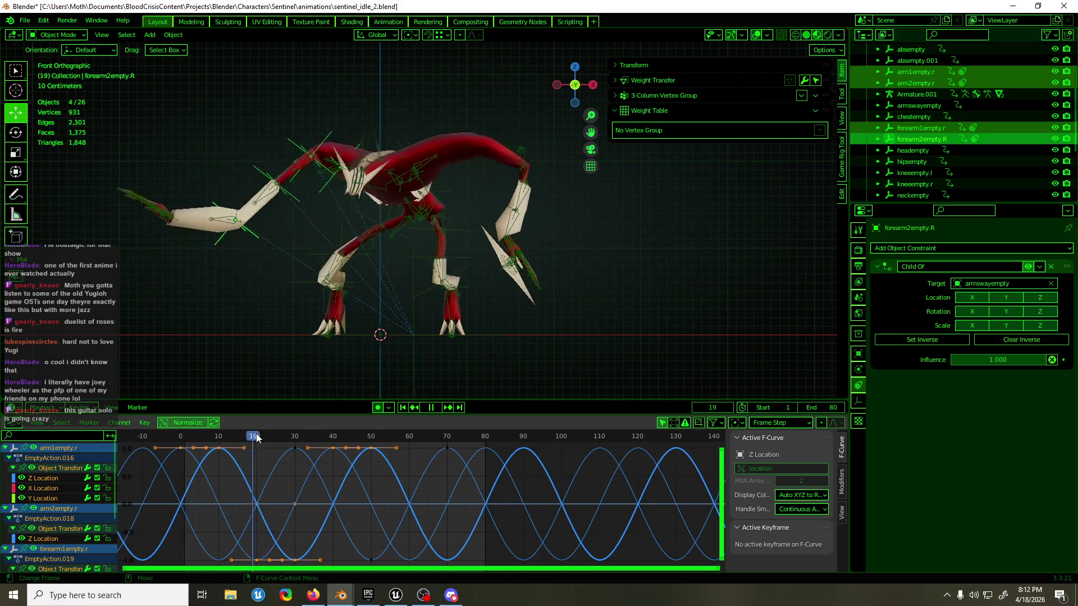
{"action": "left_click", "coordinate": [497, 335]}
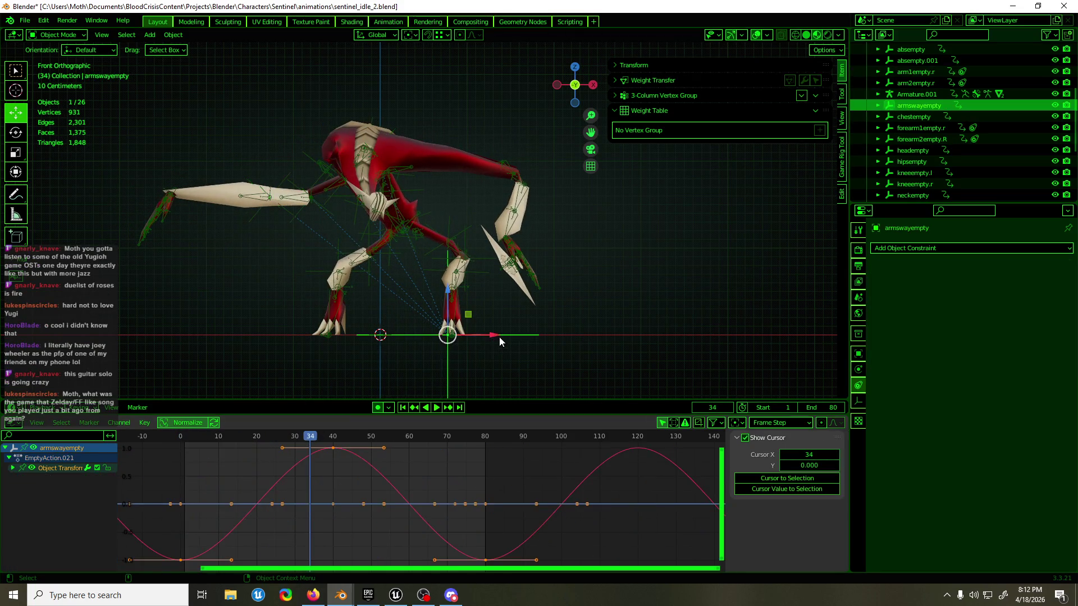
- Move the sway curve's frame-40 peak keyframe along the time axis to frame 67 and scrub to check
{"action": "left_click_drag", "start_coordinate": [397, 455], "coordinate": [370, 475]}
{"action": "key", "text": "g"}
{"action": "key", "text": "x"}
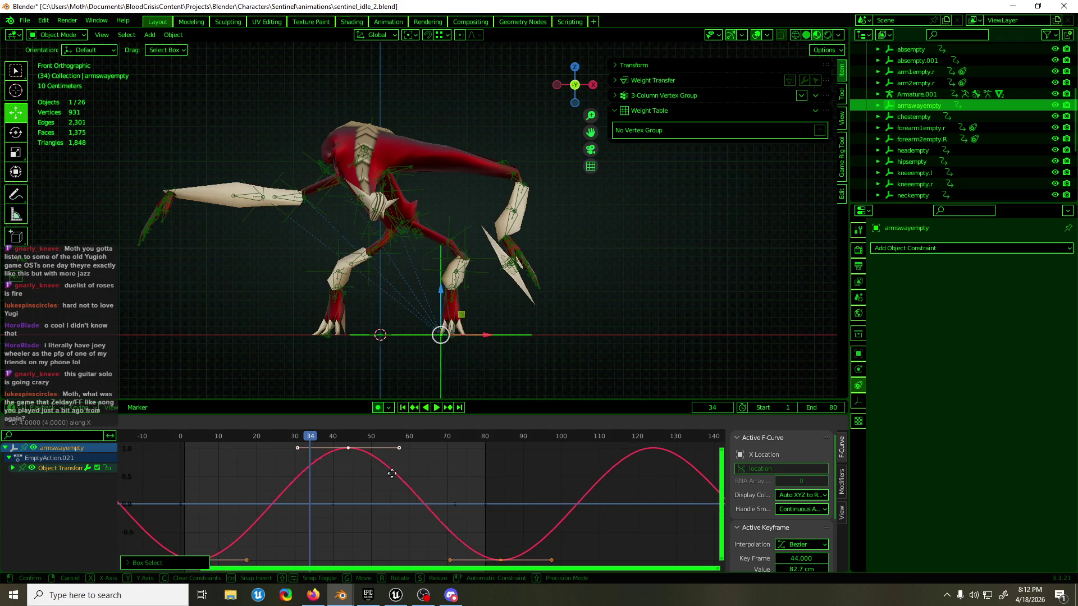
{"action": "left_click", "coordinate": [471, 473]}
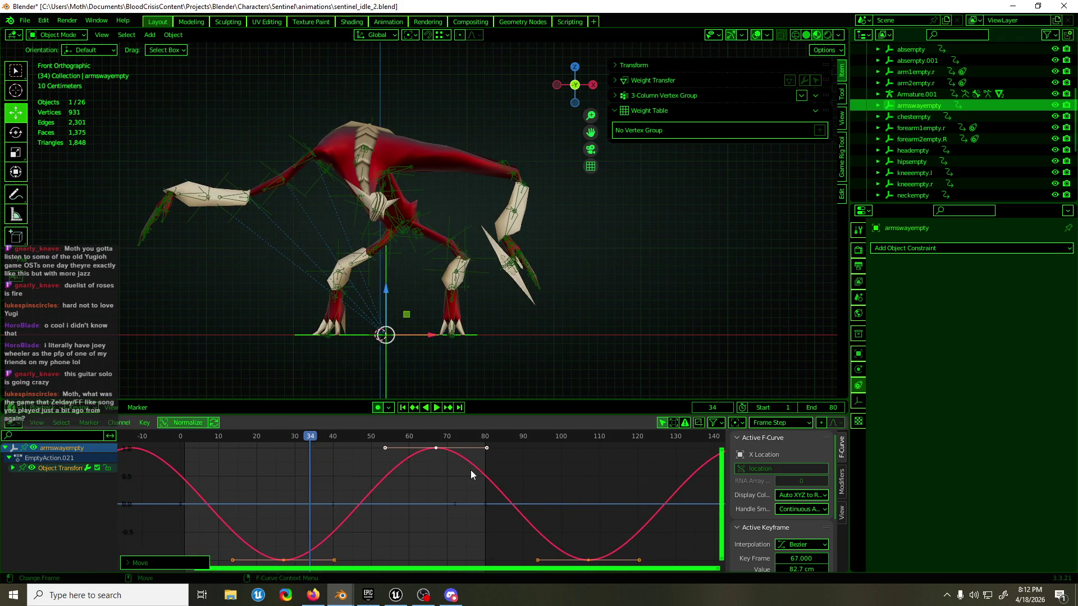
{"action": "mouse_move", "coordinate": [332, 433]}
{"action": "left_mouse_down"}
{"action": "mouse_move", "coordinate": [435, 444]}
{"action": "mouse_move", "coordinate": [394, 430]}
{"action": "left_mouse_up"}
- Scale the peak keyframe's value on Y, play back the result and park the playhead at frame 27
{"action": "key", "text": "s"}
{"action": "key", "text": "y"}
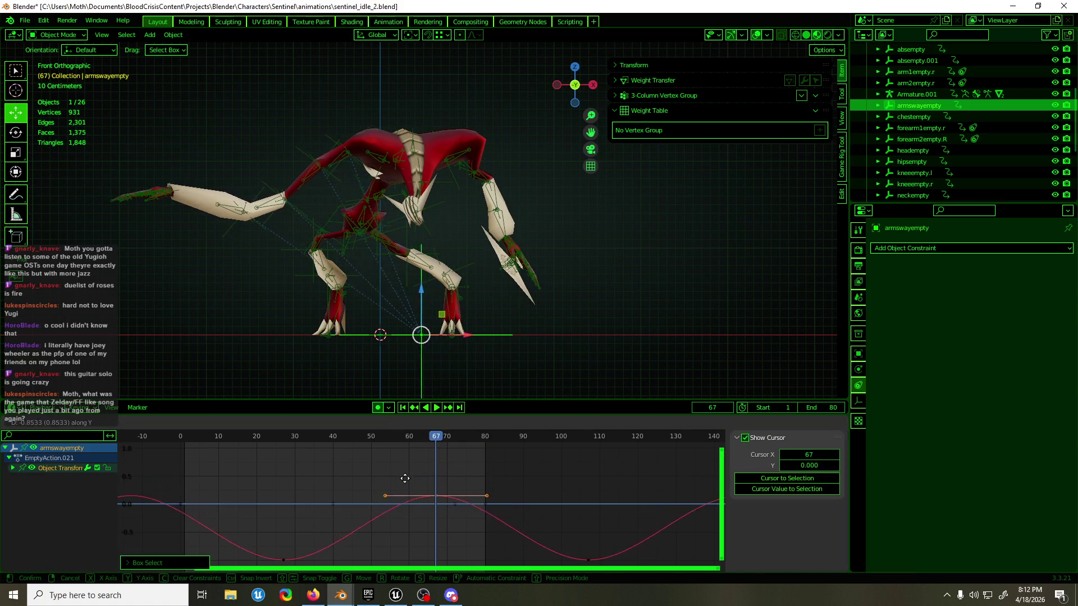
{"action": "left_click", "coordinate": [406, 481]}
{"action": "key", "text": "space"}
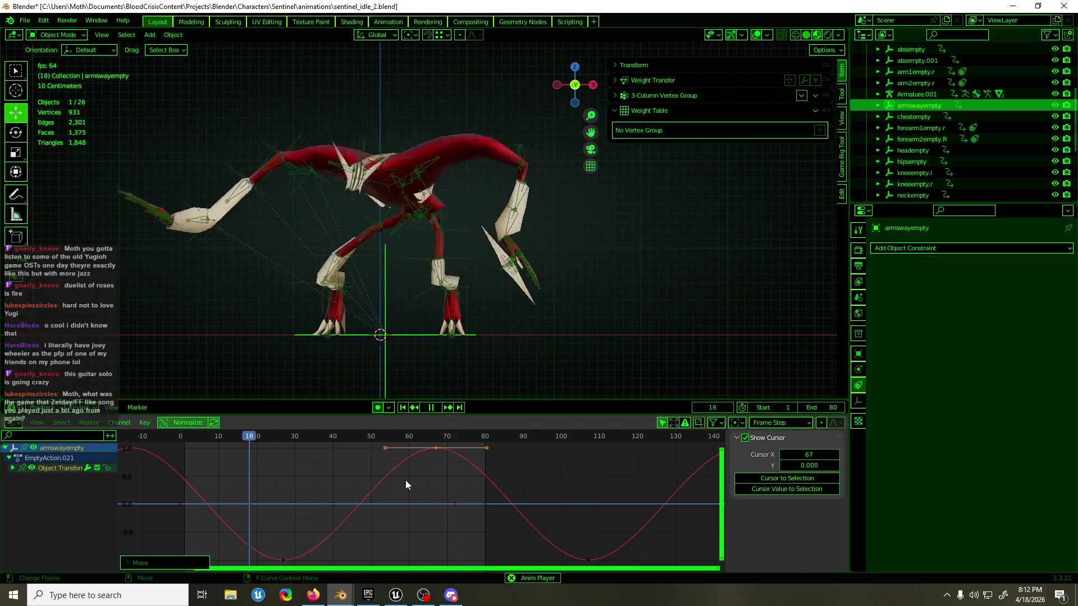
{"action": "key", "text": "space"}
{"action": "middle_click_drag", "start_coordinate": [502, 331], "coordinate": [455, 337]}
{"action": "left_click_drag", "start_coordinate": [247, 436], "coordinate": [283, 436]}
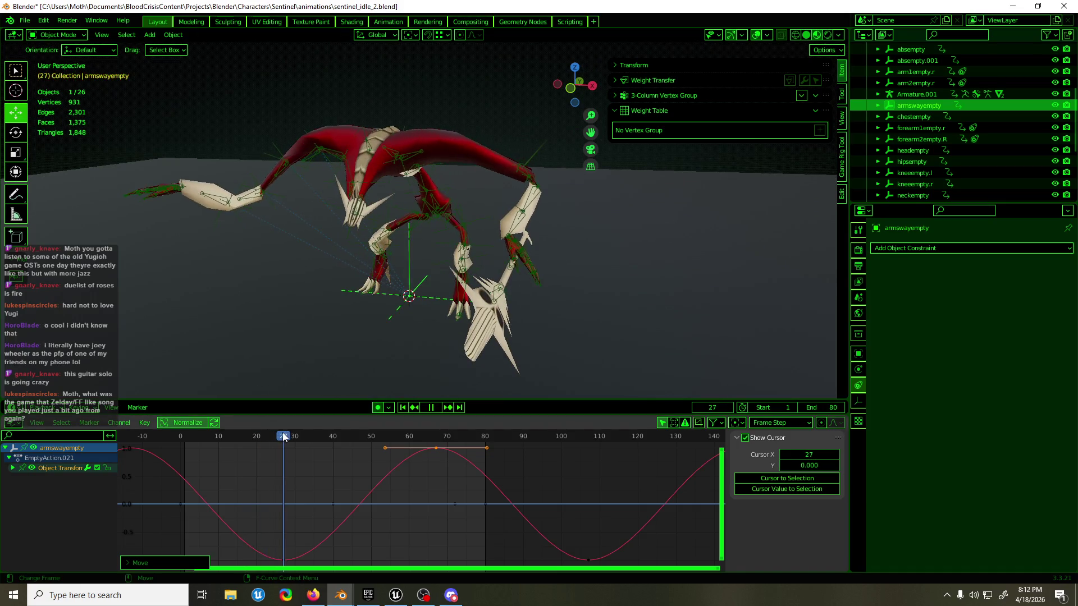
- Try rotating armswayempty about 34 degrees around the vertical axis, then undo it
{"action": "key", "text": "shift+space"}
{"action": "key", "text": "r"}
{"action": "left_click_drag", "start_coordinate": [426, 309], "coordinate": [459, 297]}
{"action": "mouse_move", "coordinate": [471, 320]}
{"action": "middle_mouse_down"}
{"action": "mouse_move", "coordinate": [499, 352]}
{"action": "mouse_move", "coordinate": [454, 300]}
{"action": "middle_mouse_up"}
{"action": "key", "text": "ctrl+z"}
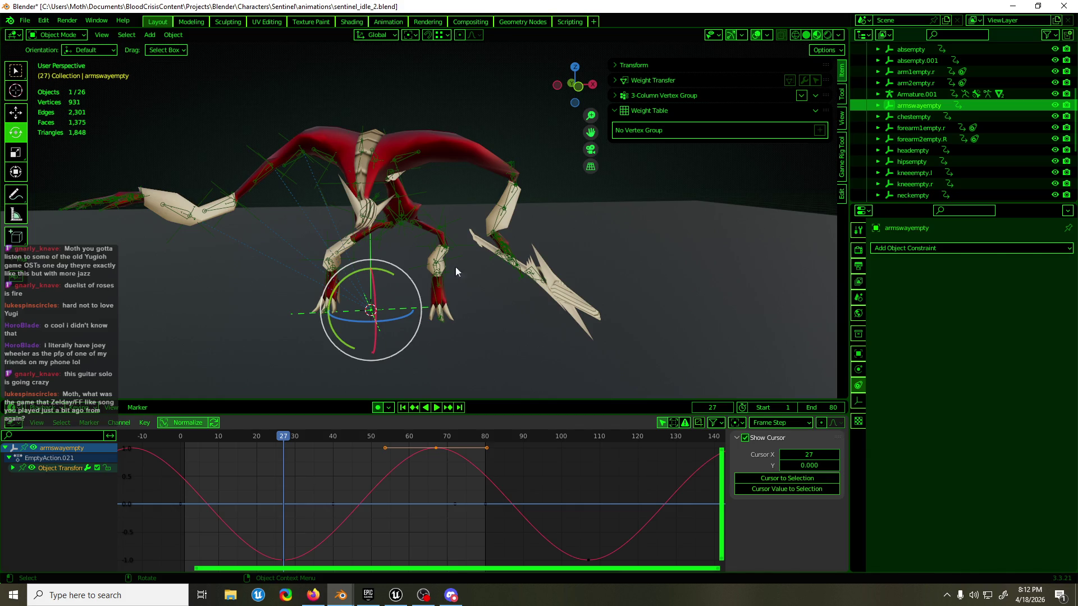
- Replay the idle loop, pause at frame 45, view it from above and save sentinel_idle_2.blend
{"action": "key", "text": "alt+Tab"}
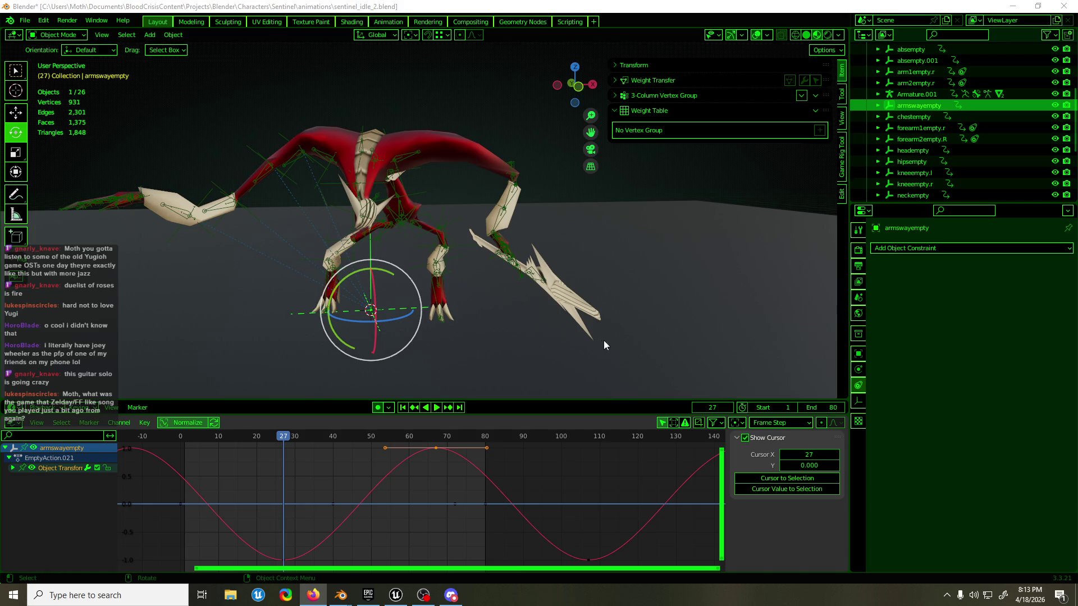
{"action": "key", "text": "space"}
{"action": "scroll", "coordinate": [444, 219], "scroll_direction": "down", "scroll_amount": 5}
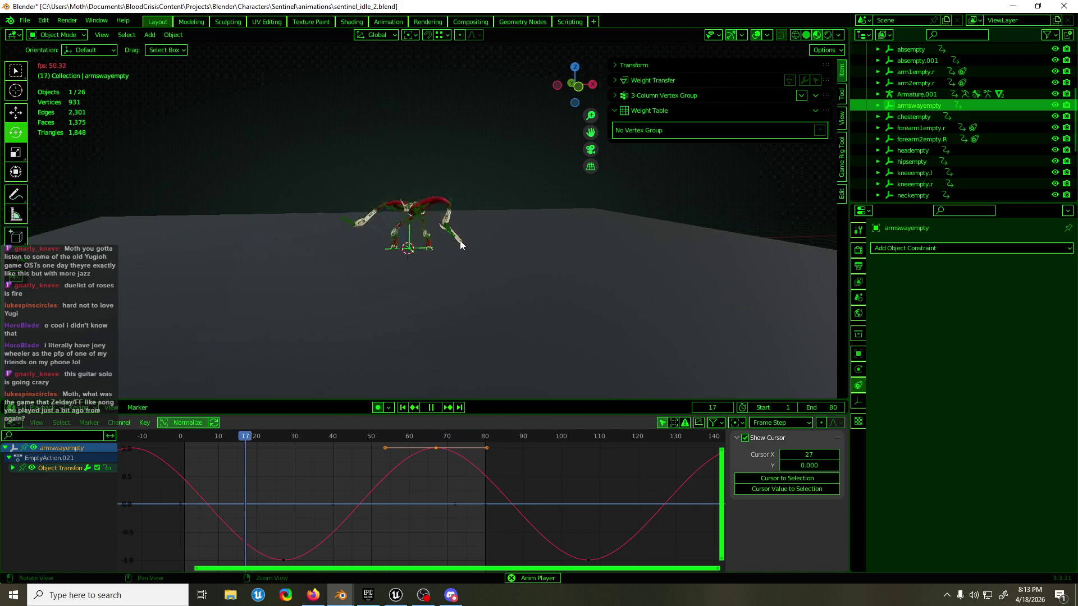
{"action": "scroll", "coordinate": [457, 238], "scroll_direction": "up", "scroll_amount": 5}
{"action": "key", "text": "space"}
{"action": "mouse_move", "coordinate": [448, 236]}
{"action": "middle_mouse_down"}
{"action": "mouse_move", "coordinate": [582, 326]}
{"action": "mouse_move", "coordinate": [482, 293]}
{"action": "middle_mouse_up"}
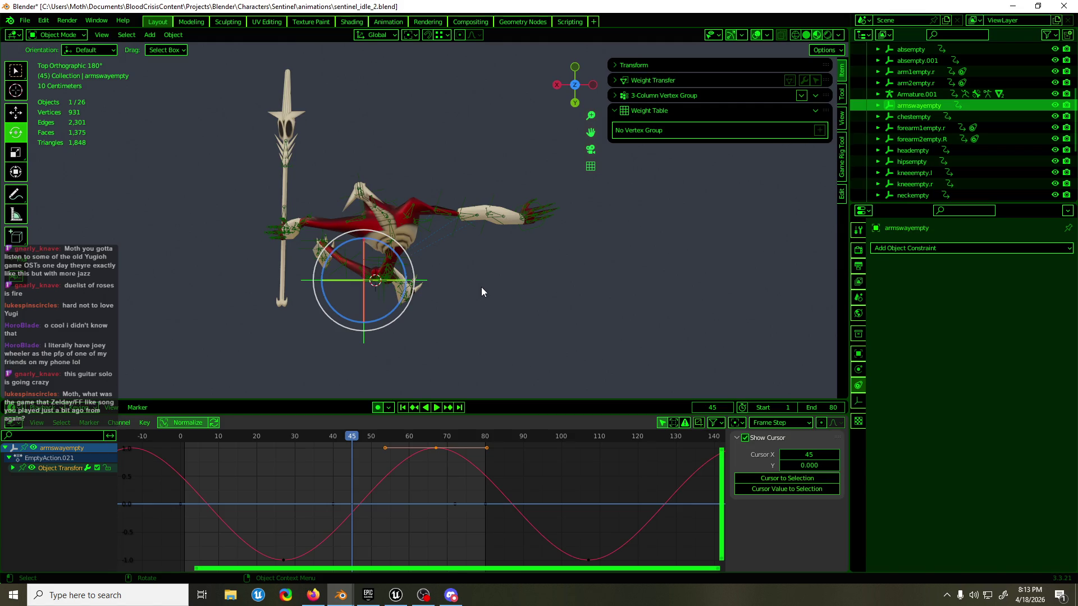
{"action": "key", "text": "ctrl+s"}
{"action": "scroll", "coordinate": [486, 169], "scroll_direction": "up", "scroll_amount": 1}
{"action": "scroll", "coordinate": [484, 177], "scroll_direction": "up", "scroll_amount": 1}
{"action": "scroll", "coordinate": [482, 175], "scroll_direction": "up", "scroll_amount": 1}
{"action": "scroll", "coordinate": [436, 204], "scroll_direction": "up", "scroll_amount": 1}
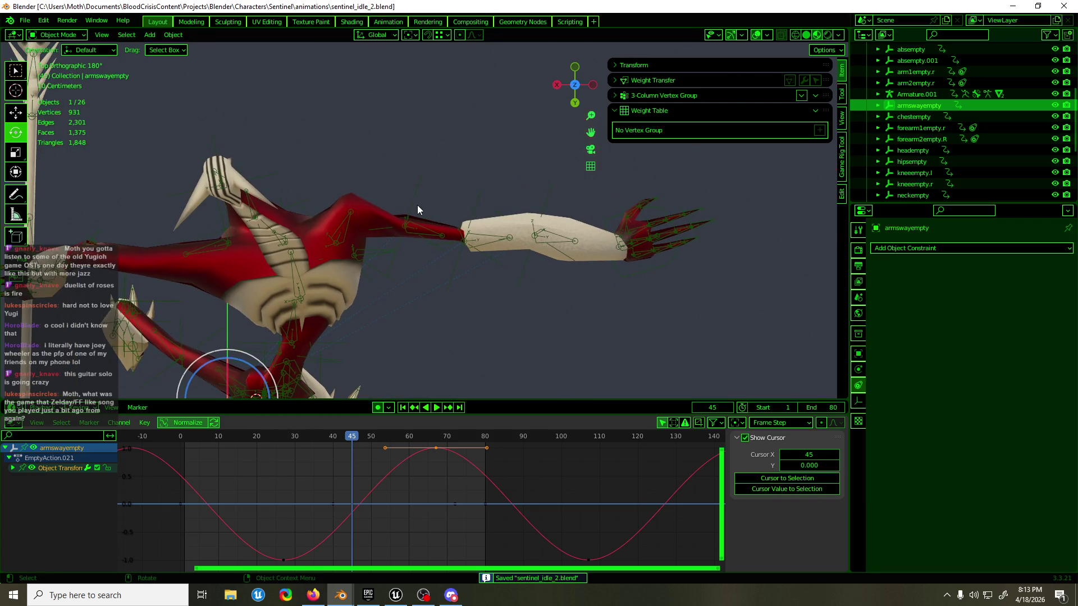
- Select arm2empty.r and scrub and play the timeline between frames 19 and 45 to review the sway
{"action": "left_click", "coordinate": [416, 207]}
{"action": "key", "text": "shift+space"}
{"action": "key", "text": "g"}
{"action": "mouse_move", "coordinate": [200, 439]}
{"action": "left_mouse_down"}
{"action": "mouse_move", "coordinate": [190, 443]}
{"action": "mouse_move", "coordinate": [324, 448]}
{"action": "left_mouse_up"}
{"action": "key", "text": "space"}
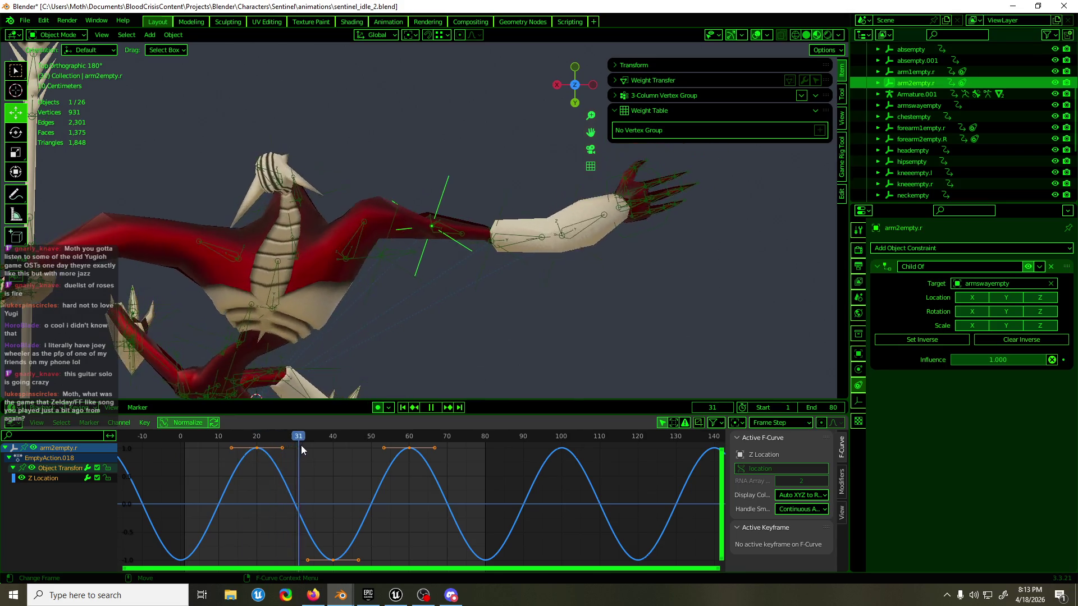
{"action": "mouse_move", "coordinate": [323, 448]}
{"action": "left_mouse_down"}
{"action": "mouse_move", "coordinate": [252, 464]}
{"action": "mouse_move", "coordinate": [316, 457]}
{"action": "left_mouse_up"}
{"action": "key", "text": "space"}
{"action": "mouse_move", "coordinate": [312, 387]}
{"action": "middle_mouse_down"}
{"action": "mouse_move", "coordinate": [287, 283]}
{"action": "mouse_move", "coordinate": [255, 229]}
{"action": "middle_mouse_up"}
- Select armswayempty and move its sway curve's peak keyframes to frame 70
{"action": "left_click", "coordinate": [506, 231]}
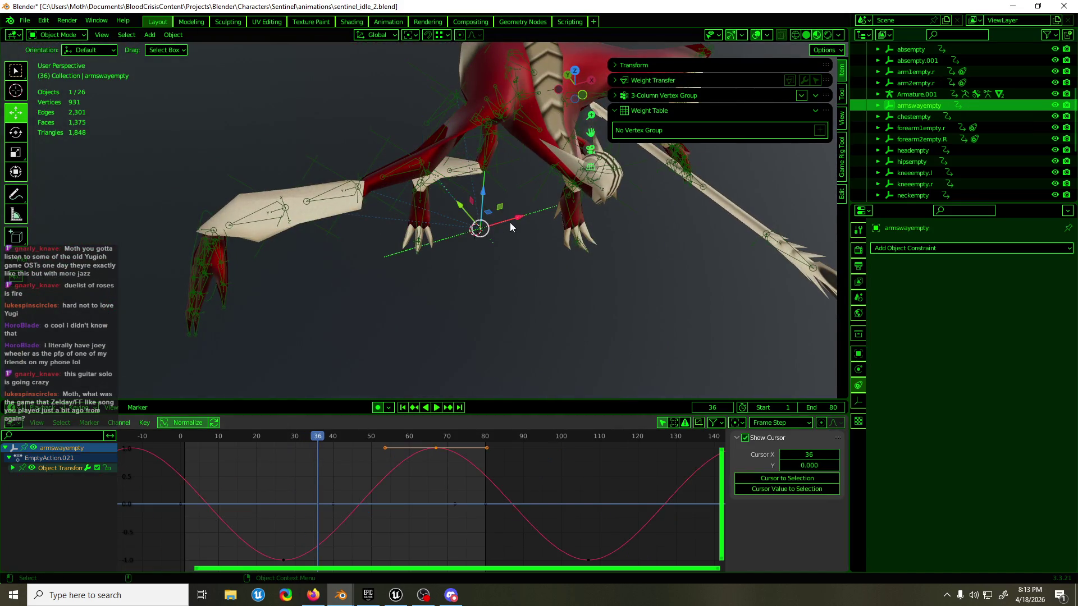
{"action": "middle_click_drag", "start_coordinate": [509, 223], "coordinate": [570, 329]}
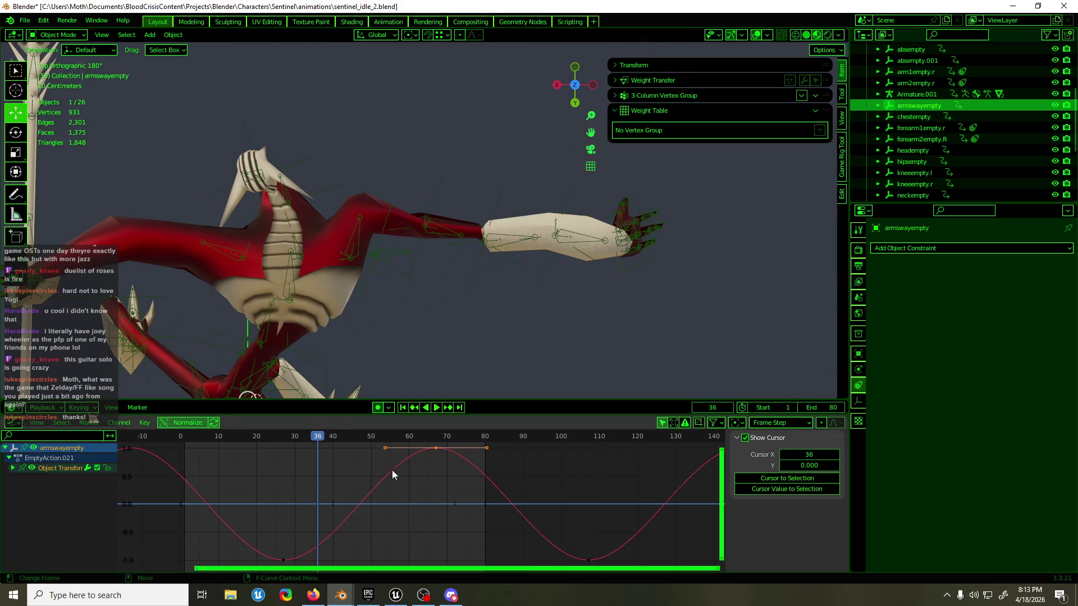
{"action": "left_click_drag", "start_coordinate": [393, 473], "coordinate": [405, 477]}
{"action": "key", "text": "g"}
{"action": "left_click", "coordinate": [416, 477]}
- Play the animation from frame 40 to preview the retimed arm sway from the front
{"action": "left_click_drag", "start_coordinate": [310, 439], "coordinate": [474, 439]}
{"action": "key", "text": "space"}
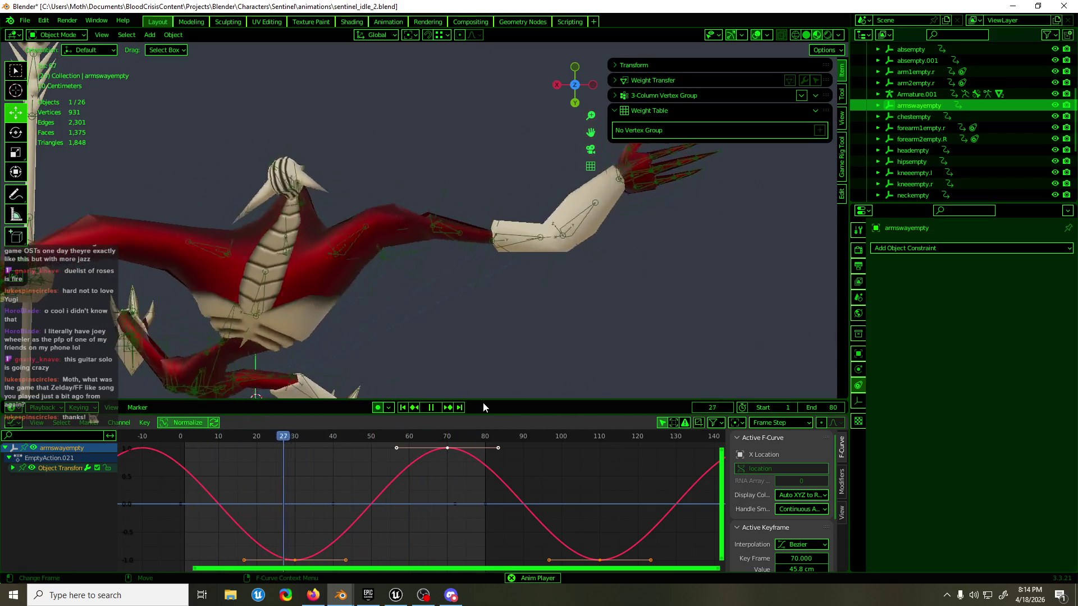
{"action": "key", "text": "space"}
{"action": "mouse_move", "coordinate": [466, 390]}
{"action": "middle_mouse_down", "text": "alt"}
{"action": "mouse_move", "coordinate": [304, 288]}
{"action": "mouse_move", "coordinate": [278, 249]}
{"action": "middle_mouse_up", "text": "alt"}
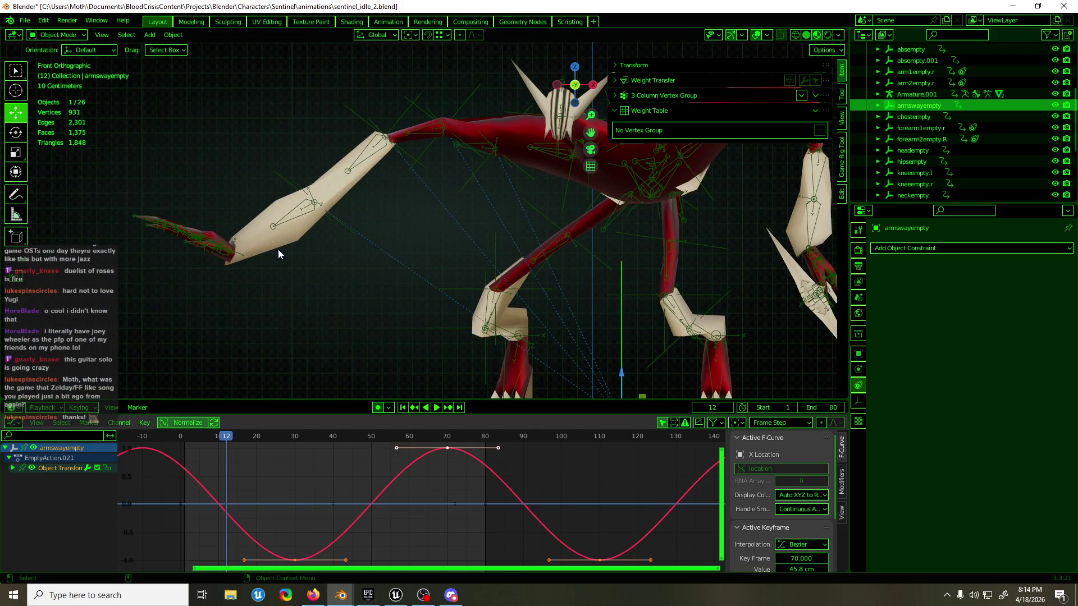
{"action": "left_click", "coordinate": [312, 595]}
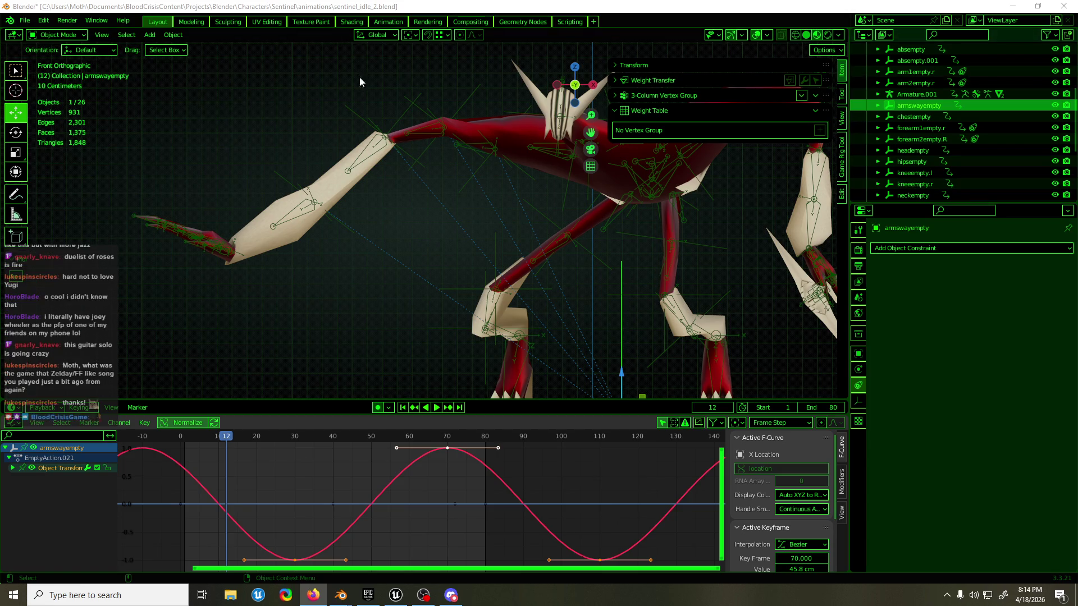
{"action": "key", "text": "space"}
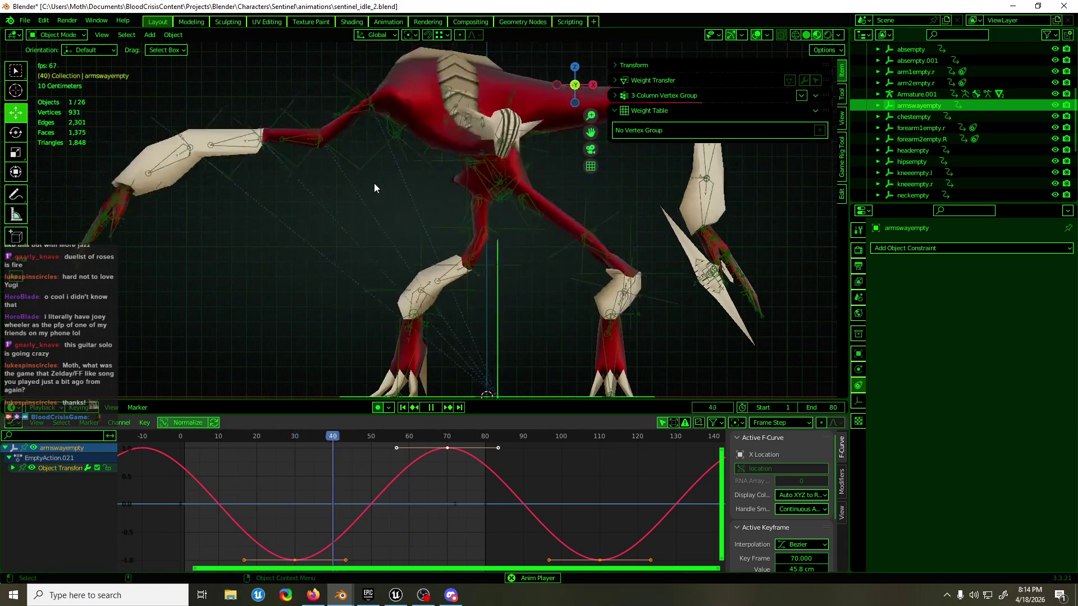
{"action": "scroll", "coordinate": [373, 183], "scroll_direction": "down", "scroll_amount": 2}
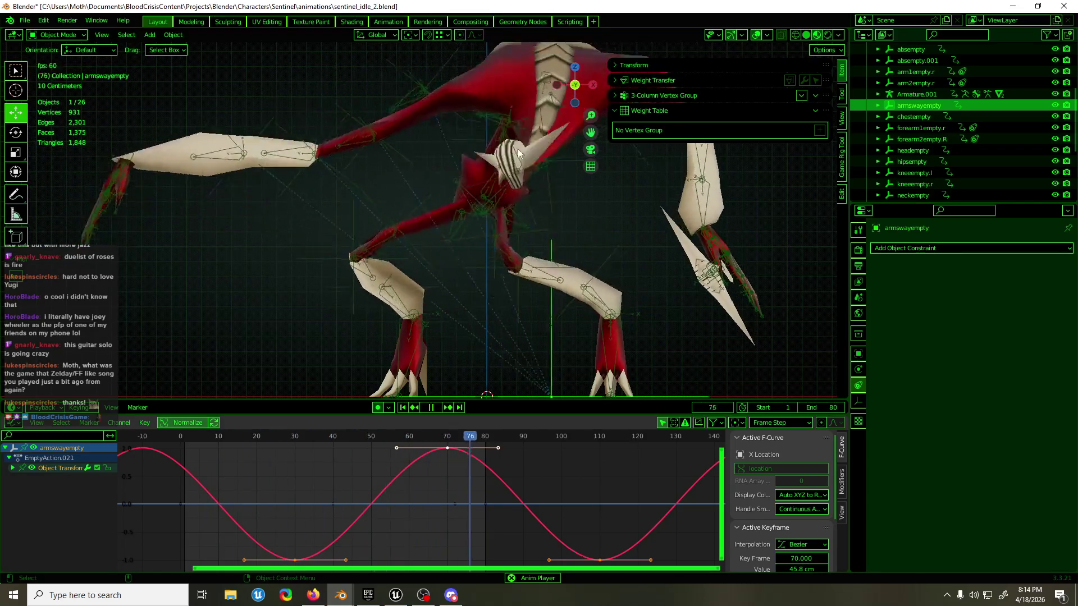
{"action": "scroll", "coordinate": [445, 196], "scroll_direction": "up", "scroll_amount": 2}
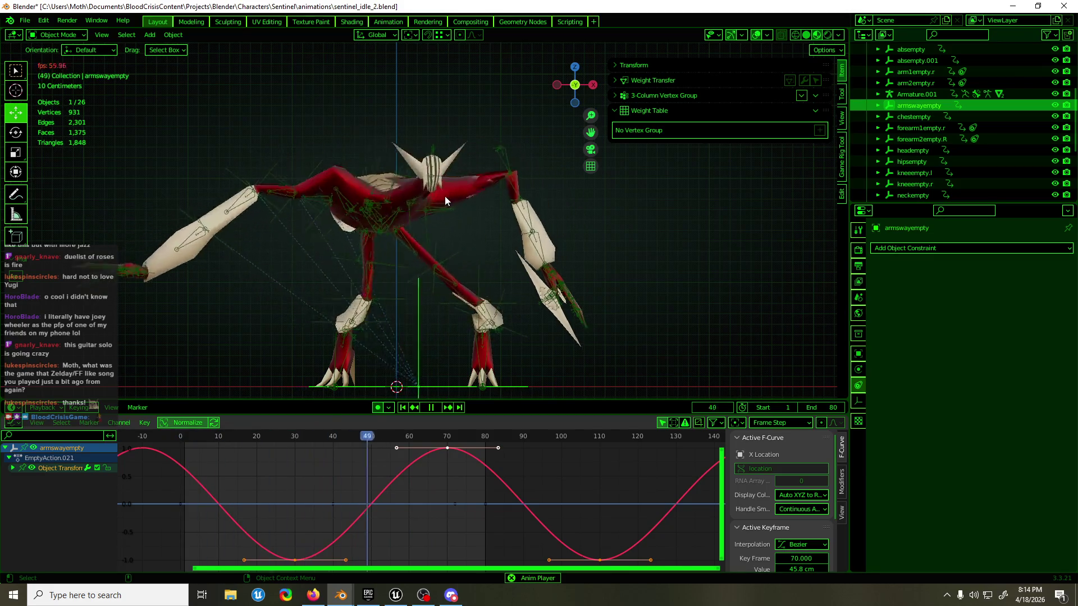
{"action": "key", "text": "space"}
{"action": "key", "text": "space"}
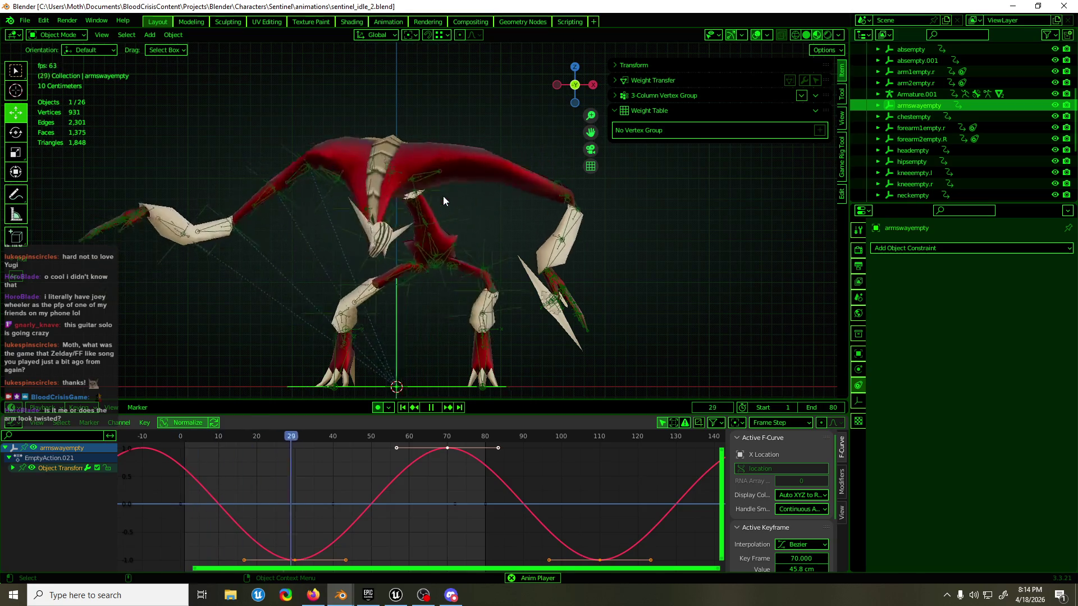
{"action": "mouse_move", "coordinate": [302, 134]}
{"action": "middle_mouse_down"}
{"action": "mouse_move", "coordinate": [392, 240]}
{"action": "mouse_move", "coordinate": [428, 248]}
{"action": "mouse_move", "coordinate": [389, 138]}
{"action": "middle_mouse_up"}
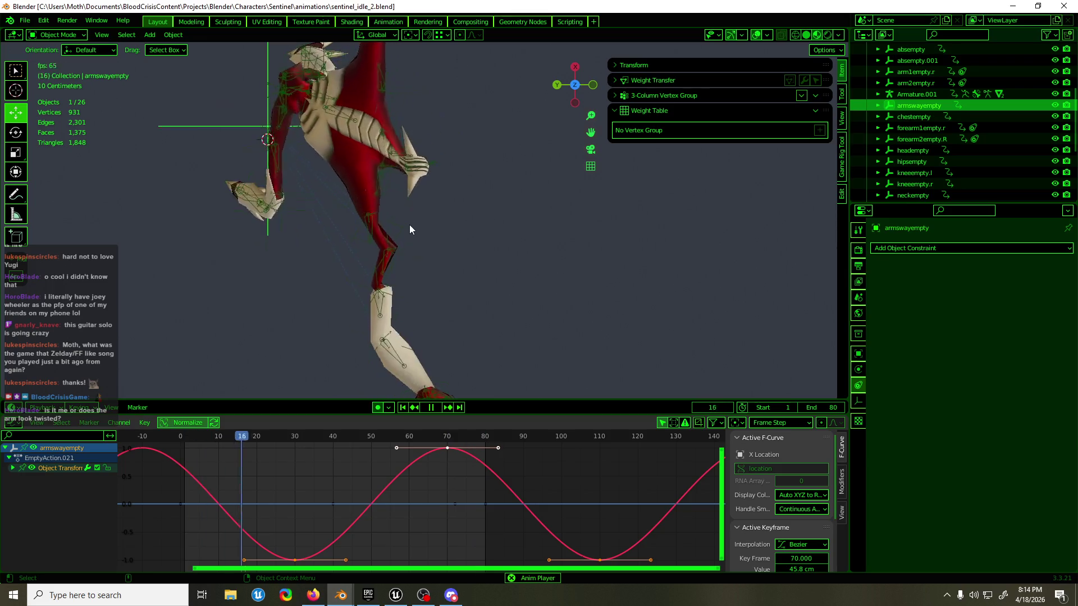
{"action": "scroll", "coordinate": [410, 223], "scroll_direction": "down", "scroll_amount": 3}
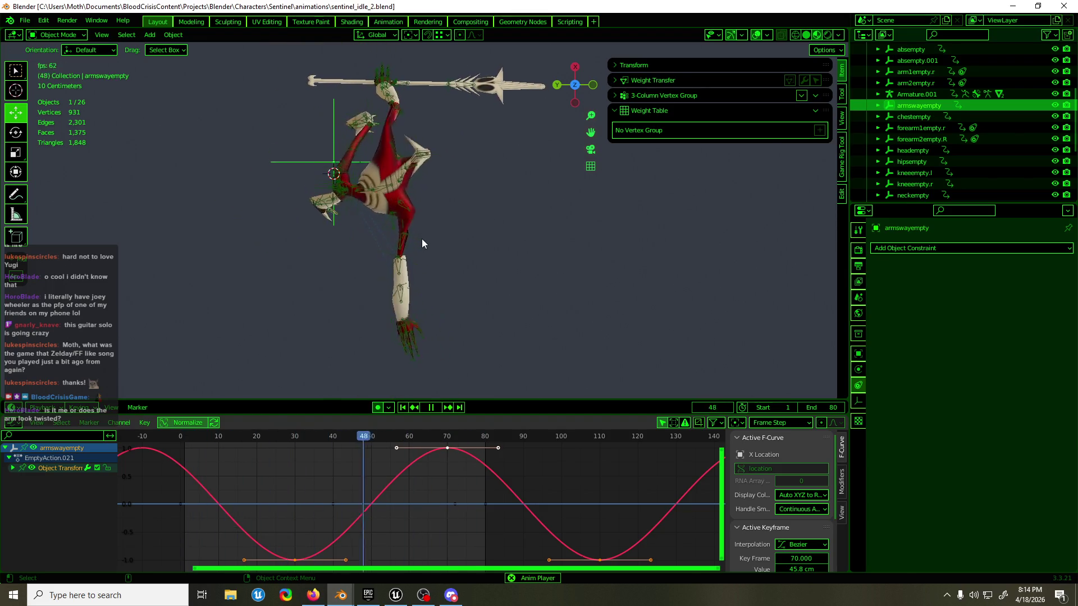
{"action": "key", "text": "alt+h"}
- Unhide the rig, enter Pose Mode on hand_ik.R and show its Y Location curve
{"action": "key", "text": "space"}
{"action": "left_click", "coordinate": [438, 314]}
{"action": "key", "text": "ctrl+Tab"}
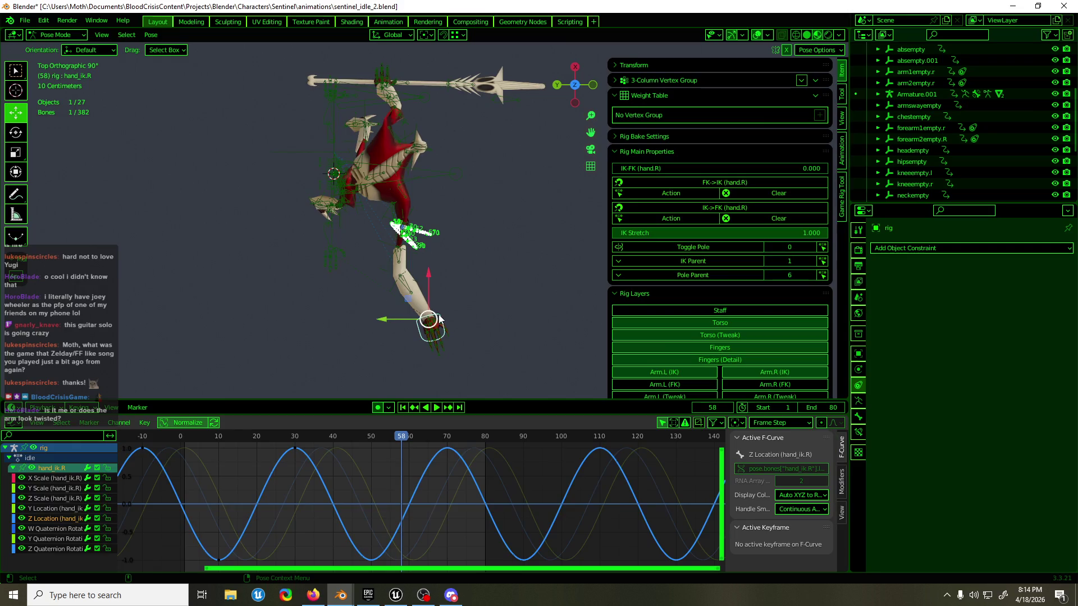
{"action": "left_click", "coordinate": [50, 508]}
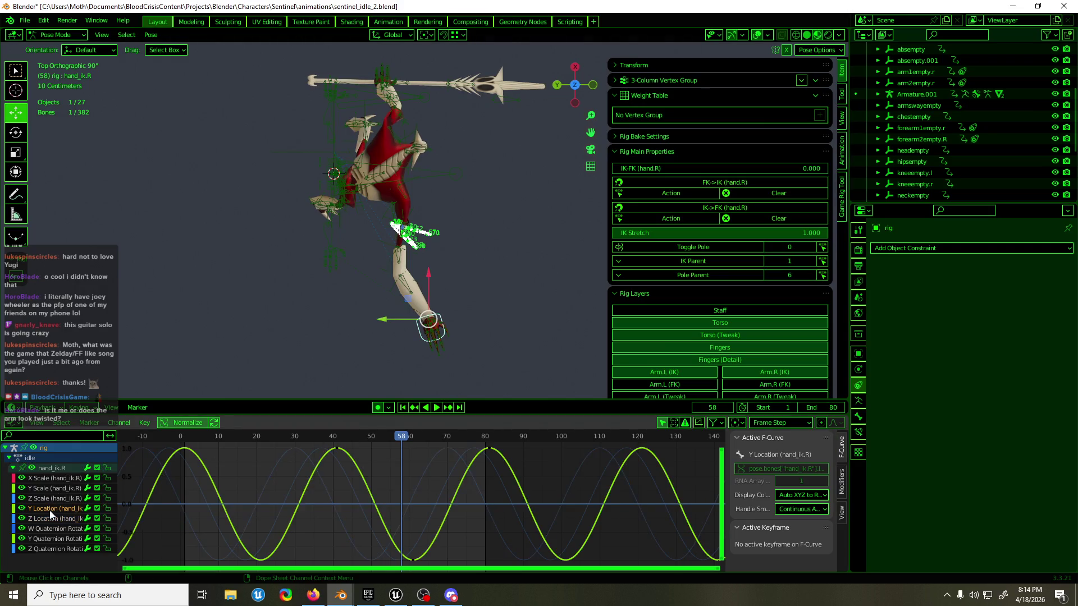
- Box-select the Y Location keys around frames 60 and 80, check from the front view and return to object mode
{"action": "left_click_drag", "start_coordinate": [362, 482], "coordinate": [319, 506]}
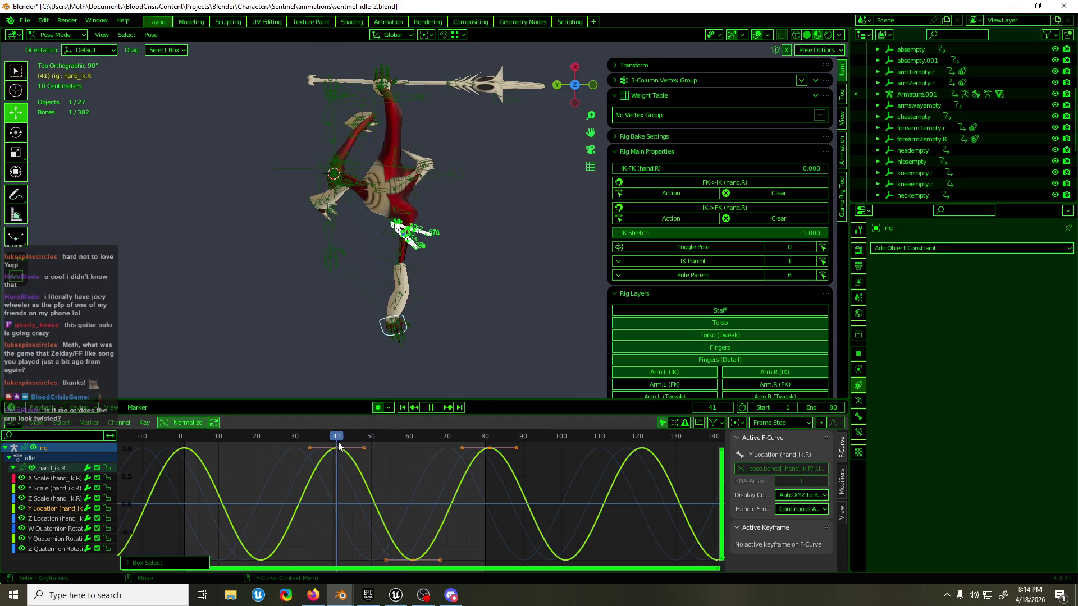
{"action": "left_click", "coordinate": [540, 444]}
{"action": "left_click_drag", "start_coordinate": [428, 570], "coordinate": [409, 569]}
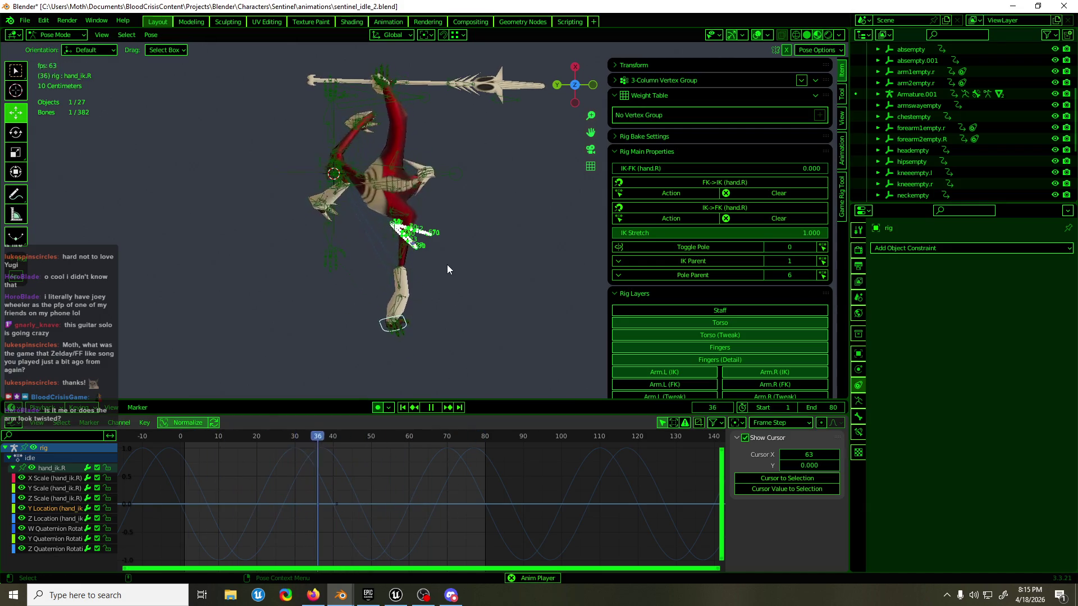
{"action": "middle_click_drag", "start_coordinate": [436, 295], "coordinate": [296, 216]}
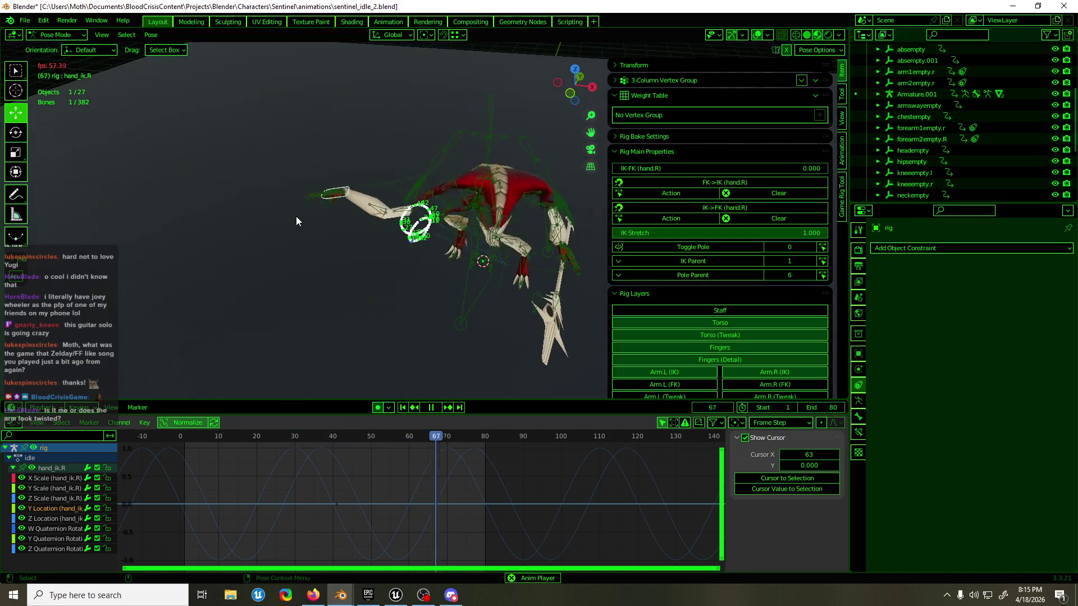
{"action": "key", "text": "KP_1"}
{"action": "key", "text": "ctrl+Tab"}
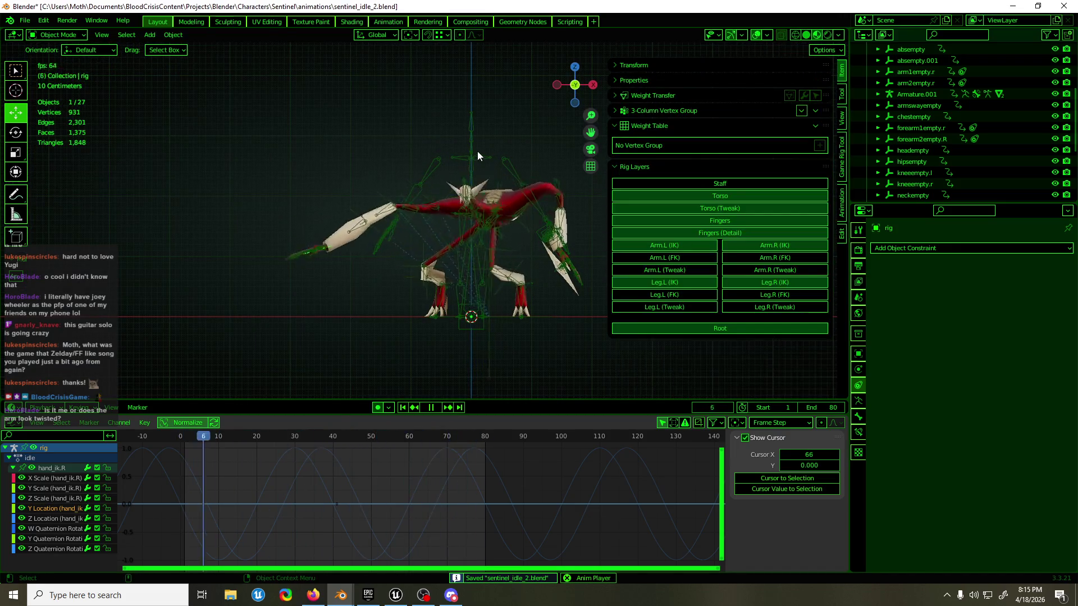
- Save sentinel_idle_2.blend, hide the metarig again and return to the front view
{"action": "left_click", "coordinate": [478, 156]}
{"action": "key", "text": "ctrl+s"}
{"action": "key", "text": "Delete"}
{"action": "key", "text": "space"}
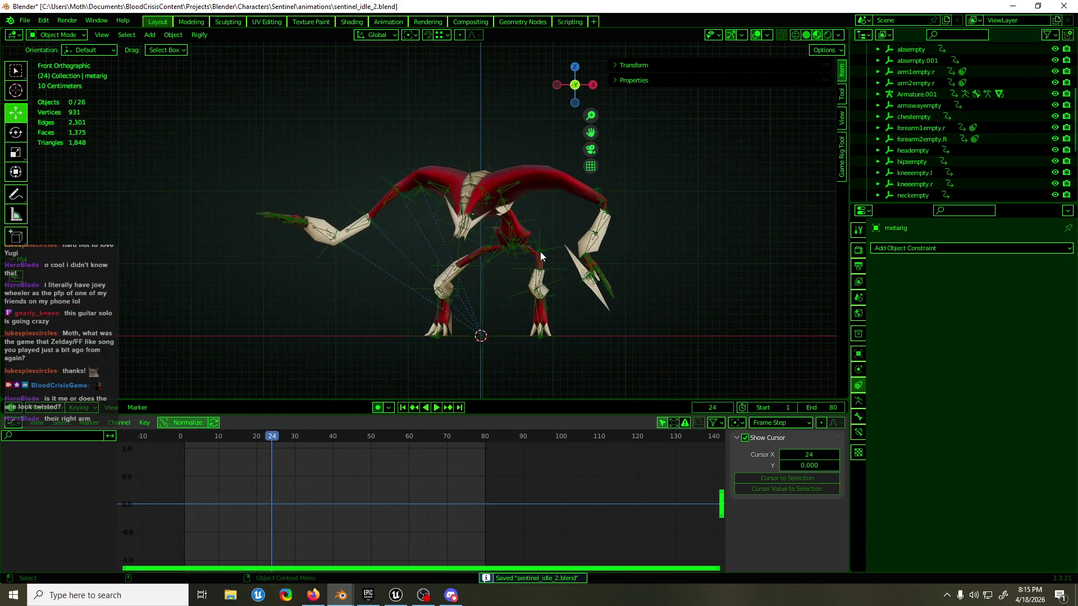
{"action": "mouse_move", "coordinate": [388, 236]}
{"action": "middle_mouse_down"}
{"action": "mouse_move", "coordinate": [322, 258]}
{"action": "mouse_move", "coordinate": [509, 217]}
{"action": "mouse_move", "coordinate": [254, 228]}
{"action": "mouse_move", "coordinate": [478, 230]}
{"action": "mouse_move", "coordinate": [563, 180]}
{"action": "mouse_move", "coordinate": [651, 245]}
{"action": "mouse_move", "coordinate": [499, 234]}
{"action": "mouse_move", "coordinate": [391, 241]}
{"action": "middle_mouse_up"}
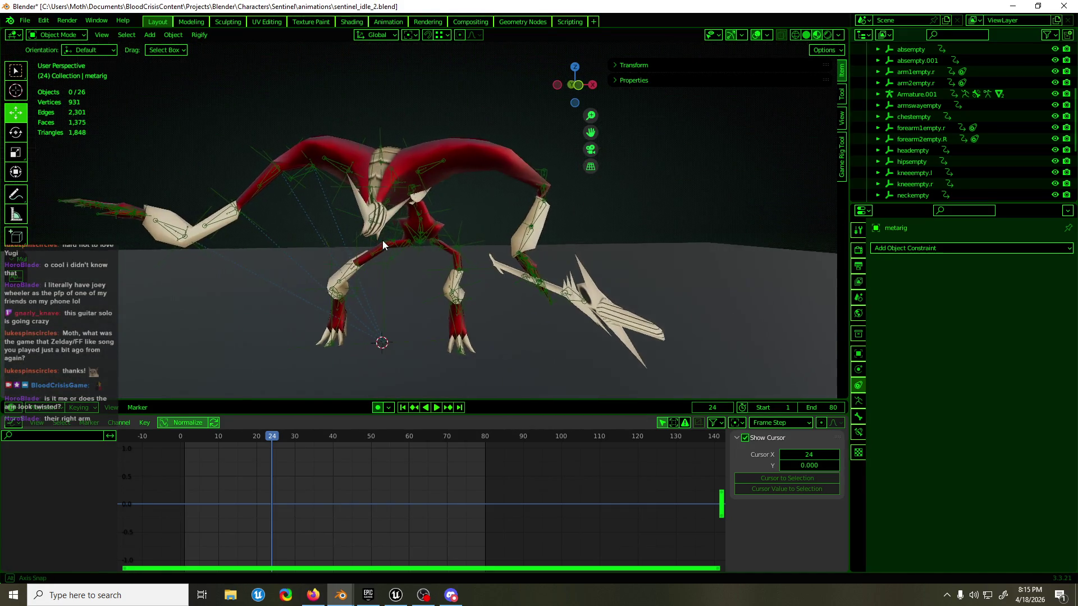
{"action": "key", "text": "KP_1"}
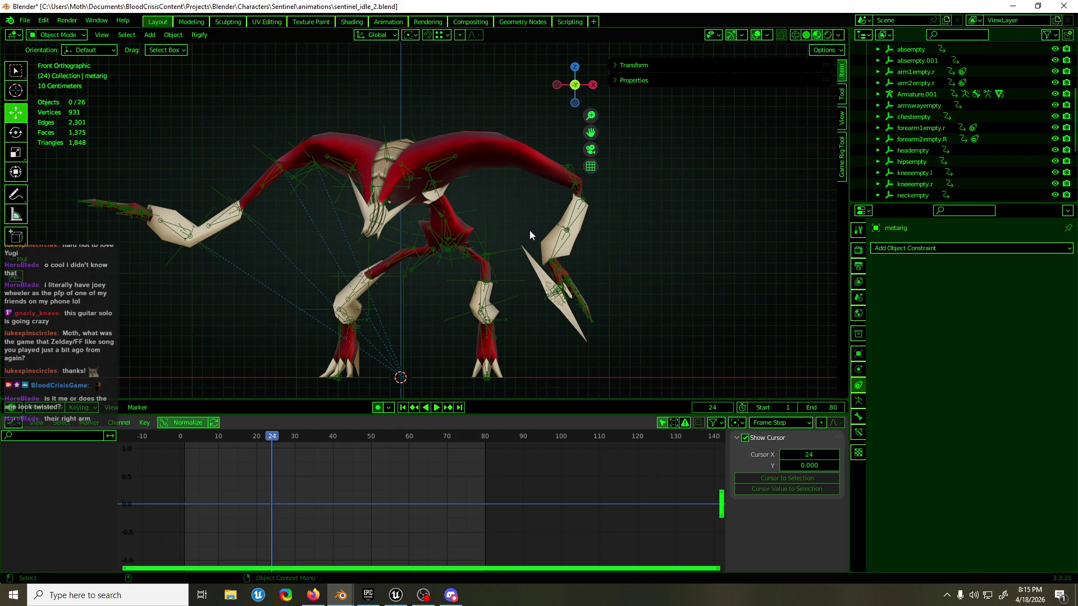
- Replay the idle loop, then select polySurface14 and enter Edit Mode on the mesh
{"action": "key", "text": "space"}
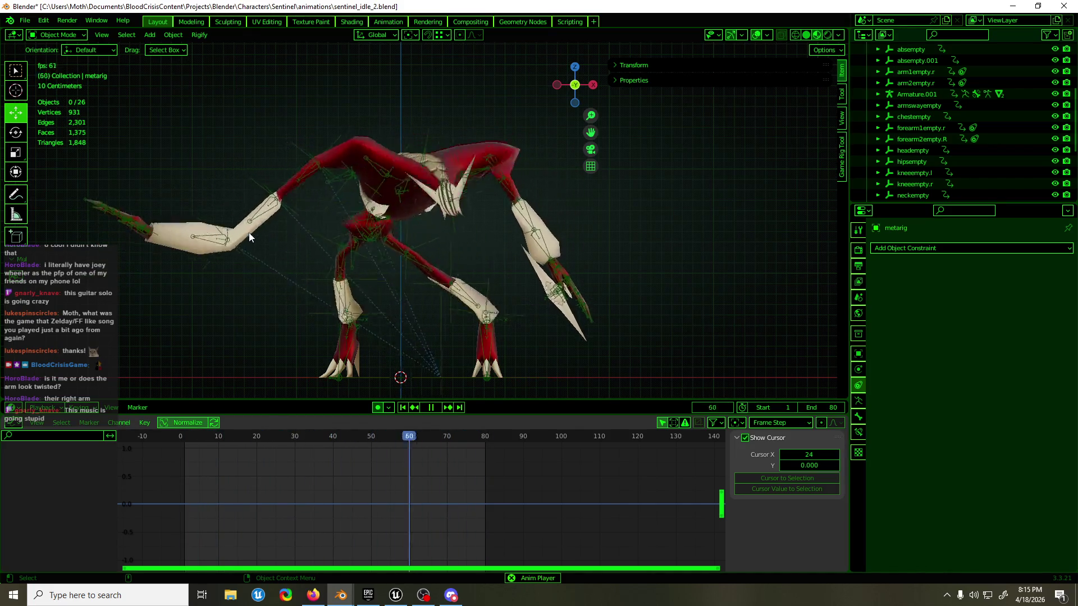
{"action": "key", "text": "space"}
{"action": "key", "text": "space"}
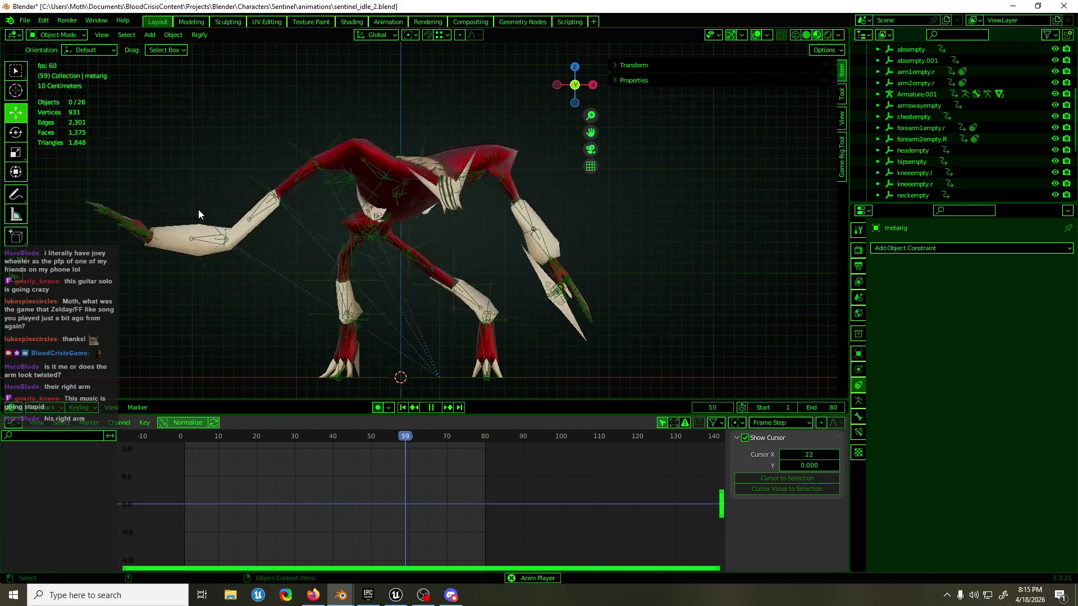
{"action": "key", "text": "space"}
{"action": "middle_click_drag", "start_coordinate": [198, 210], "coordinate": [356, 321]}
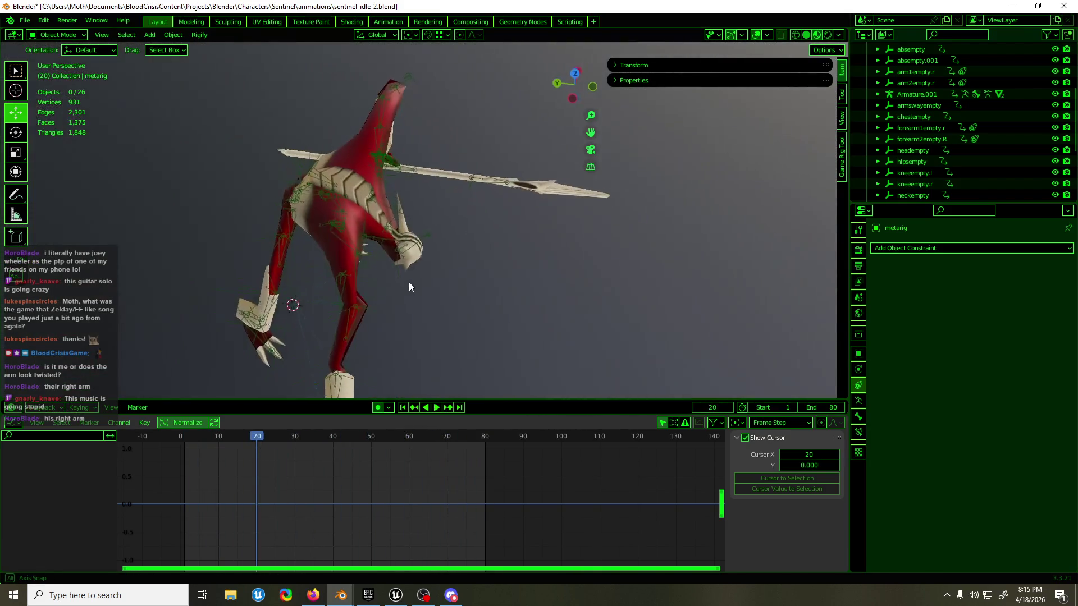
{"action": "left_click", "coordinate": [351, 322]}
{"action": "key", "text": "Tab"}
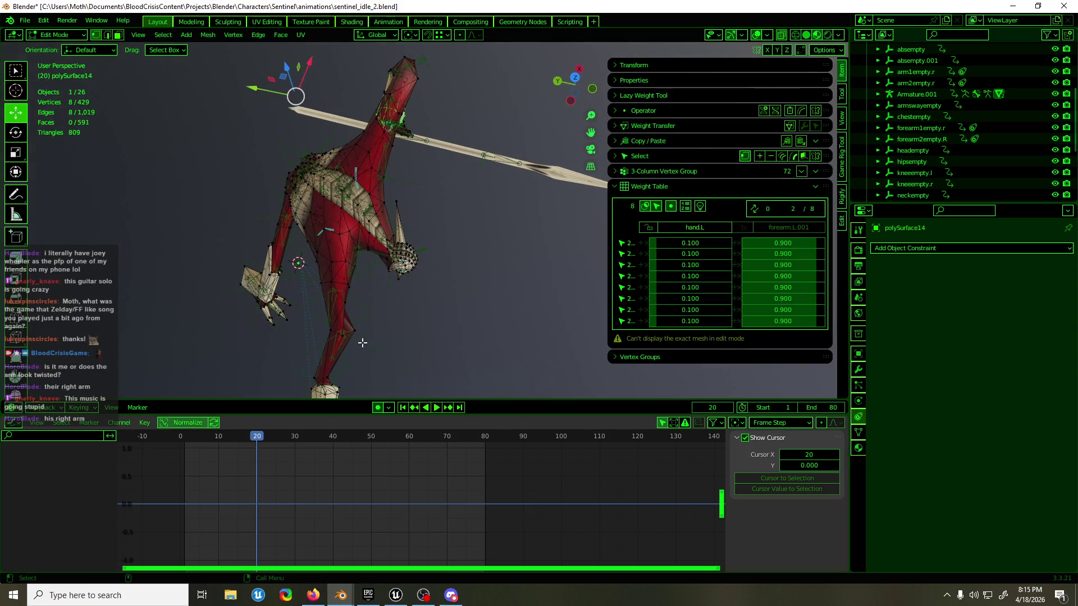
- Select one arm vertex, frame and zoom to see its bone weights, then switch to Weight Paint mode
{"action": "left_click", "coordinate": [358, 337]}
{"action": "key", "text": "KP_Decimal"}
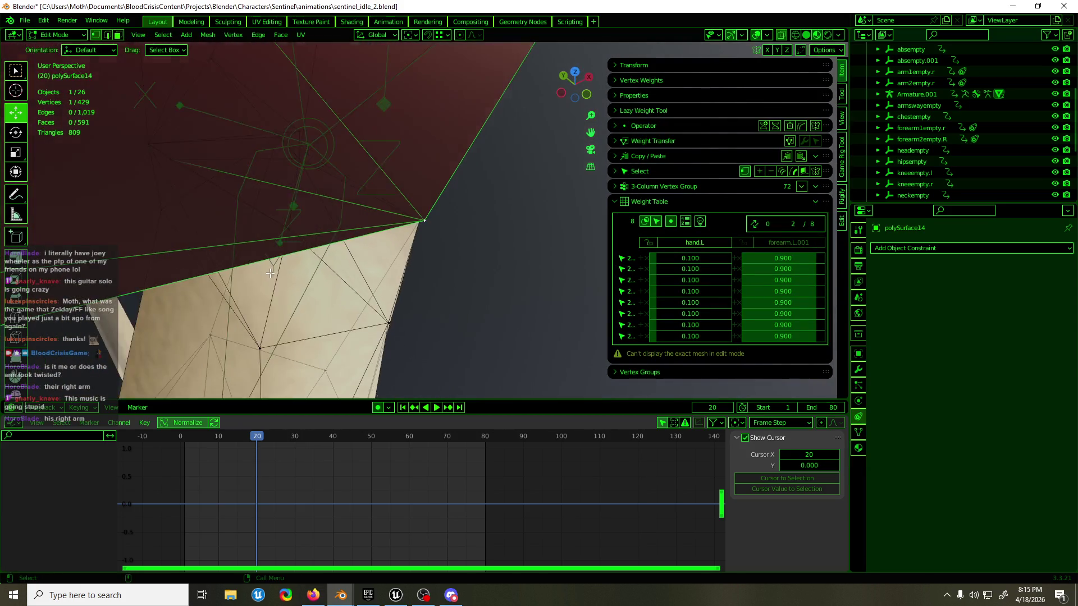
{"action": "scroll", "coordinate": [276, 273], "scroll_direction": "down", "scroll_amount": 10}
{"action": "mouse_move", "coordinate": [275, 273]}
{"action": "middle_mouse_down"}
{"action": "mouse_move", "coordinate": [323, 237]}
{"action": "mouse_move", "coordinate": [407, 274]}
{"action": "mouse_move", "coordinate": [350, 327]}
{"action": "mouse_move", "coordinate": [438, 349]}
{"action": "mouse_move", "coordinate": [379, 321]}
{"action": "mouse_move", "coordinate": [392, 254]}
{"action": "mouse_move", "coordinate": [318, 324]}
{"action": "mouse_move", "coordinate": [356, 314]}
{"action": "middle_mouse_up"}
{"action": "key", "text": "ctrl+Tab"}
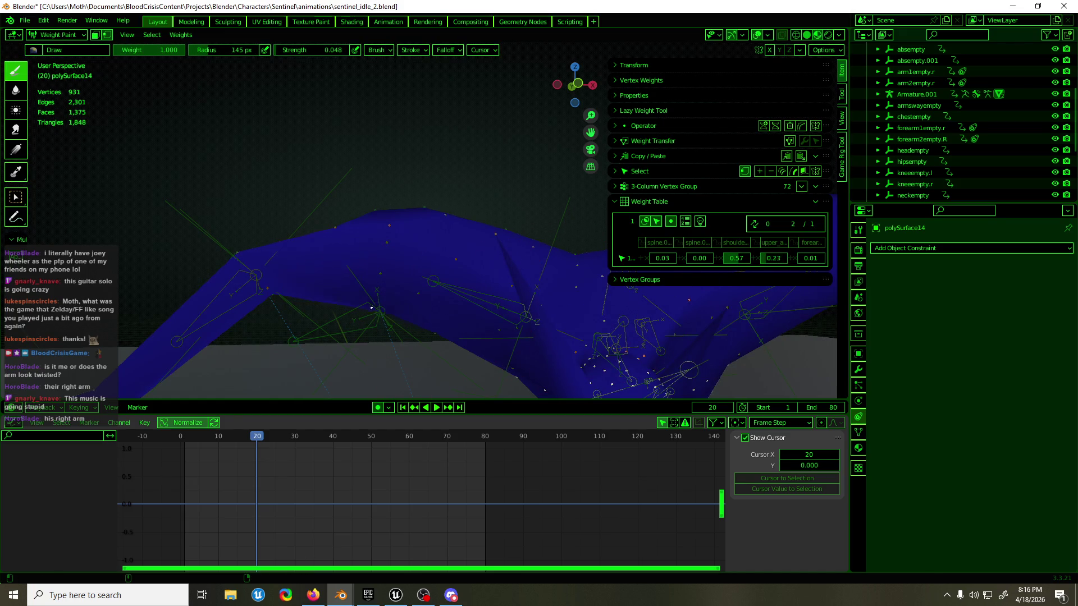
- Toggle bone see-through while zeroing the vertex's spine and forearm weights, then return to Object Mode
{"action": "left_click", "coordinate": [809, 37]}
{"action": "left_click", "coordinate": [817, 37]}
{"action": "middle_click_drag", "start_coordinate": [499, 310], "coordinate": [484, 286]}
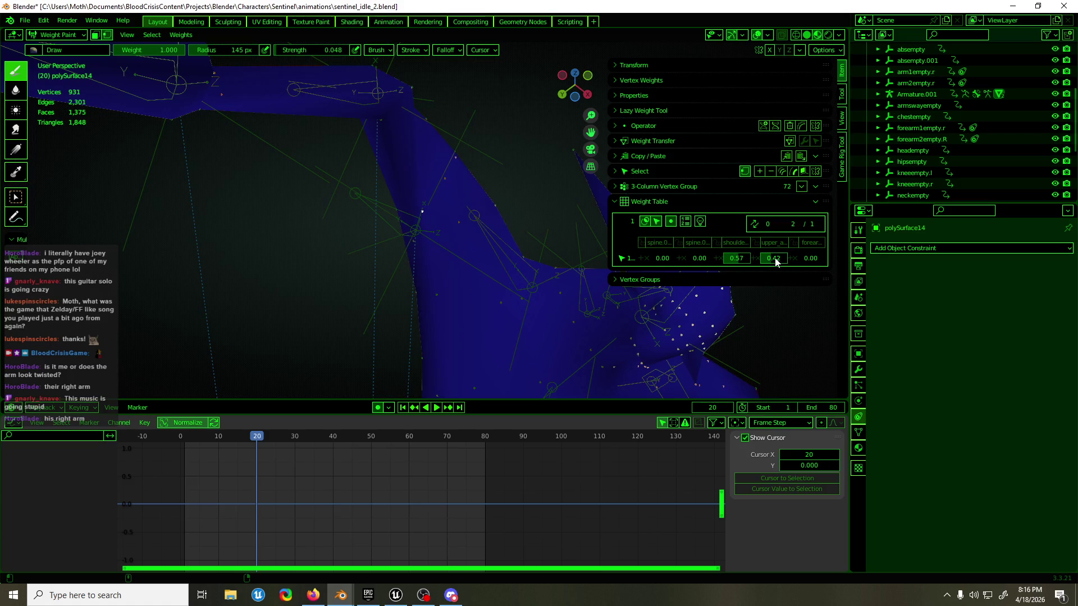
{"action": "scroll", "coordinate": [581, 218], "scroll_direction": "down", "scroll_amount": 3}
{"action": "key", "text": "ctrl+Tab"}
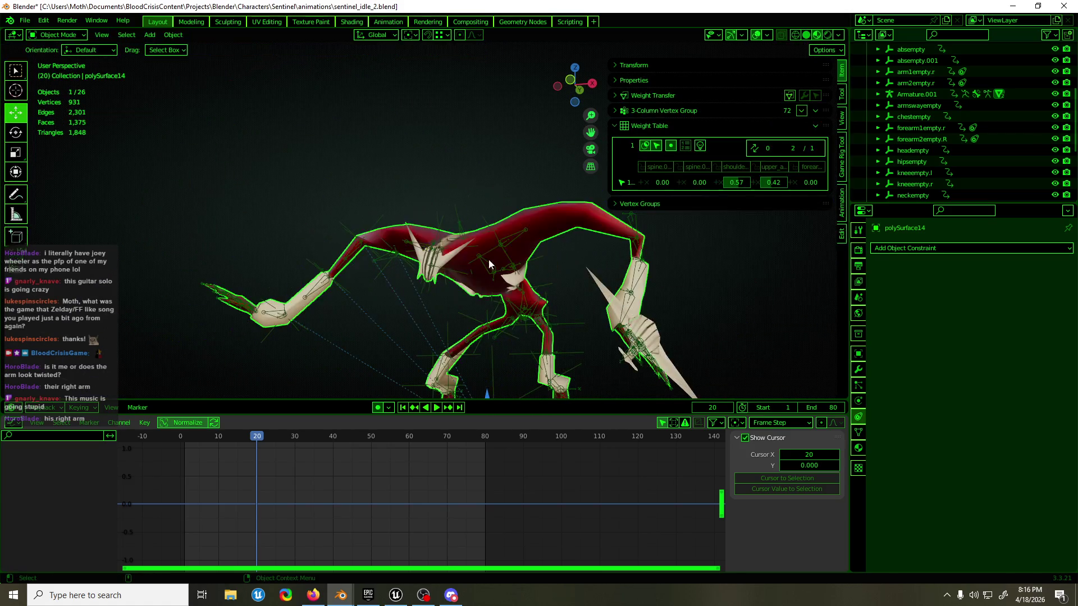
{"action": "scroll", "coordinate": [530, 285], "scroll_direction": "down", "scroll_amount": 2}
- Play and step the timeline to frame 61, then inspect the right arm bones of Armature.001 in Pose Mode
{"action": "key", "text": "space"}
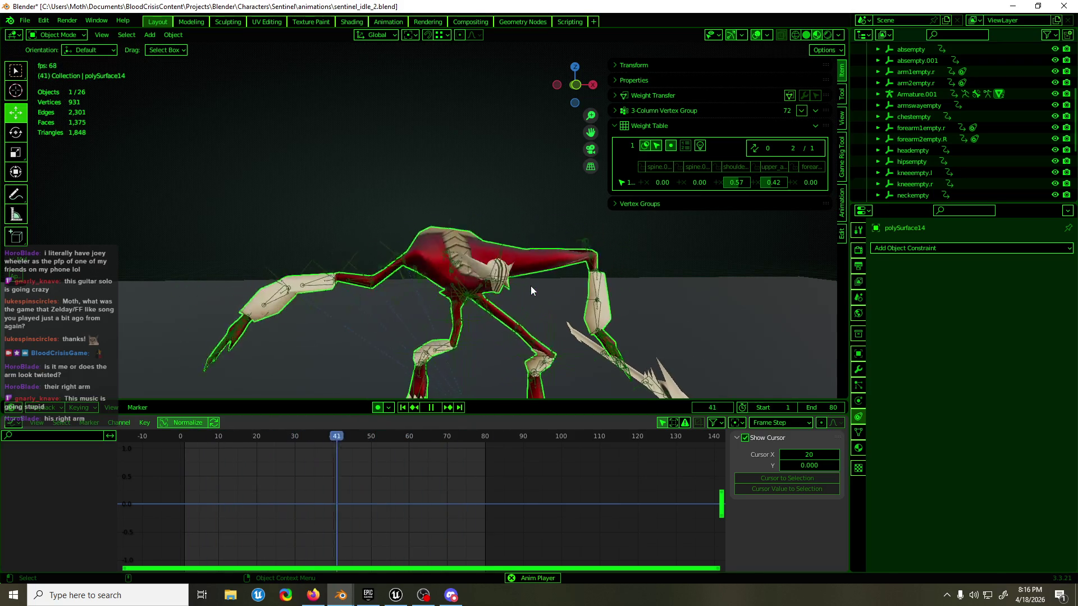
{"action": "key", "text": "space"}
{"action": "key", "text": "Up"}
{"action": "key", "text": "Up"}
{"action": "key", "text": "Down"}
{"action": "key", "text": "Up"}
{"action": "left_click", "coordinate": [426, 275]}
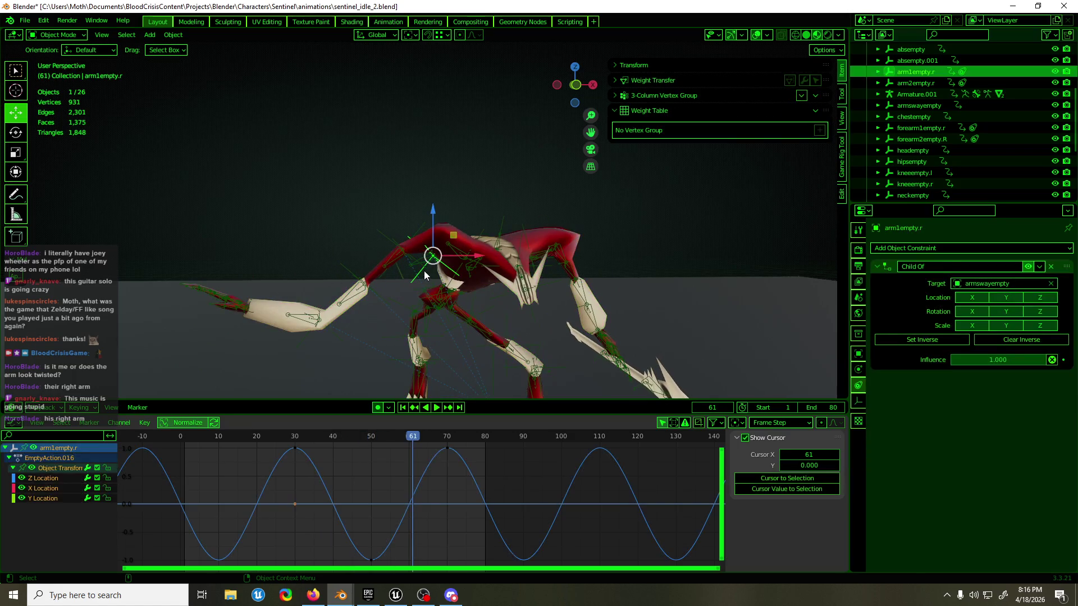
{"action": "left_click", "coordinate": [425, 266]}
{"action": "key", "text": "ctrl+Tab"}
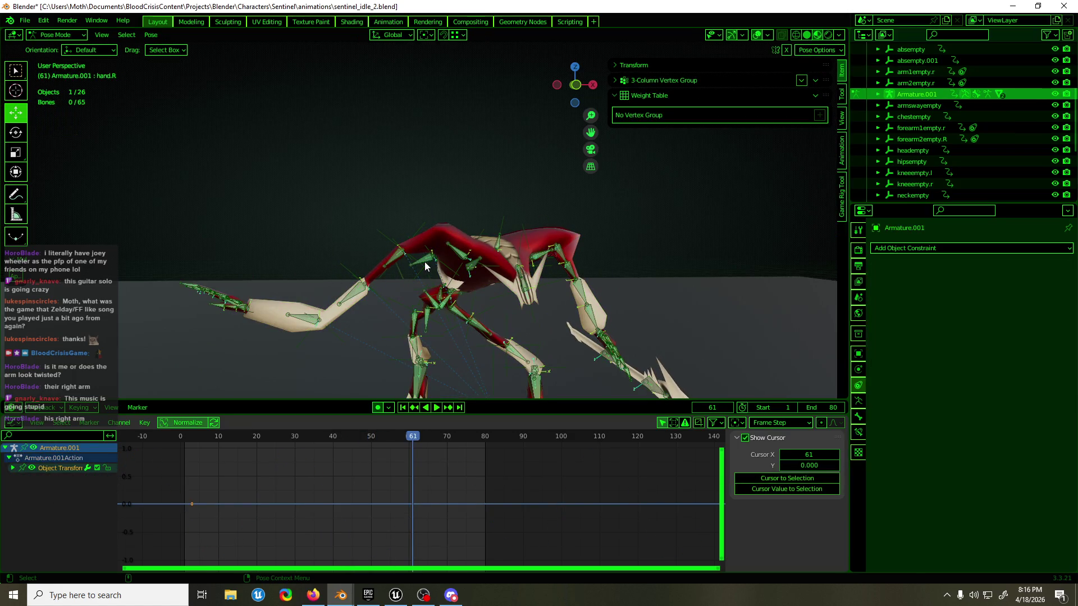
{"action": "scroll", "coordinate": [451, 266], "scroll_direction": "up", "scroll_amount": 5}
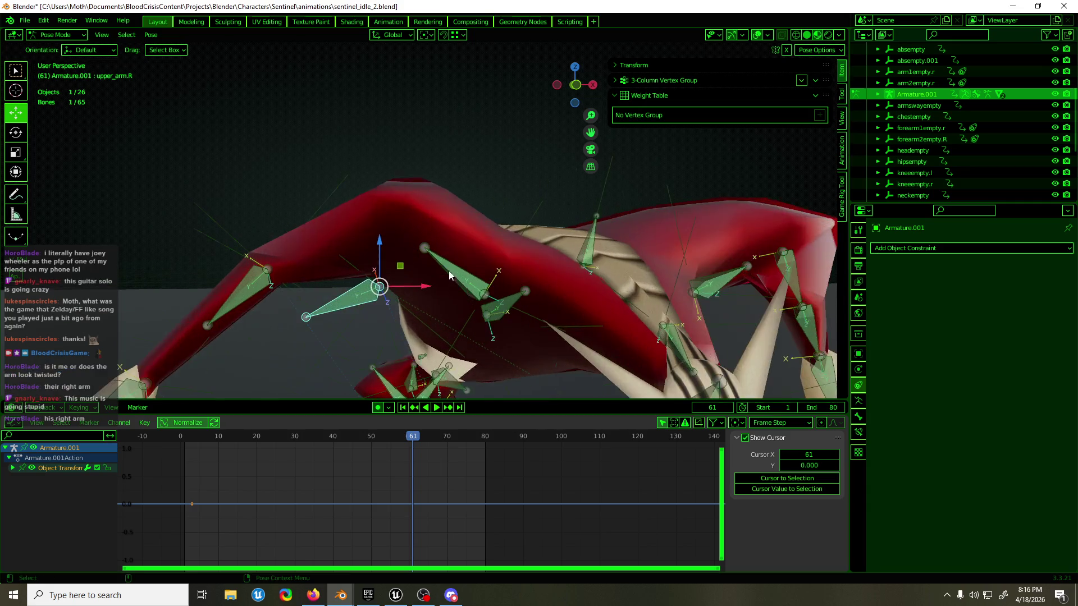
{"action": "mouse_move", "coordinate": [460, 283]}
{"action": "middle_mouse_down"}
{"action": "mouse_move", "coordinate": [511, 282]}
{"action": "mouse_move", "coordinate": [409, 300]}
{"action": "middle_mouse_up"}
{"action": "scroll", "coordinate": [402, 241], "scroll_direction": "down", "scroll_amount": 2}
{"action": "key", "text": "ctrl+Tab"}
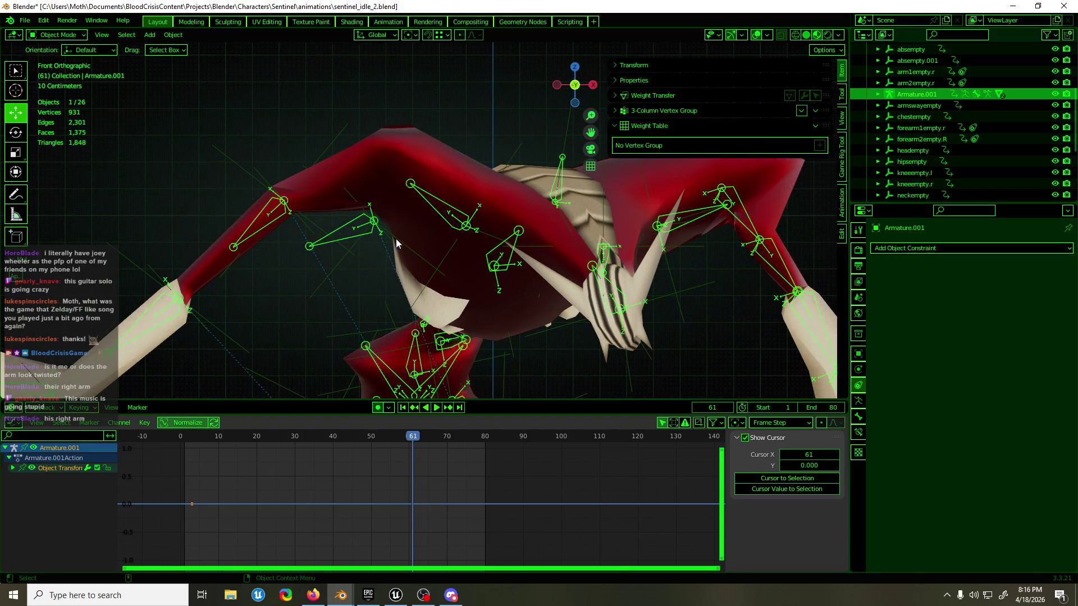
- Lower the trough keyframes of arm1empty.r's Z Location curve, play back and save the file
{"action": "left_click", "coordinate": [395, 239]}
{"action": "left_click_drag", "start_coordinate": [404, 476], "coordinate": [432, 492]}
{"action": "key", "text": "g"}
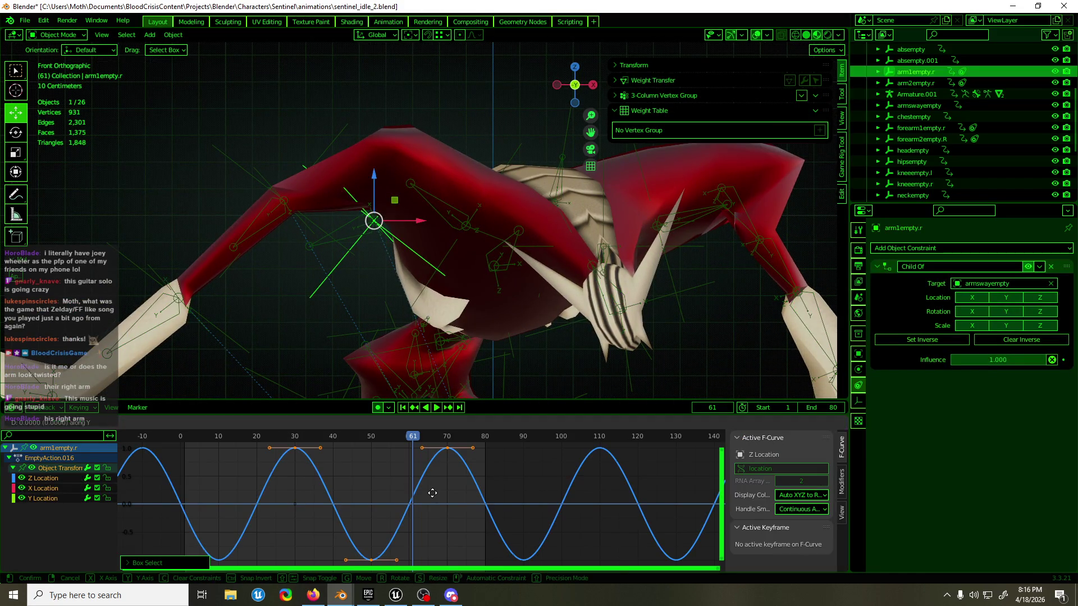
{"action": "left_click", "coordinate": [433, 462]}
{"action": "key", "text": "space"}
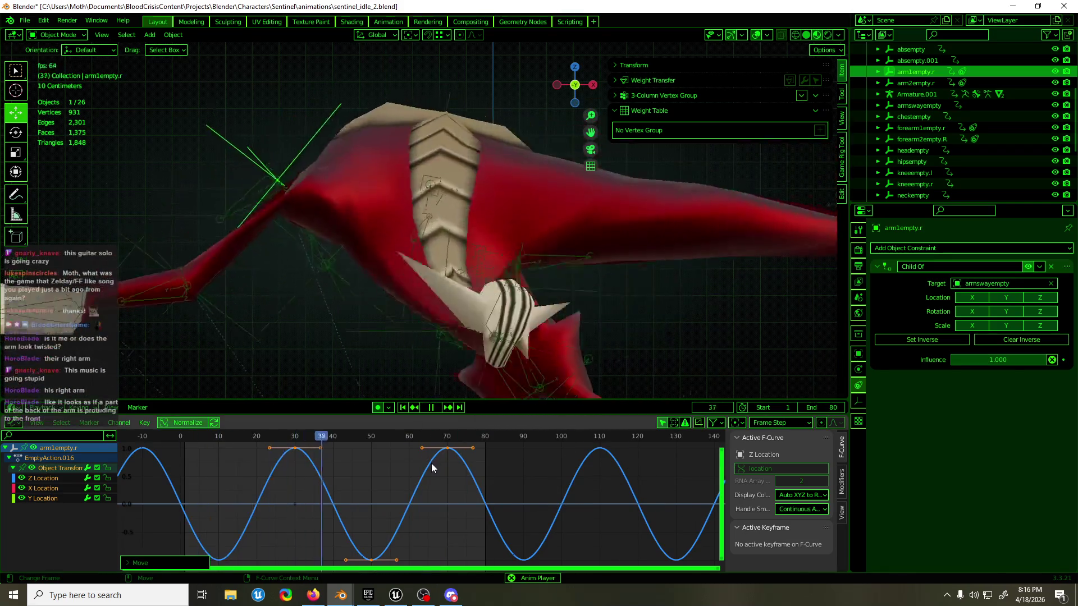
{"action": "scroll", "coordinate": [477, 322], "scroll_direction": "down", "scroll_amount": 3}
{"action": "scroll", "coordinate": [481, 319], "scroll_direction": "down", "scroll_amount": 3}
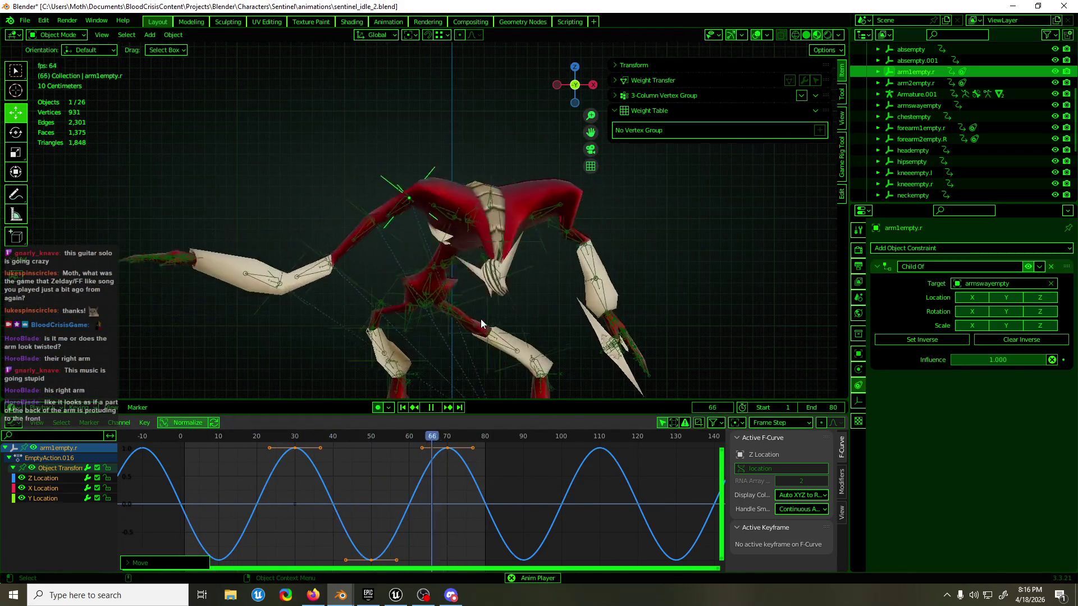
{"action": "key", "text": "ctrl+s"}
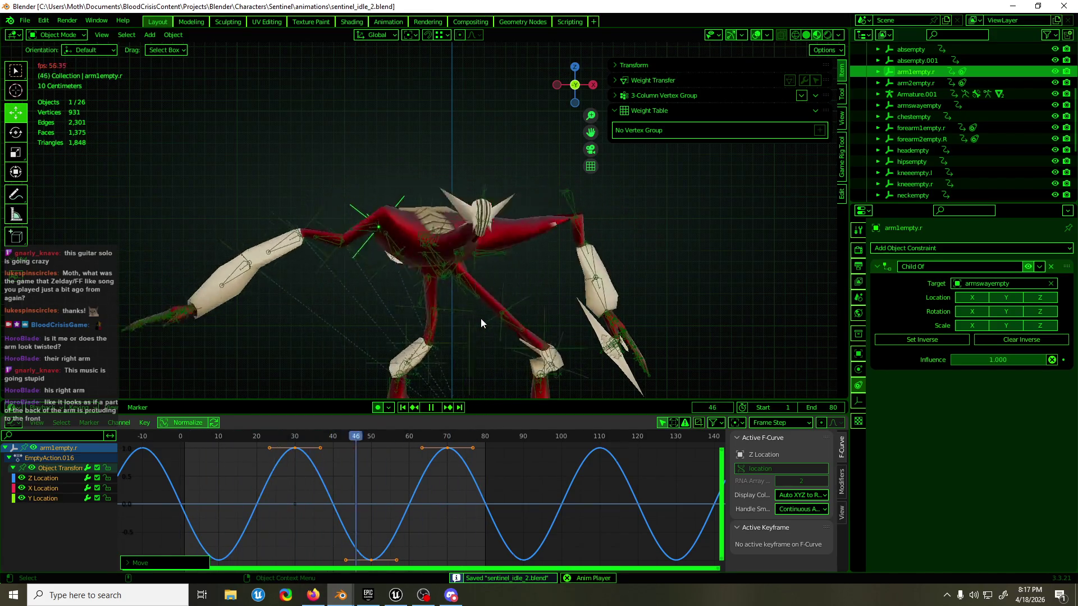
- Stop playback, select the arm mesh polySurface14 and enter Edit Mode, orbiting in on the arm
{"action": "key", "text": "space"}
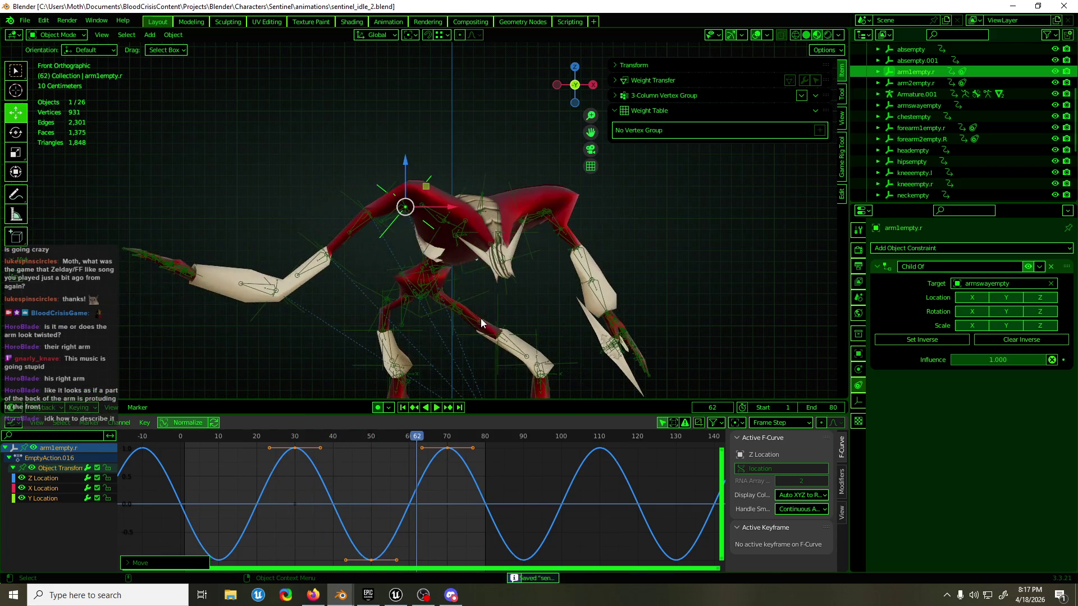
{"action": "key", "text": "space"}
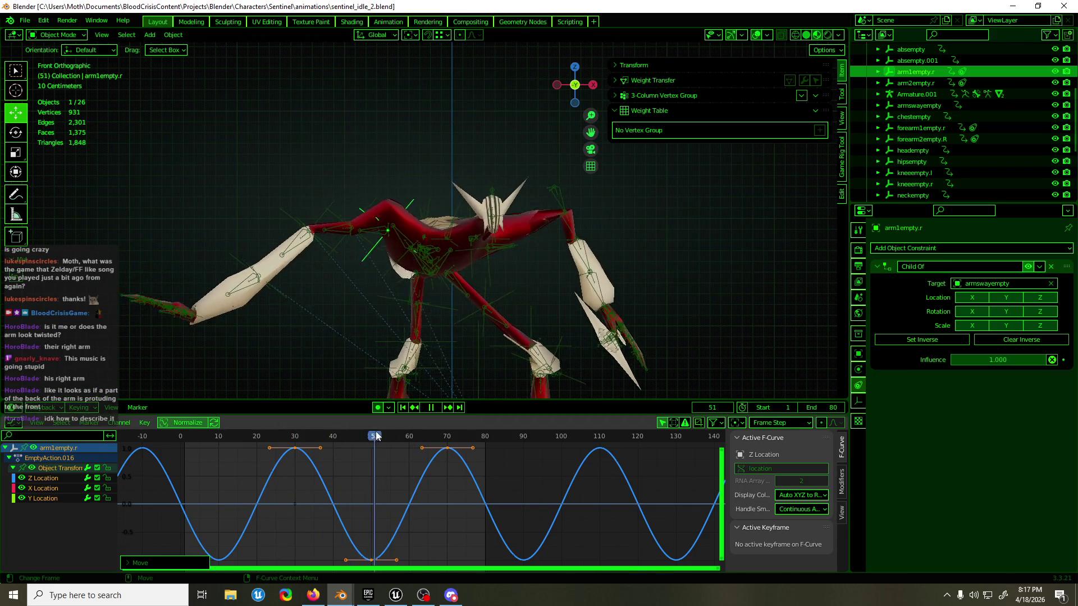
{"action": "key", "text": "space"}
{"action": "mouse_move", "coordinate": [417, 252]}
{"action": "middle_mouse_down"}
{"action": "mouse_move", "coordinate": [403, 207]}
{"action": "mouse_move", "coordinate": [316, 218]}
{"action": "mouse_move", "coordinate": [374, 242]}
{"action": "mouse_move", "coordinate": [498, 226]}
{"action": "middle_mouse_up"}
{"action": "scroll", "coordinate": [341, 209], "scroll_direction": "up", "scroll_amount": 5}
{"action": "scroll", "coordinate": [317, 217], "scroll_direction": "down", "scroll_amount": 5}
{"action": "left_click", "coordinate": [478, 276]}
{"action": "key", "text": "Tab"}
{"action": "mouse_move", "coordinate": [478, 277]}
{"action": "middle_mouse_down"}
{"action": "mouse_move", "coordinate": [438, 253]}
{"action": "mouse_move", "coordinate": [421, 211]}
{"action": "mouse_move", "coordinate": [416, 258]}
{"action": "mouse_move", "coordinate": [508, 199]}
{"action": "mouse_move", "coordinate": [434, 169]}
{"action": "mouse_move", "coordinate": [472, 143]}
{"action": "mouse_move", "coordinate": [455, 164]}
{"action": "middle_mouse_up"}
{"action": "scroll", "coordinate": [418, 243], "scroll_direction": "up", "scroll_amount": 2}
- Pick an upper-arm vertex and edge to read their weights, then return to Object Mode
{"action": "key", "text": "alt+a"}
{"action": "left_click", "coordinate": [256, 223]}
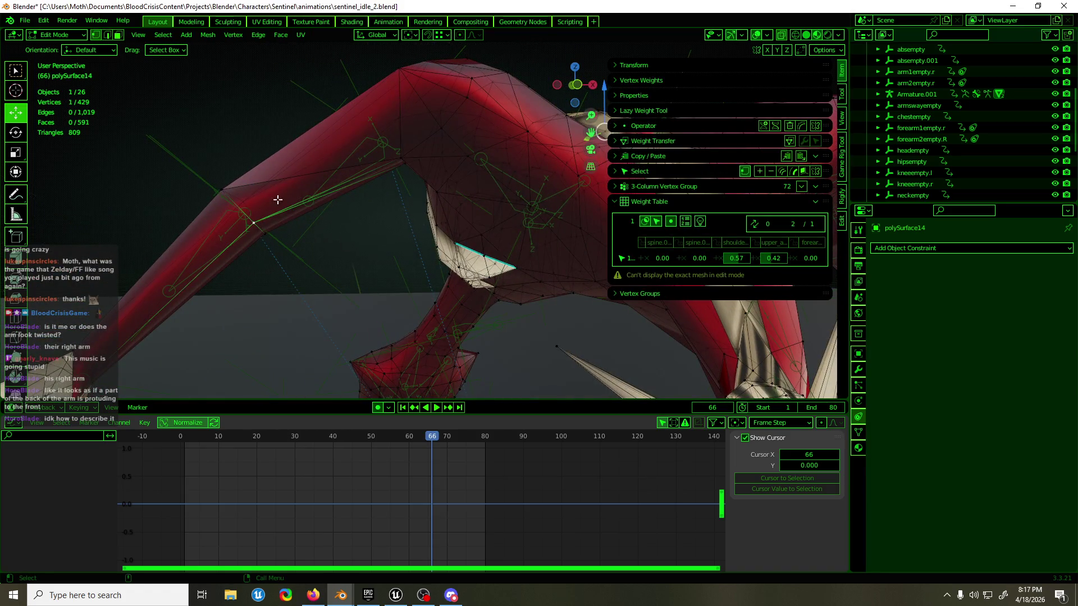
{"action": "left_click", "coordinate": [332, 153]}
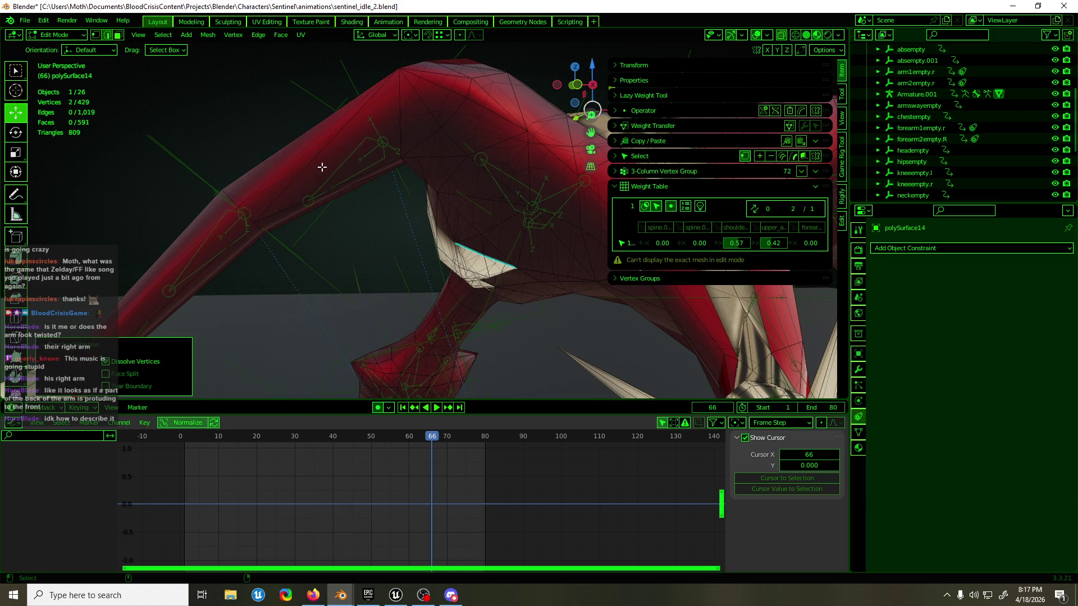
{"action": "key", "text": "Tab"}
{"action": "scroll", "coordinate": [325, 169], "scroll_direction": "down", "scroll_amount": 3}
- Play the idle loop in orthographic view, save sentinel_idle_2.blend and stop on frame 5
{"action": "key", "text": "space"}
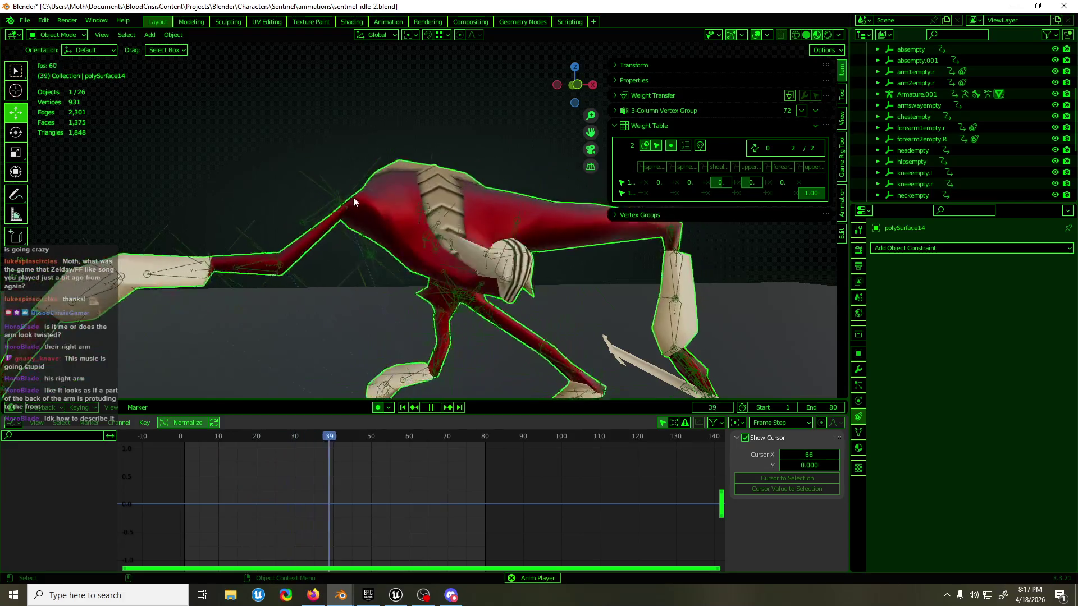
{"action": "key", "text": "KP_5"}
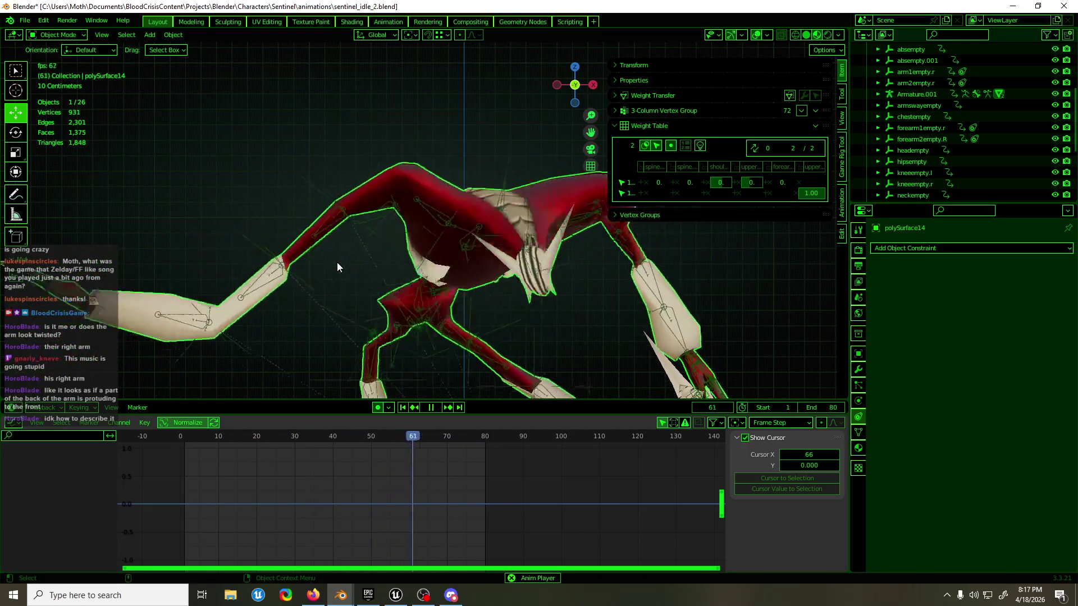
{"action": "key", "text": "ctrl+s"}
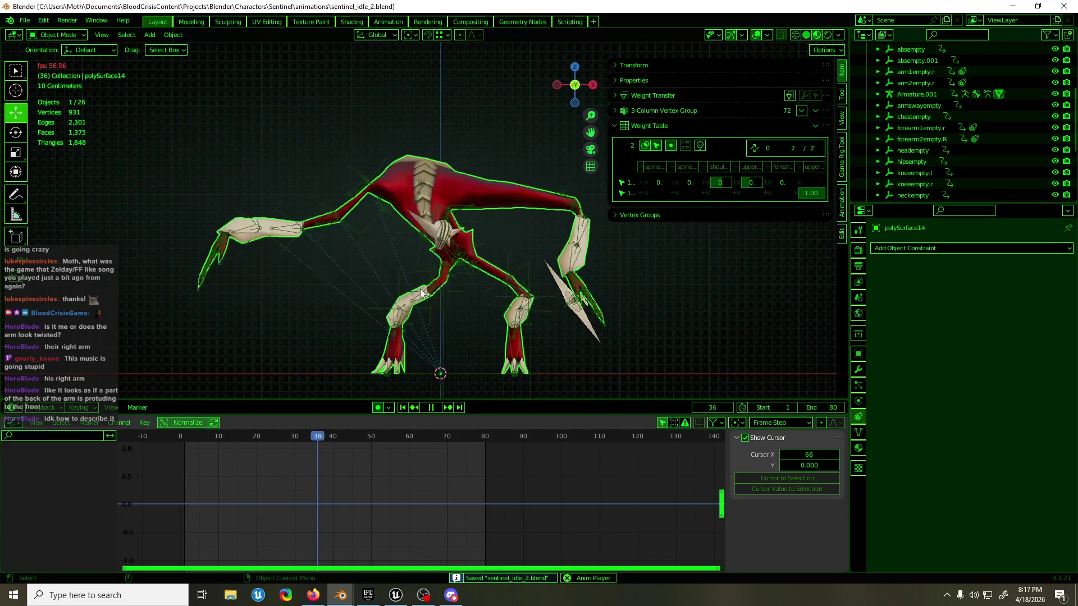
{"action": "middle_click_drag", "start_coordinate": [412, 279], "coordinate": [431, 282]}
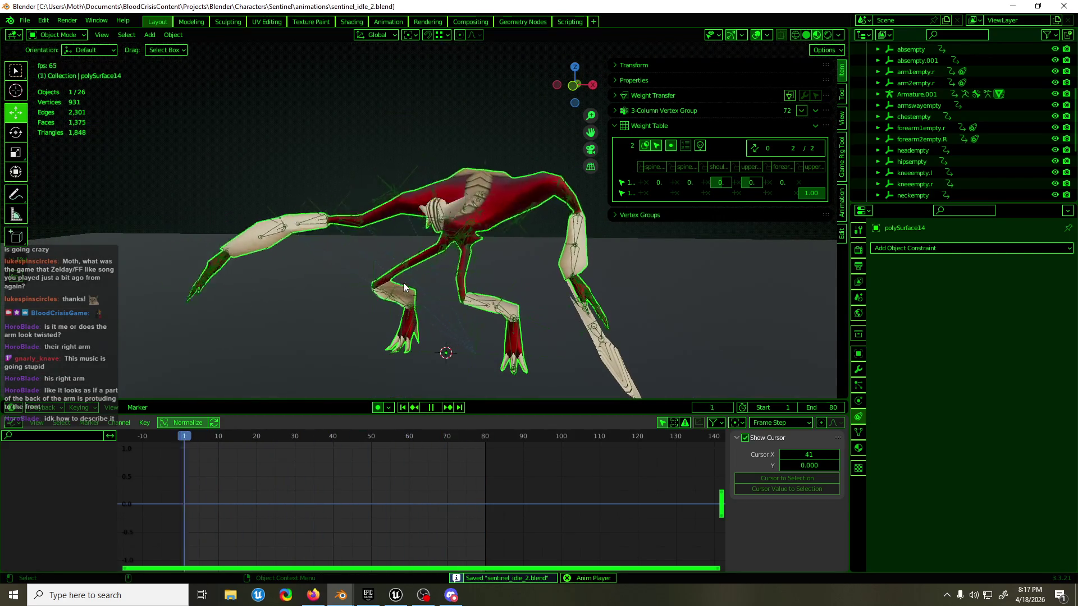
{"action": "key", "text": "Escape"}
- Orbit to a top-down view on the forearm and hand and select the hand_ik.R control bone
{"action": "middle_click_drag", "start_coordinate": [404, 282], "coordinate": [614, 384]}
{"action": "middle_click_drag", "start_coordinate": [534, 301], "coordinate": [460, 231], "text": "shift"}
{"action": "scroll", "coordinate": [404, 162], "scroll_direction": "up", "scroll_amount": 3}
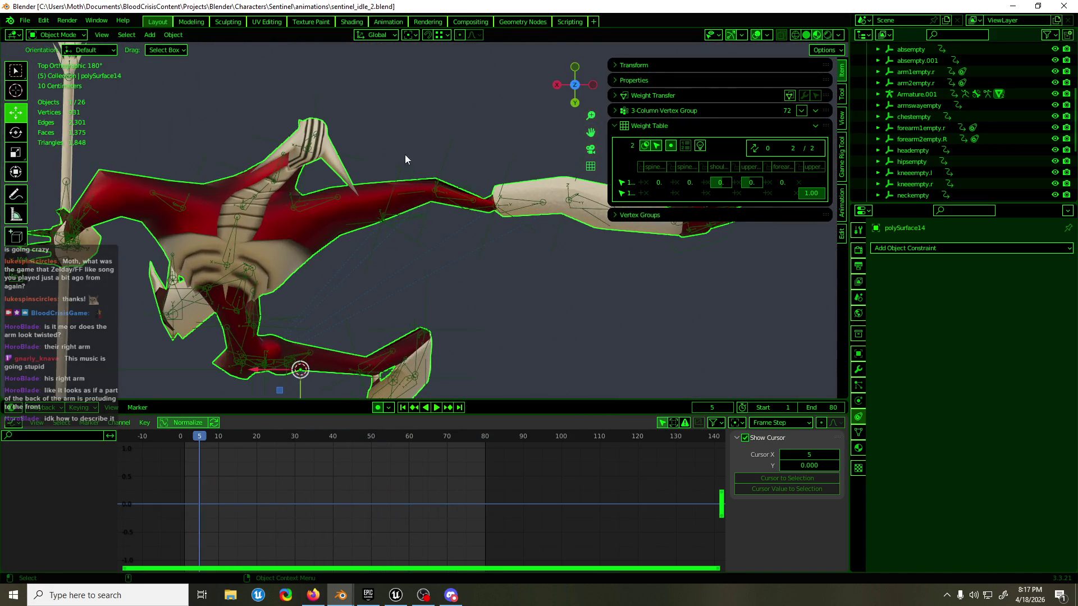
{"action": "scroll", "coordinate": [405, 194], "scroll_direction": "up", "scroll_amount": 2}
{"action": "middle_click_drag", "start_coordinate": [417, 191], "coordinate": [501, 285], "text": "shift"}
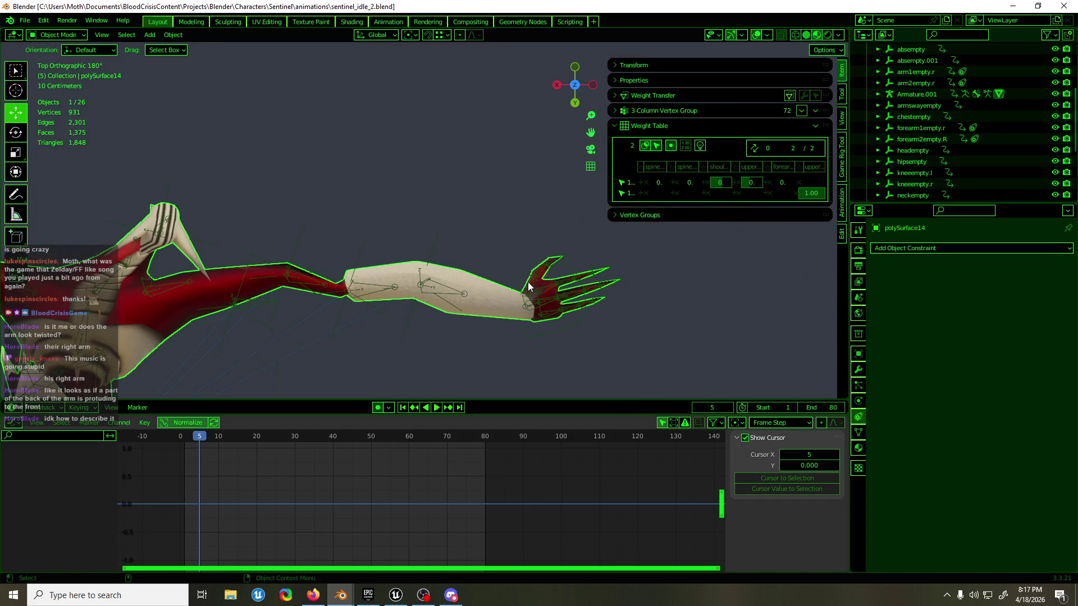
{"action": "left_click", "coordinate": [520, 280]}
- Rotate the hand_ik.R bone about 67° at frame 5
{"action": "key", "text": "r"}
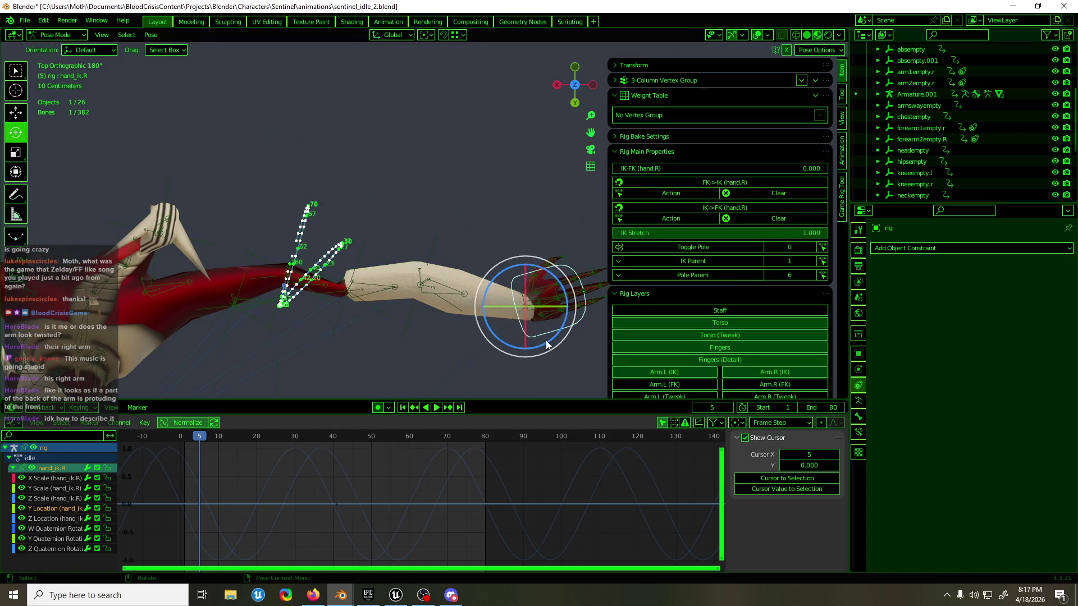
{"action": "key", "text": "Escape"}
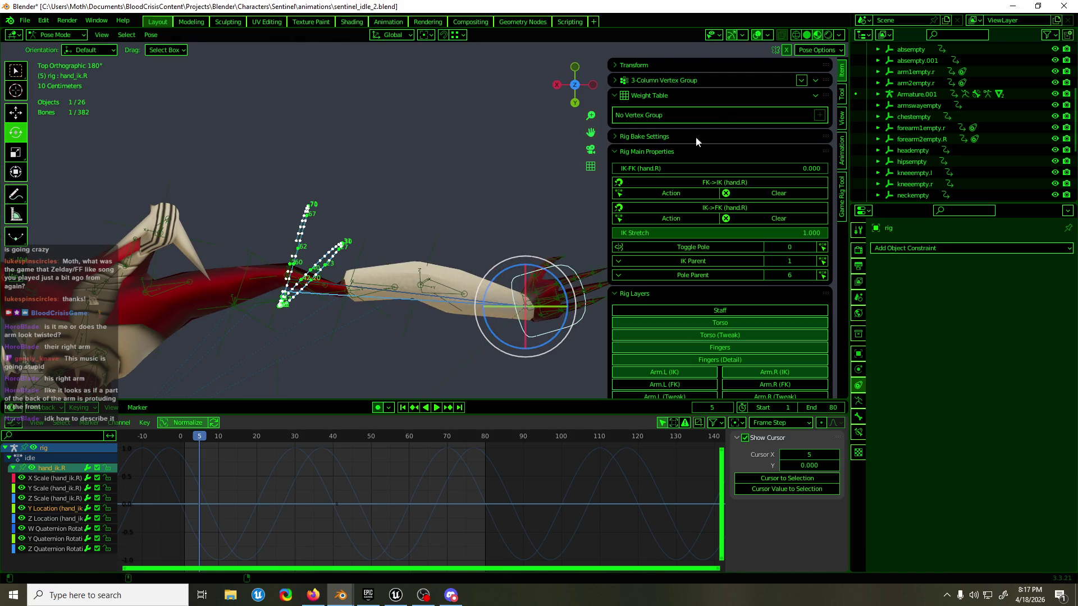
{"action": "mouse_move", "coordinate": [550, 339]}
{"action": "left_mouse_down"}
{"action": "mouse_move", "coordinate": [526, 307]}
{"action": "mouse_move", "coordinate": [353, 228]}
{"action": "left_mouse_up"}
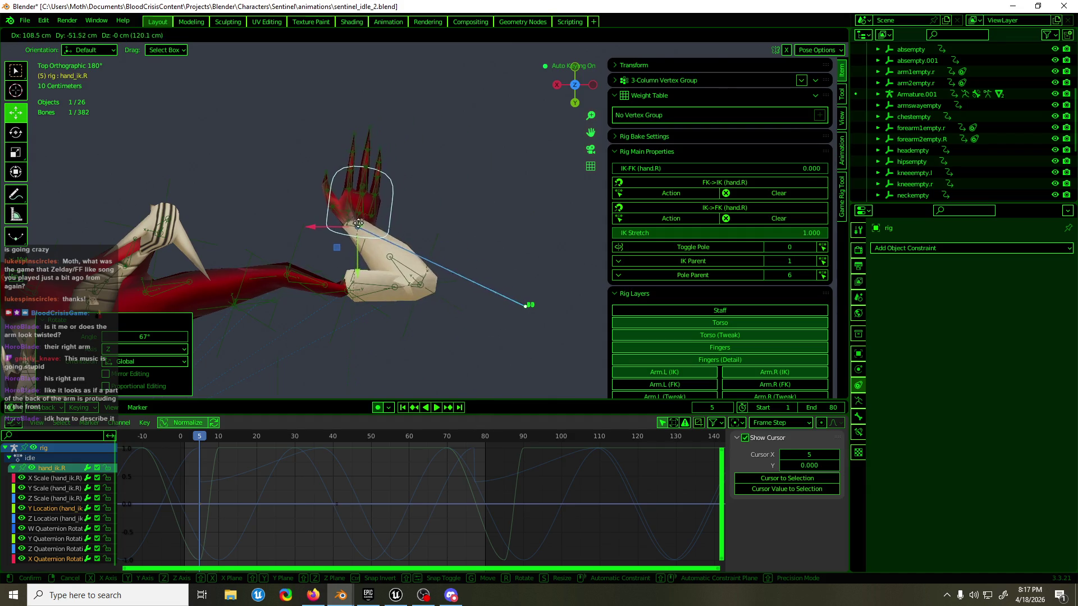
{"action": "left_click", "coordinate": [352, 228]}
- Shift hand_ik.R to a new position in front view, then select forearm2empty.R in object mode
{"action": "mouse_move", "coordinate": [352, 228]}
{"action": "middle_mouse_down"}
{"action": "mouse_move", "coordinate": [197, 184]}
{"action": "mouse_move", "coordinate": [191, 119]}
{"action": "middle_mouse_up"}
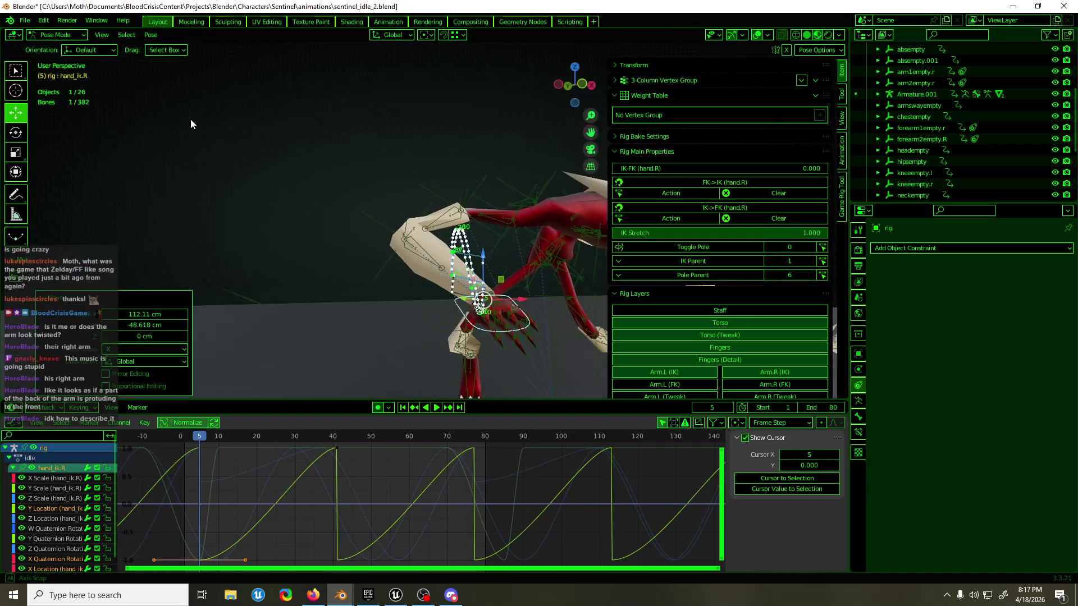
{"action": "middle_click_drag", "start_coordinate": [438, 219], "coordinate": [402, 202]}
{"action": "key", "text": "KP_1"}
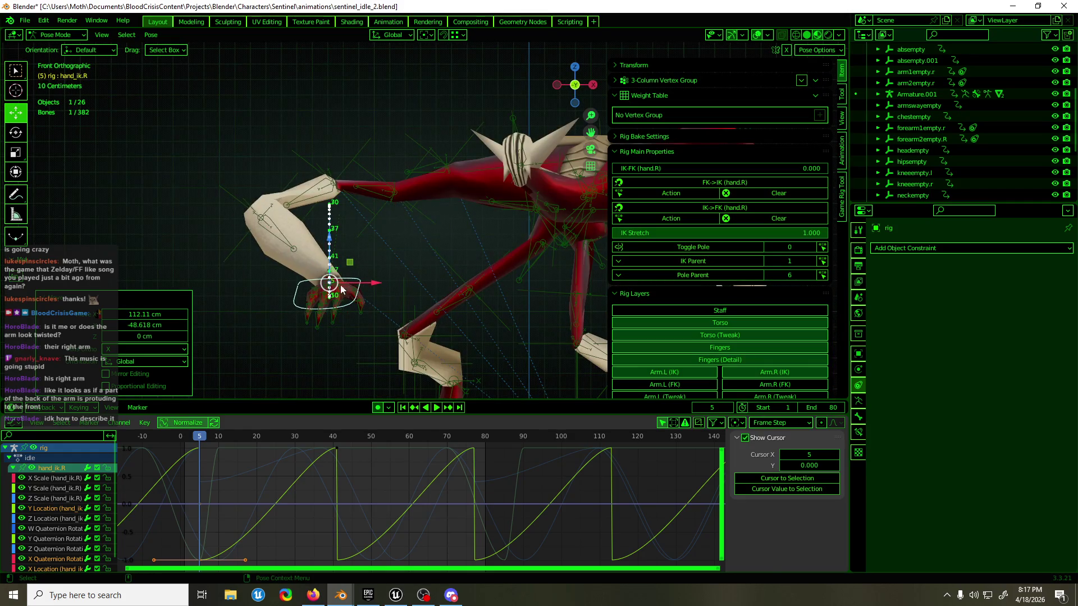
{"action": "key", "text": "g"}
{"action": "left_click", "coordinate": [362, 330]}
{"action": "key", "text": "ctrl+Tab"}
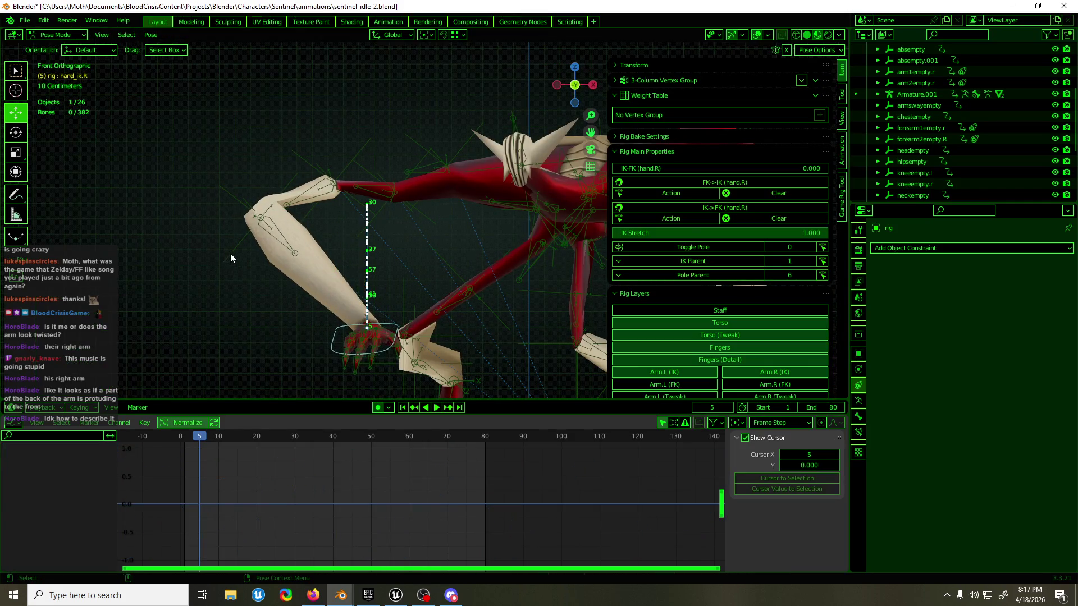
{"action": "left_click", "coordinate": [231, 254]}
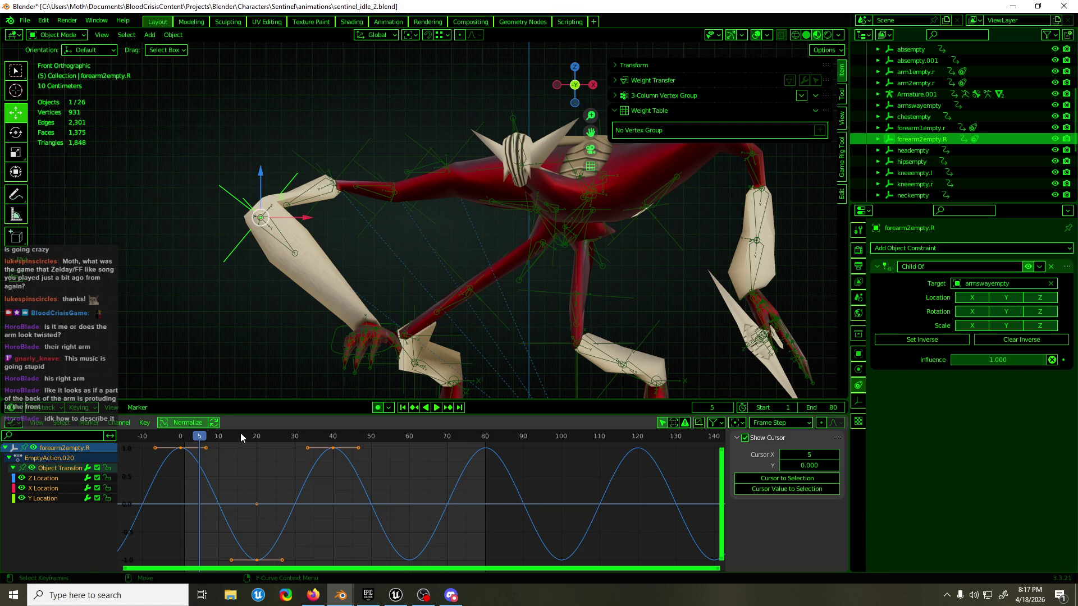
- At frame 20, shift the X Location keyframe values in the Graph Editor
{"action": "left_click", "coordinate": [257, 436]}
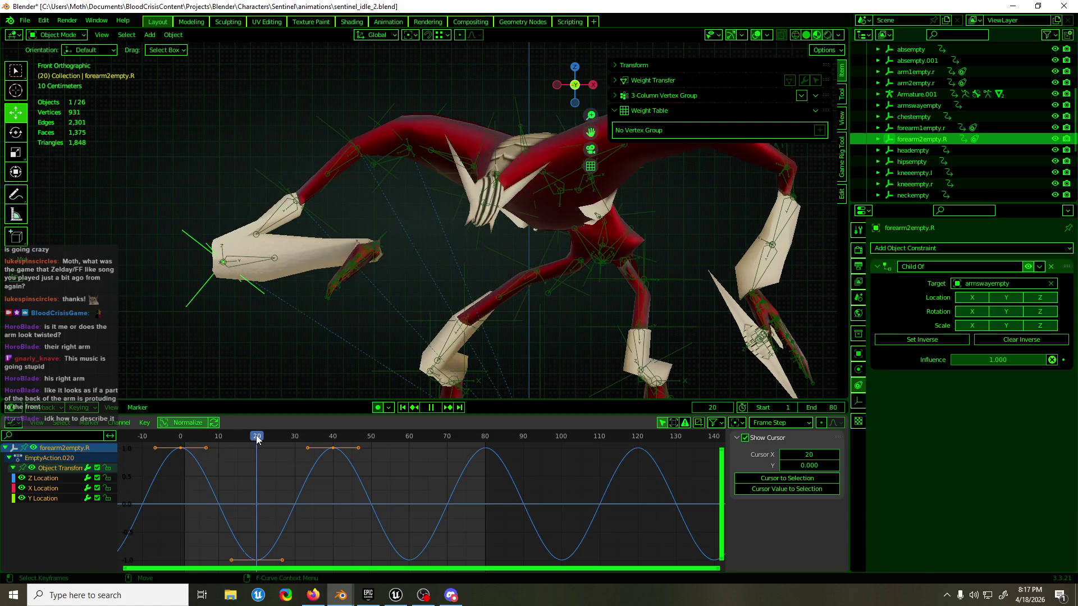
{"action": "left_click", "coordinate": [66, 486]}
{"action": "left_click_drag", "start_coordinate": [317, 486], "coordinate": [304, 505]}
{"action": "key", "text": "g"}
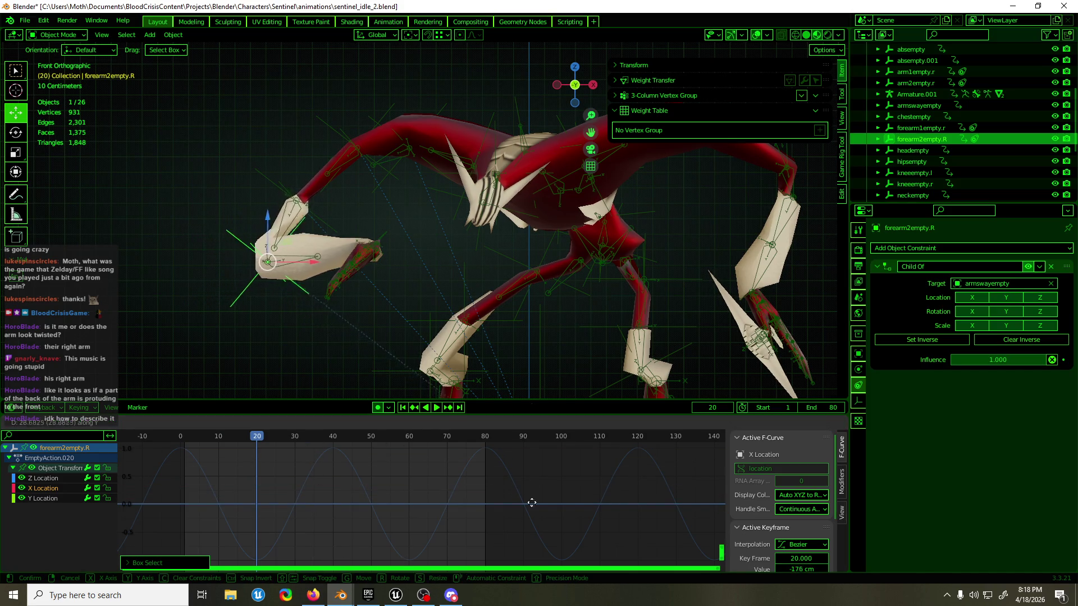
{"action": "left_click", "coordinate": [434, 250]}
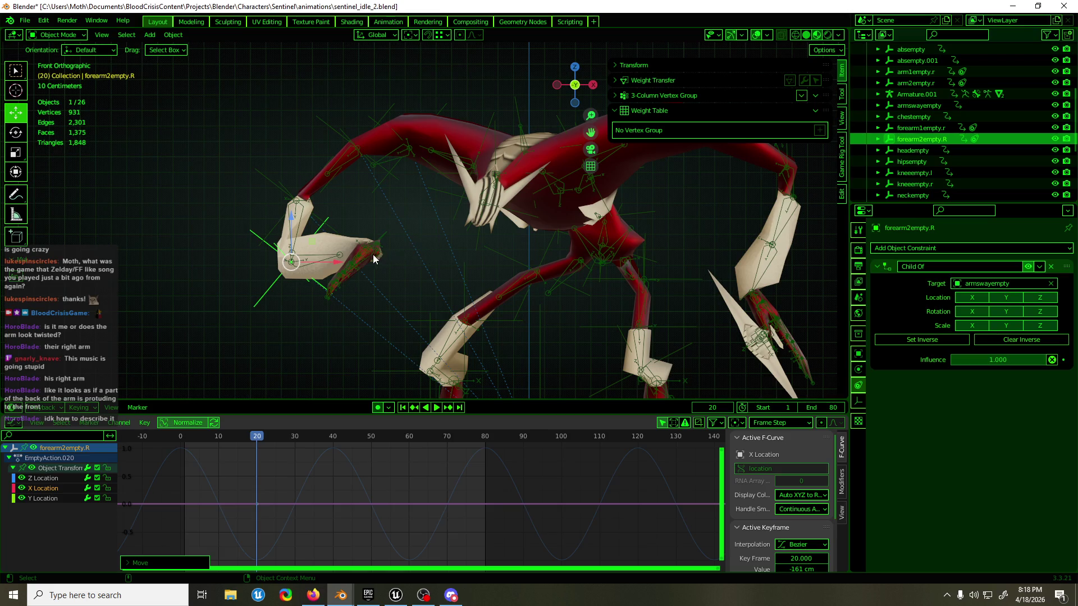
- Inspect the rig's hand_ik.R bone in pose mode from front and perspective views
{"action": "left_click", "coordinate": [371, 260]}
{"action": "middle_click_drag", "start_coordinate": [371, 260], "coordinate": [351, 265]}
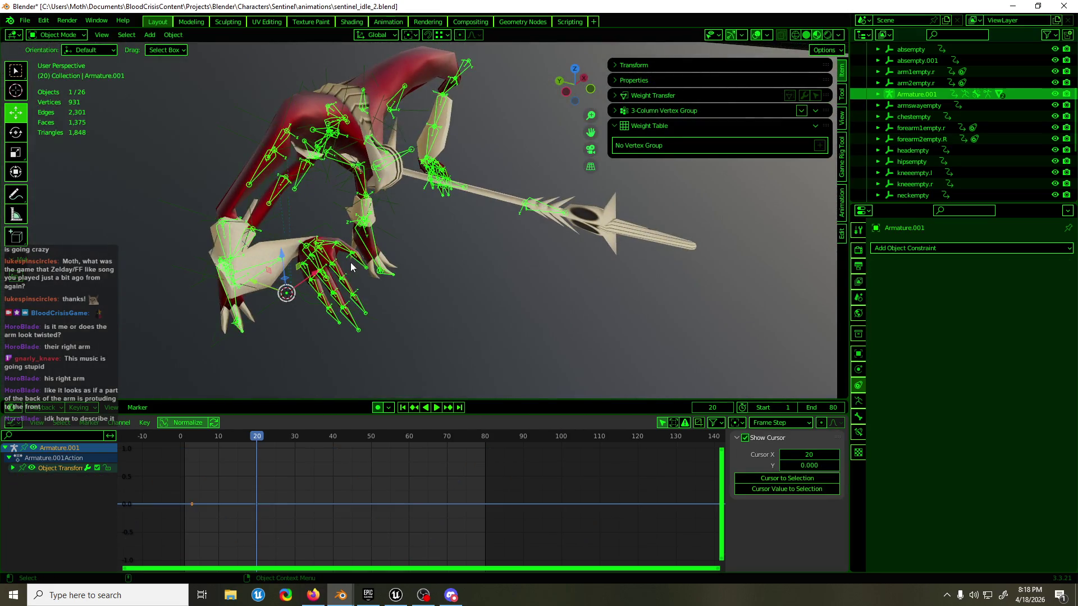
{"action": "left_click", "coordinate": [355, 272]}
{"action": "key", "text": "ctrl+Tab"}
{"action": "key", "text": "KP_1"}
{"action": "scroll", "coordinate": [319, 236], "scroll_direction": "up", "scroll_amount": 2}
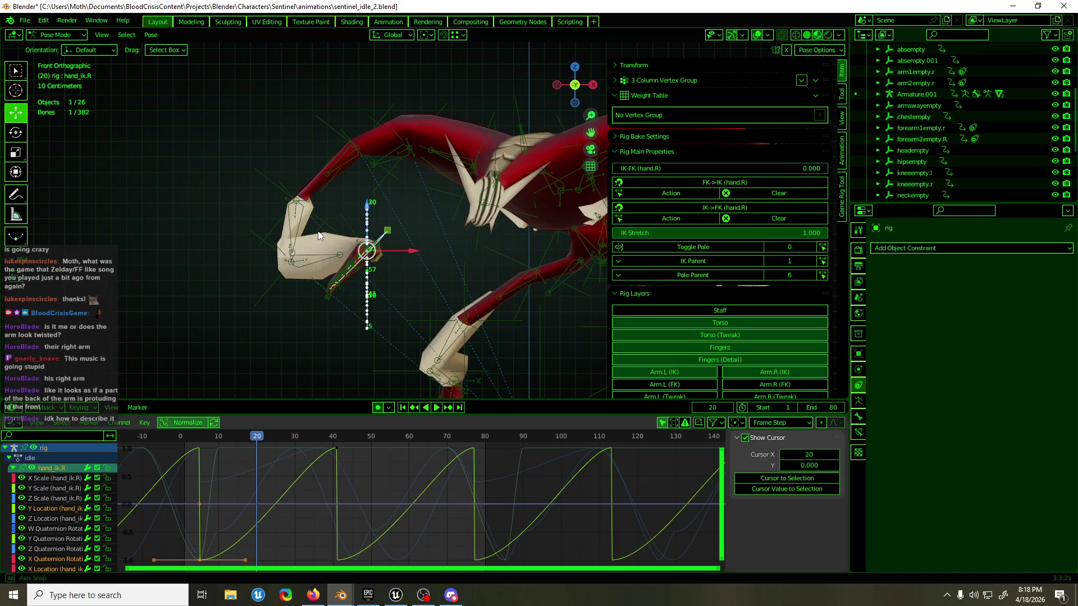
{"action": "middle_click_drag", "start_coordinate": [319, 236], "coordinate": [411, 269]}
{"action": "scroll", "coordinate": [411, 269], "scroll_direction": "down", "scroll_amount": 2}
{"action": "key", "text": "ctrl+Tab"}
{"action": "left_click", "coordinate": [412, 274]}
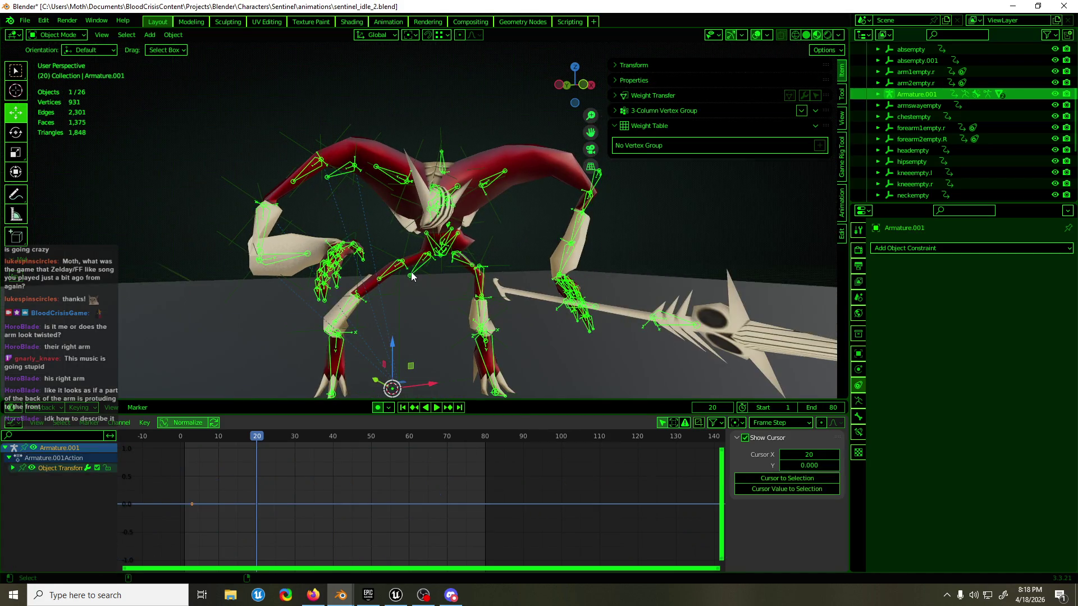
- Undo back through the recent hand pose changes to the earlier state
{"action": "key", "text": "ctrl+z"}
{"action": "key", "text": "ctrl+z"}
{"action": "key", "text": "ctrl+z"}
{"action": "key", "text": "ctrl+z"}
{"action": "key", "text": "ctrl+z"}
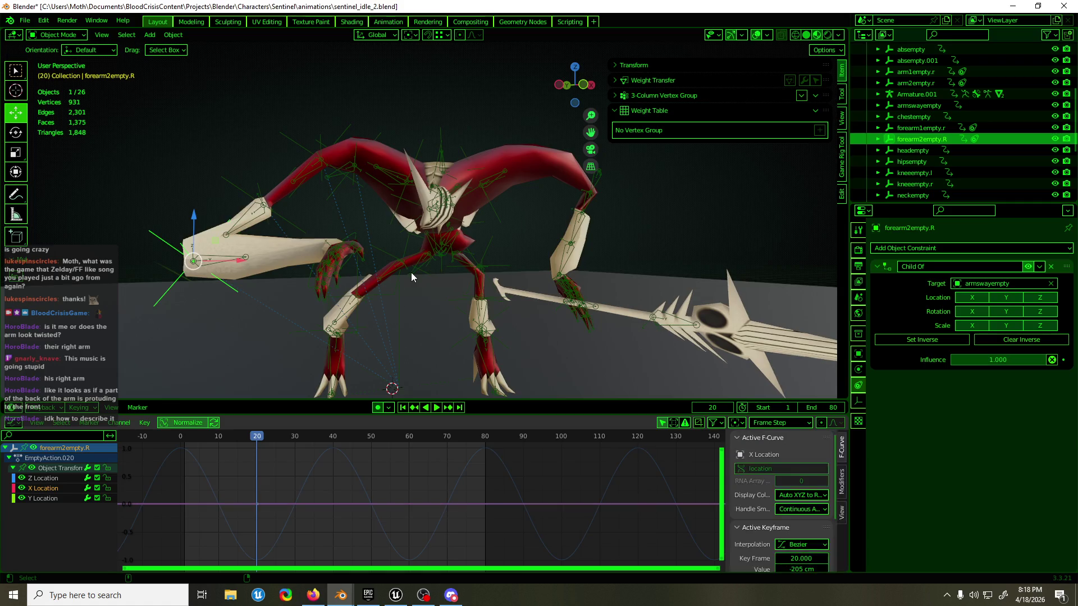
{"action": "key", "text": "ctrl+z"}
{"action": "key", "text": "ctrl+z"}
{"action": "key", "text": "ctrl+z"}
{"action": "key", "text": "ctrl+z"}
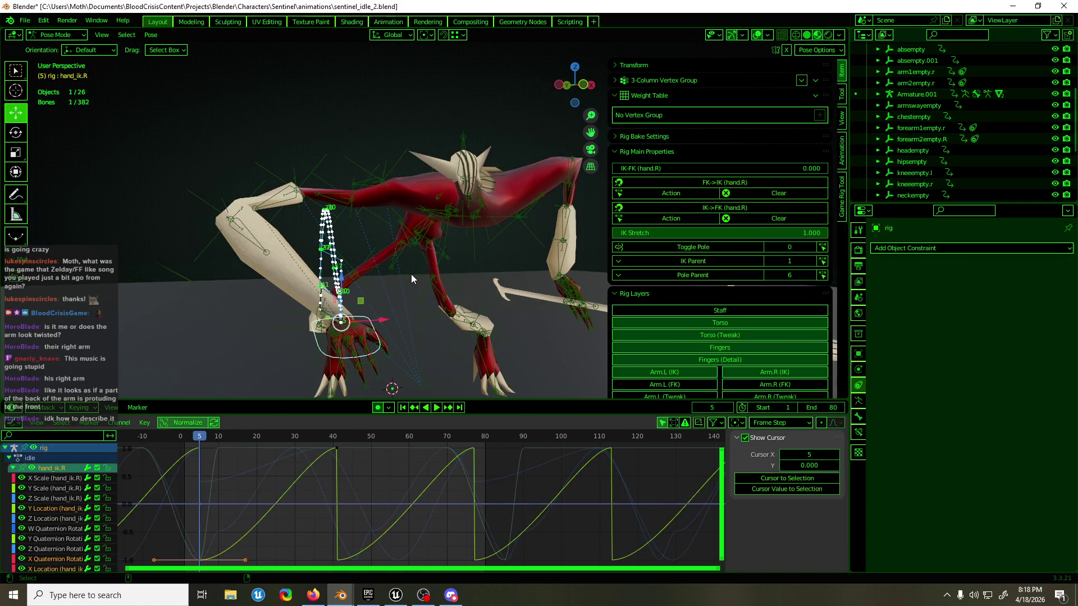
{"action": "key", "text": "ctrl+z"}
{"action": "key", "text": "ctrl+z"}
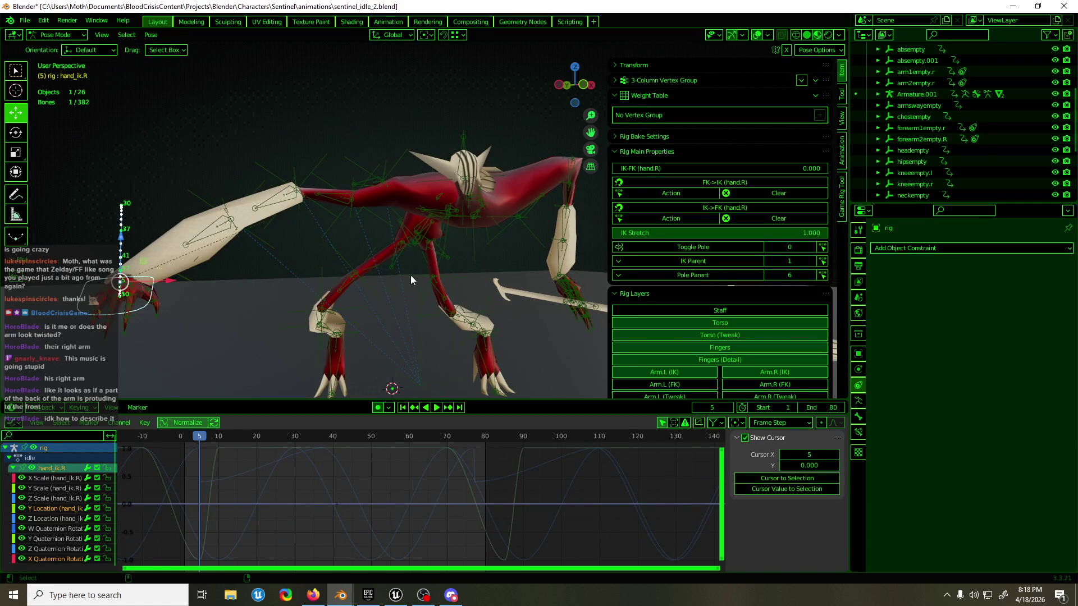
{"action": "key", "text": "ctrl+z"}
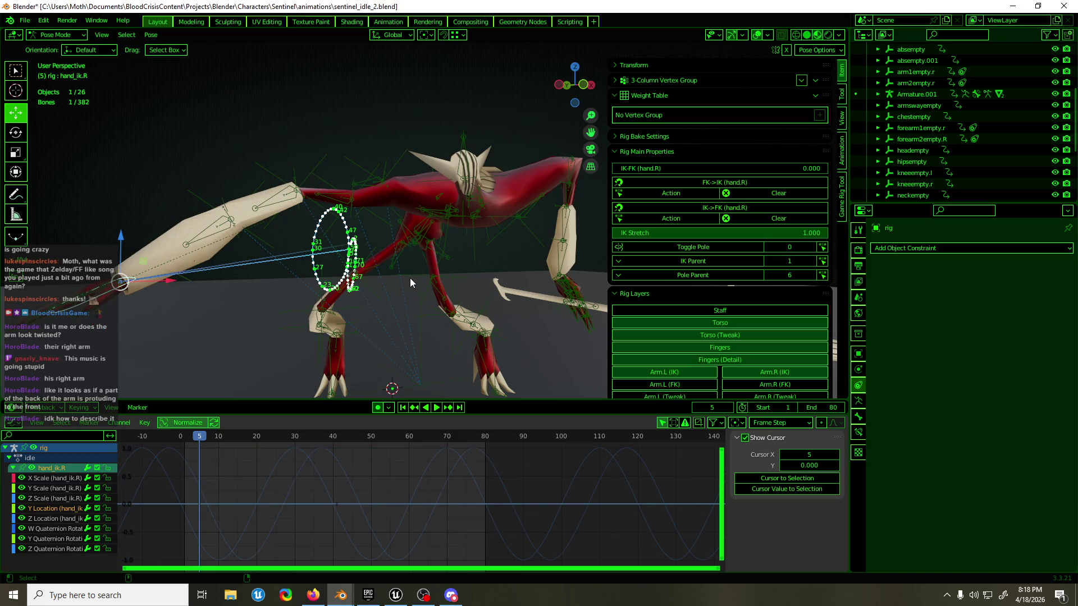
- Show hand_ik.R's Z and Y Location curves and its transform readout, then return to frame 1
{"action": "left_click", "coordinate": [53, 498]}
{"action": "left_click", "coordinate": [53, 518]}
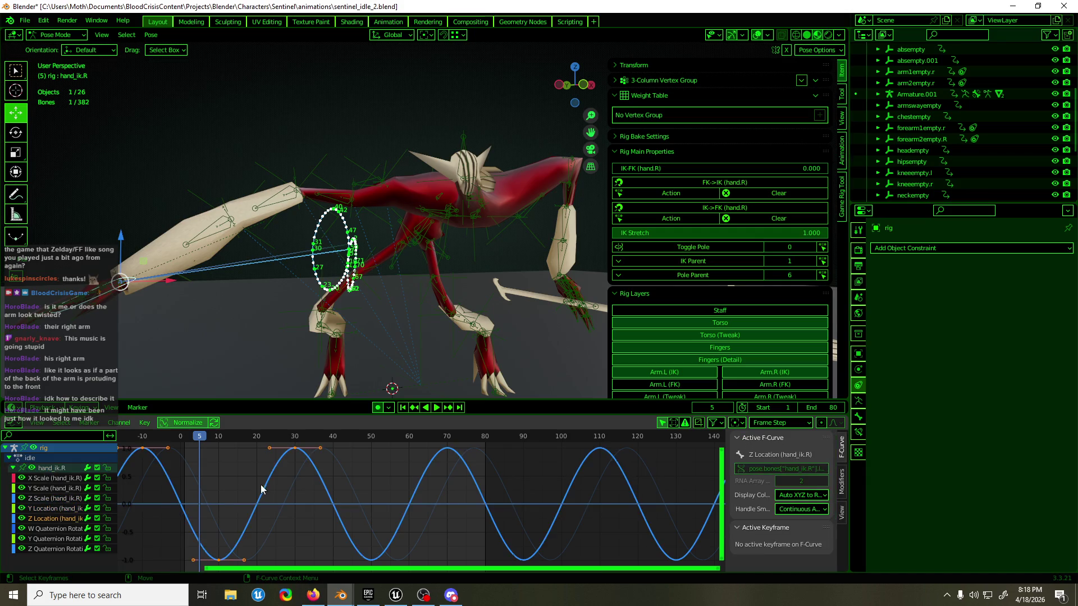
{"action": "left_click", "coordinate": [61, 509]}
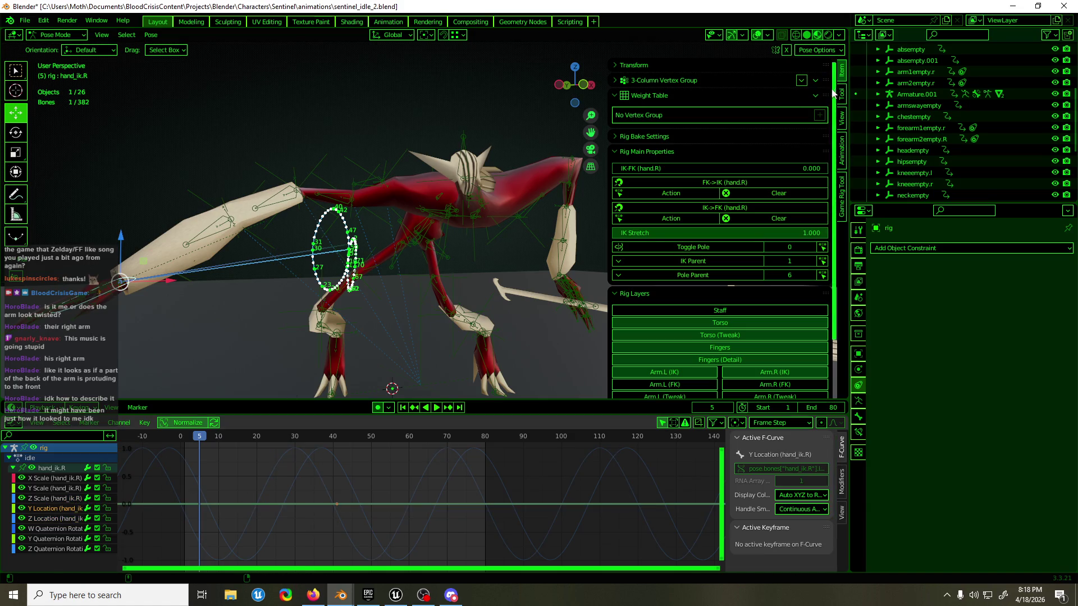
{"action": "key", "text": "alt+a"}
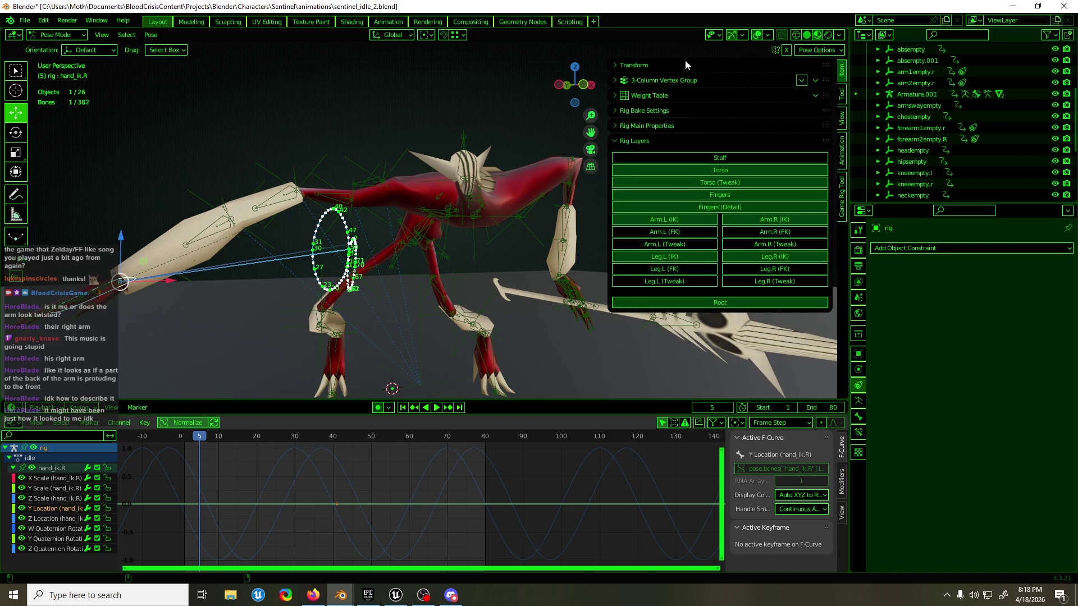
{"action": "left_click", "coordinate": [683, 64]}
{"action": "middle_click_drag", "start_coordinate": [278, 252], "coordinate": [203, 279]}
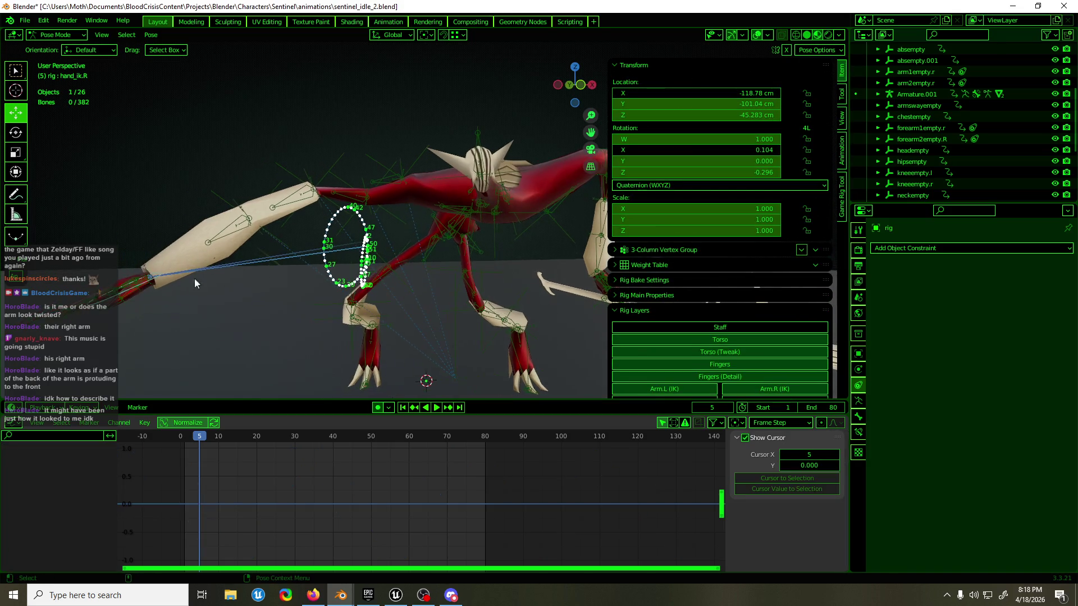
{"action": "left_click", "coordinate": [204, 278]}
{"action": "key", "text": "shift+Left"}
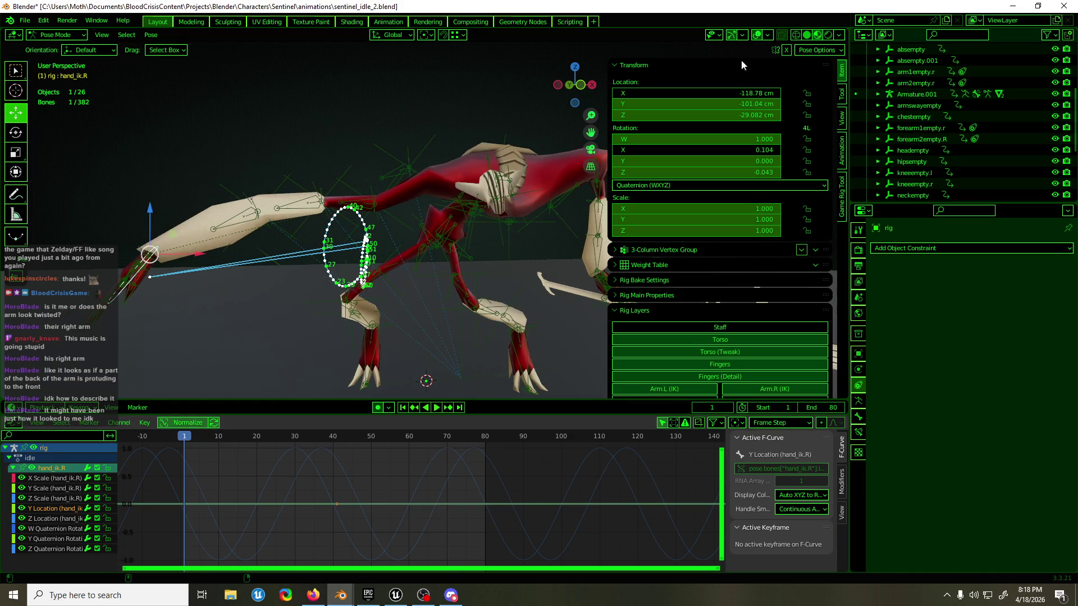
- Key hand_ik.R's X location at frame 1 and scrub to frame 34
{"action": "right_click", "coordinate": [674, 92]}
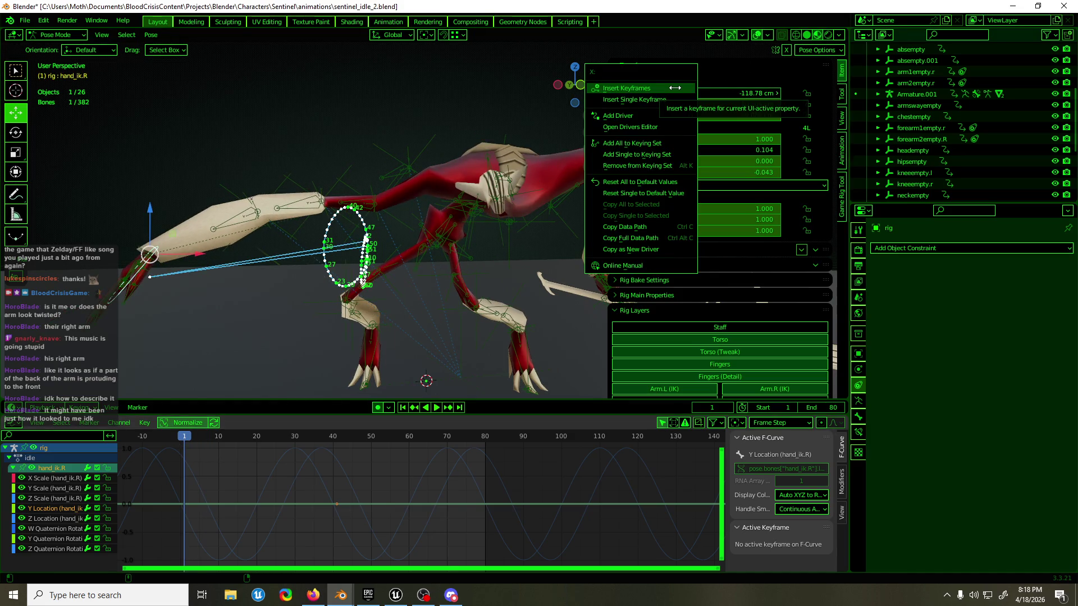
{"action": "left_click", "coordinate": [674, 88]}
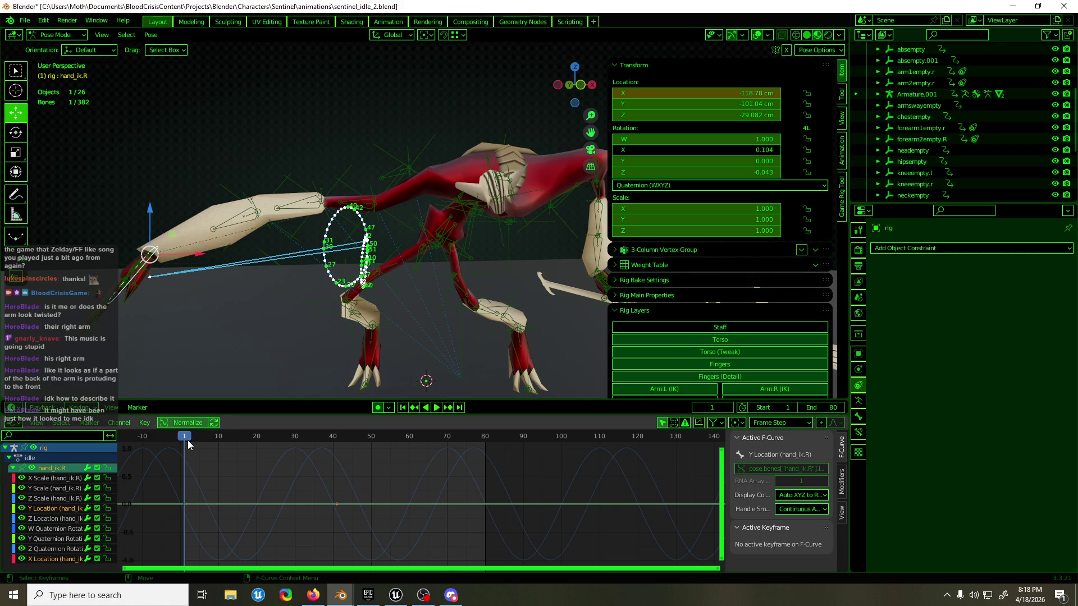
{"action": "left_click_drag", "start_coordinate": [188, 445], "coordinate": [309, 445]}
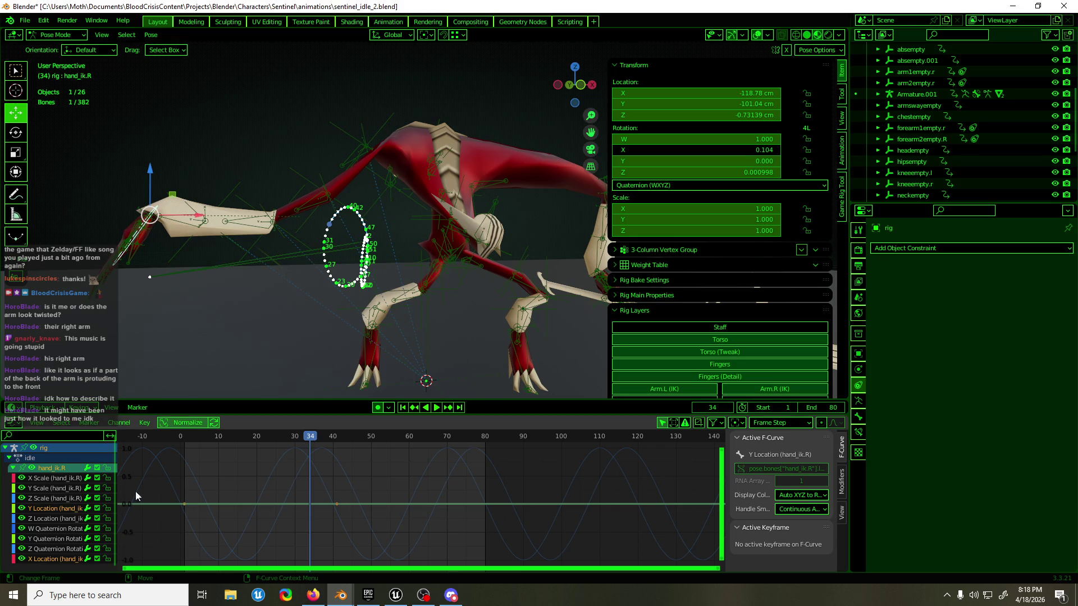
- From top view, push the right hand out along Y to about -157 cm at frame 34
{"action": "left_click", "coordinate": [60, 488]}
{"action": "middle_click_drag", "start_coordinate": [430, 326], "coordinate": [537, 376]}
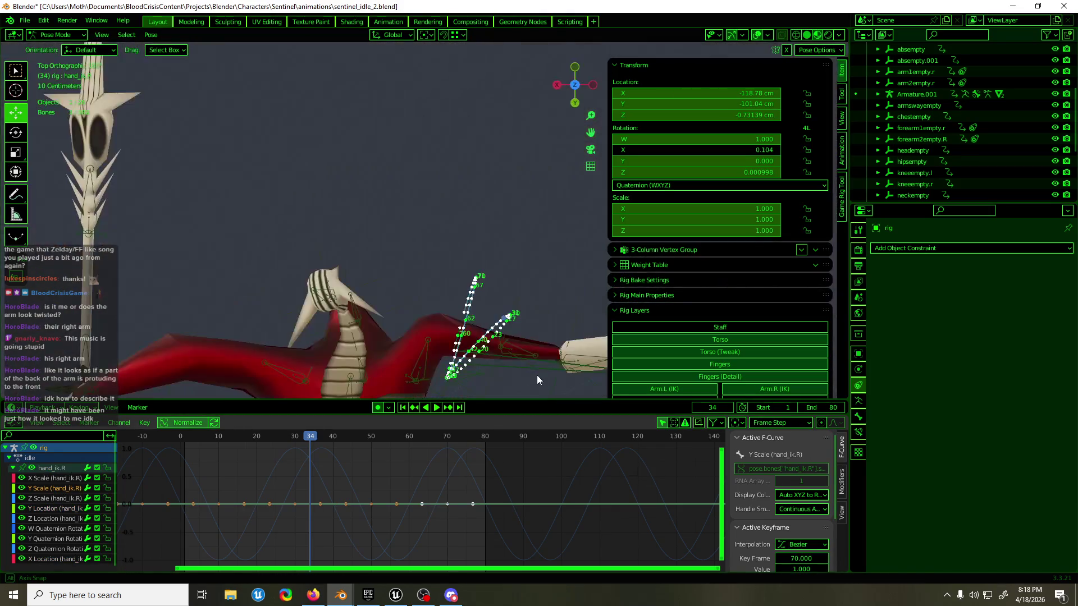
{"action": "left_click", "coordinate": [60, 506]}
{"action": "key", "text": "g"}
{"action": "key", "text": "y"}
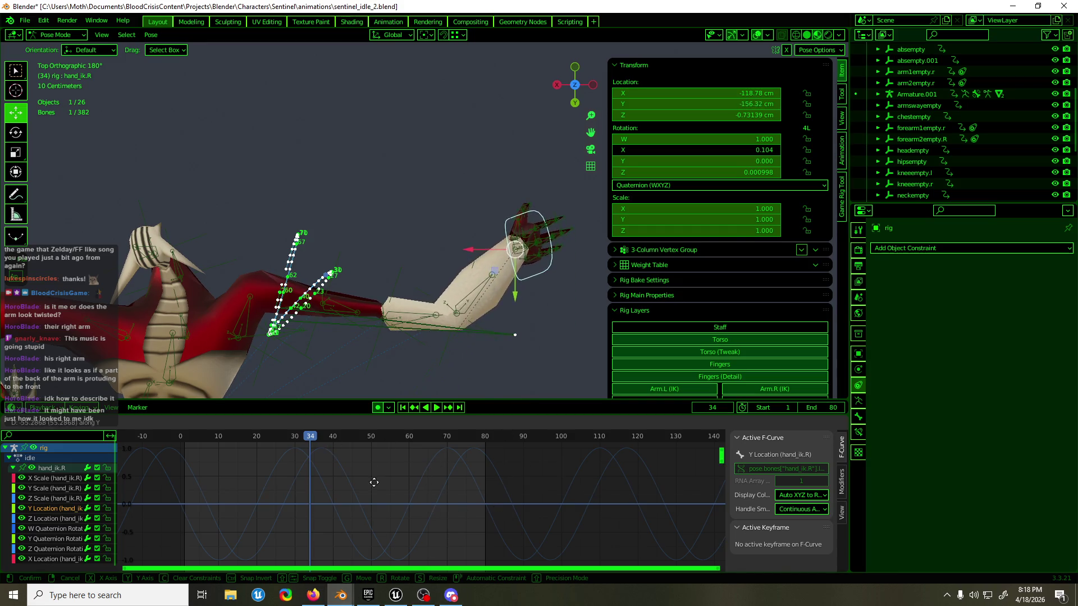
{"action": "left_click", "coordinate": [360, 531]}
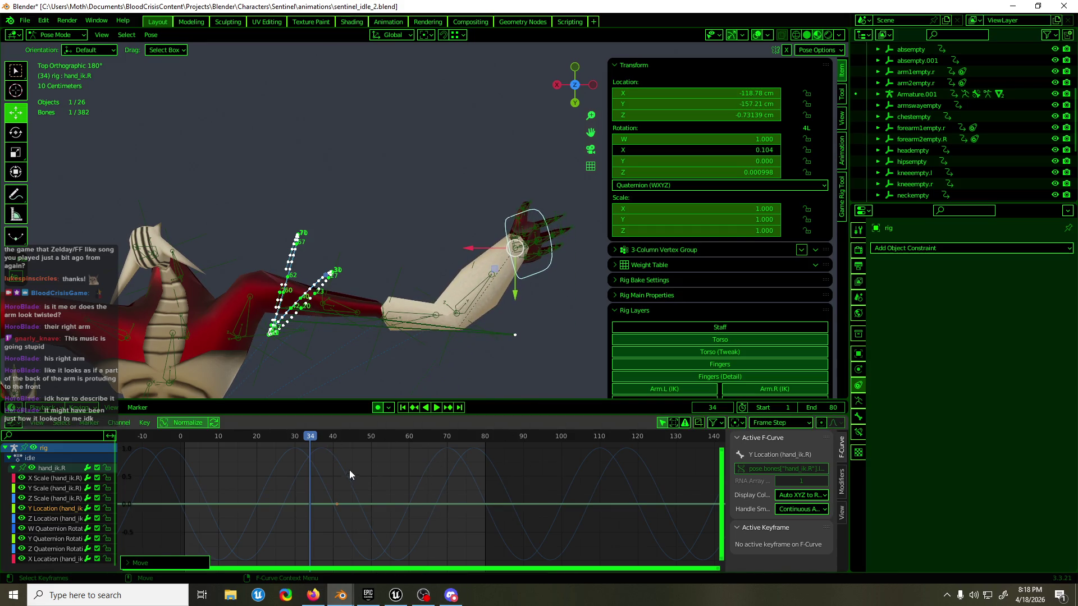
- Move hand_ik.R's X Location channel up the list via the channel Move menu
{"action": "left_click", "coordinate": [51, 519]}
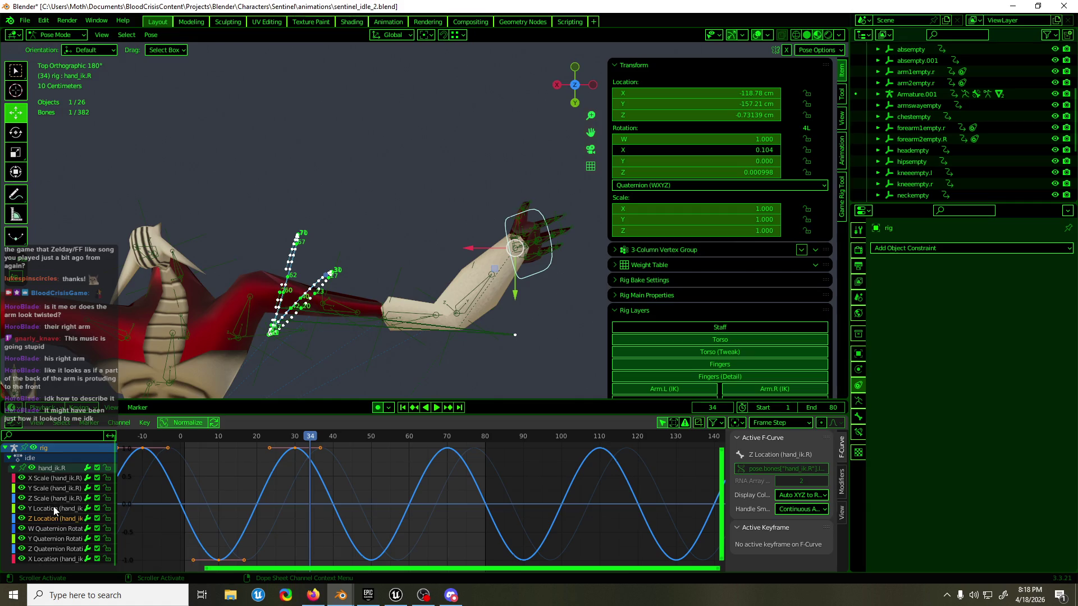
{"action": "left_click", "coordinate": [41, 558]}
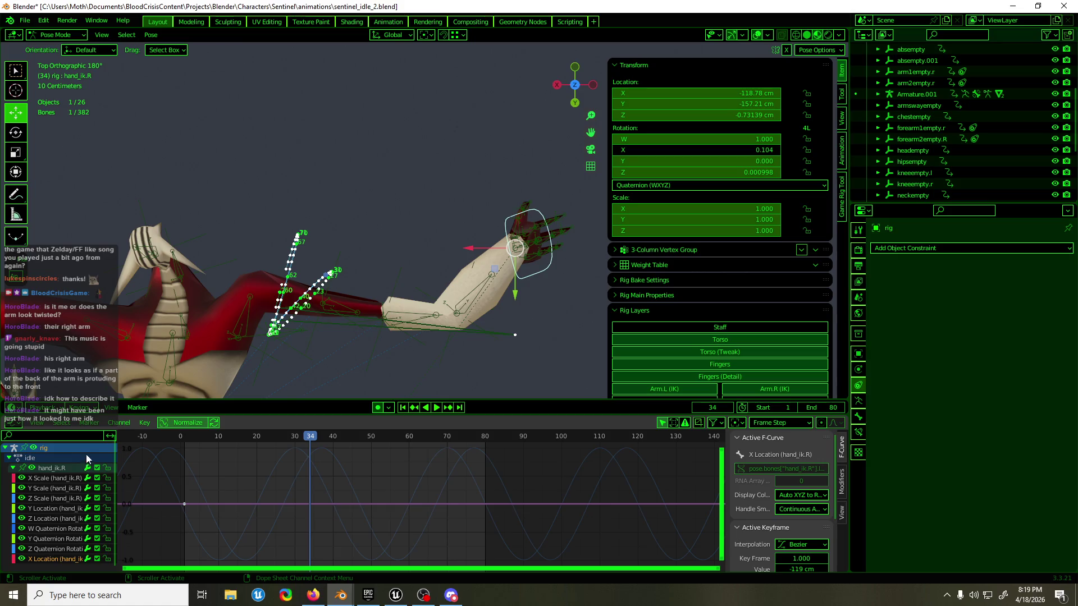
{"action": "right_click", "coordinate": [48, 553]}
{"action": "mouse_move", "coordinate": [34, 553]}
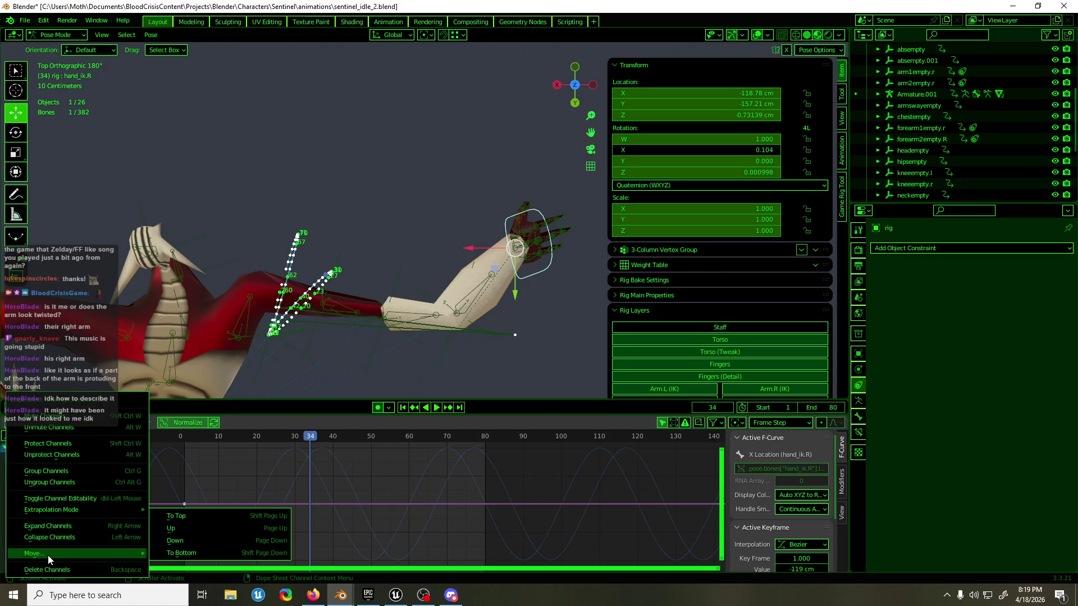
{"action": "left_click", "coordinate": [196, 531]}
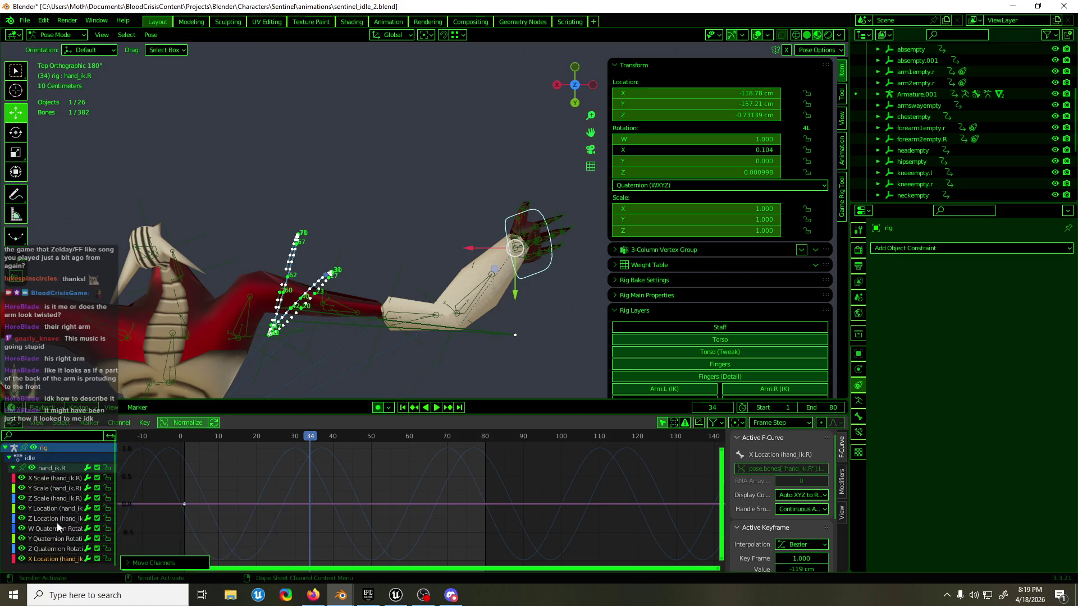
- Move X Location further up to sit above Y Location, then grab the hand's keyframes
{"action": "key", "text": "shift+Page_Up"}
{"action": "key", "text": "shift+Page_Up"}
{"action": "key", "text": "Page_Up"}
{"action": "key", "text": "Page_Up"}
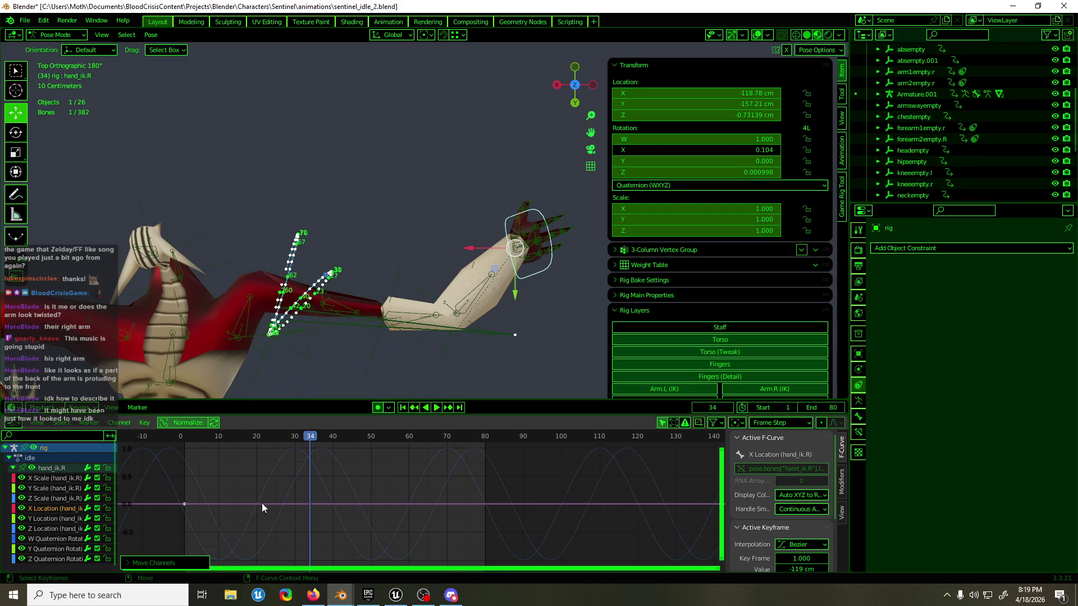
{"action": "left_click_drag", "start_coordinate": [431, 479], "coordinate": [404, 532]}
{"action": "key", "text": "g"}
- Pull the right hand inward to X about -36 cm and adjust its Z quaternion rotation key
{"action": "key", "text": "y"}
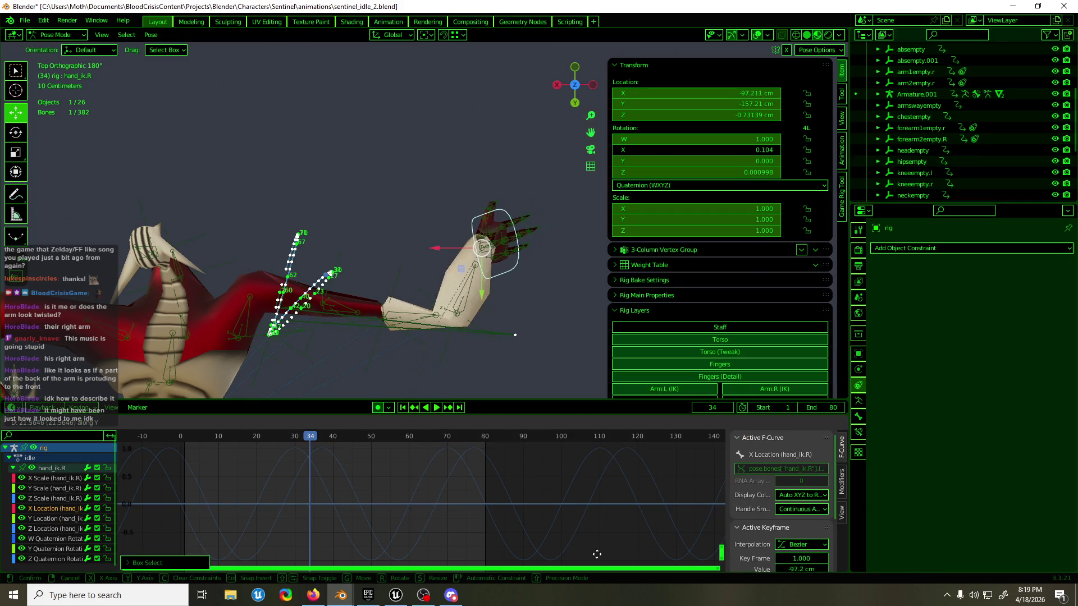
{"action": "left_click", "coordinate": [591, 475]}
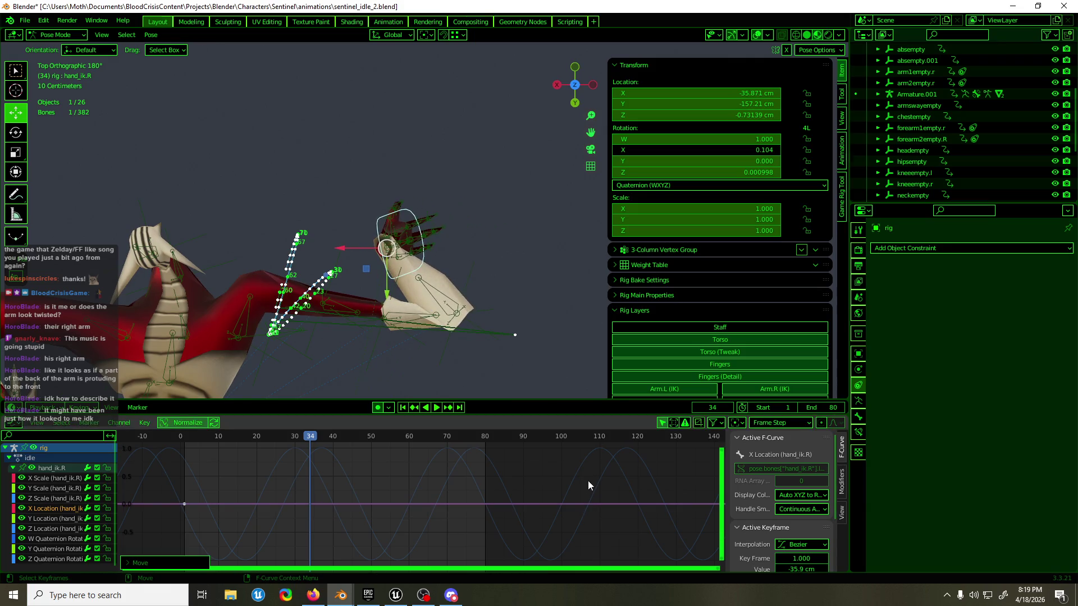
{"action": "left_click", "coordinate": [59, 557]}
{"action": "left_click_drag", "start_coordinate": [377, 470], "coordinate": [342, 490]}
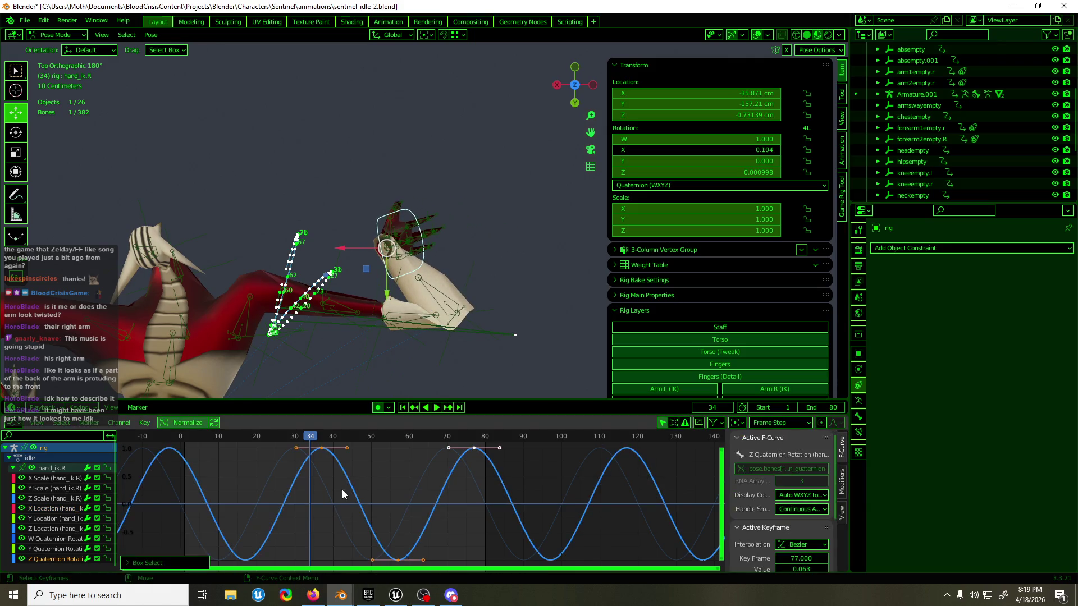
{"action": "key", "text": "g"}
{"action": "key", "text": "y"}
{"action": "left_click", "coordinate": [272, 498]}
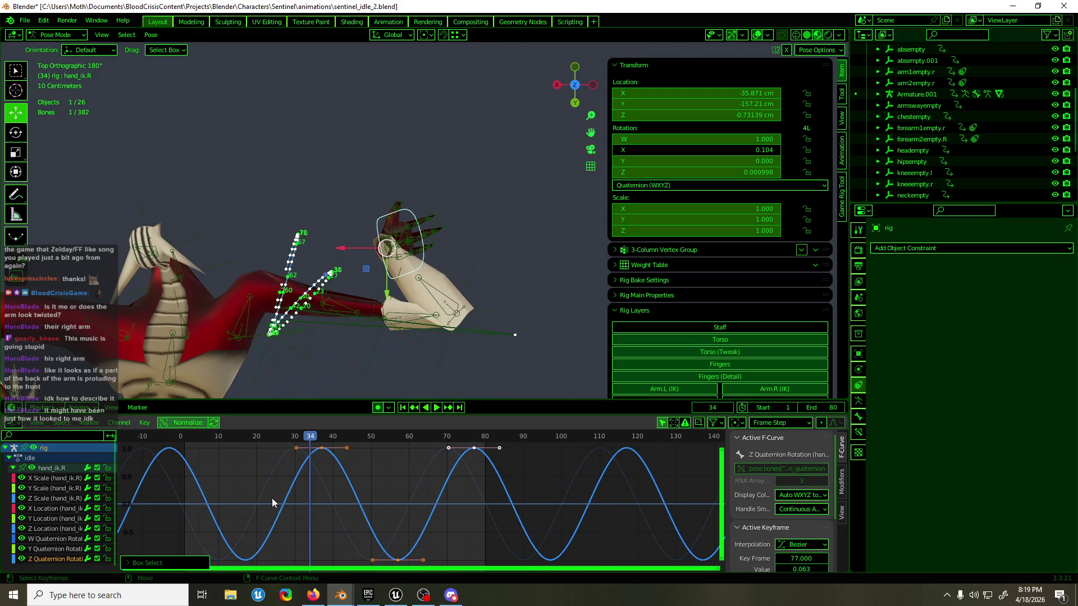
- Lower the Y quaternion rotation keys and try, then cancel, a W rotation change
{"action": "left_click", "coordinate": [59, 548]}
{"action": "left_click_drag", "start_coordinate": [355, 480], "coordinate": [325, 521]}
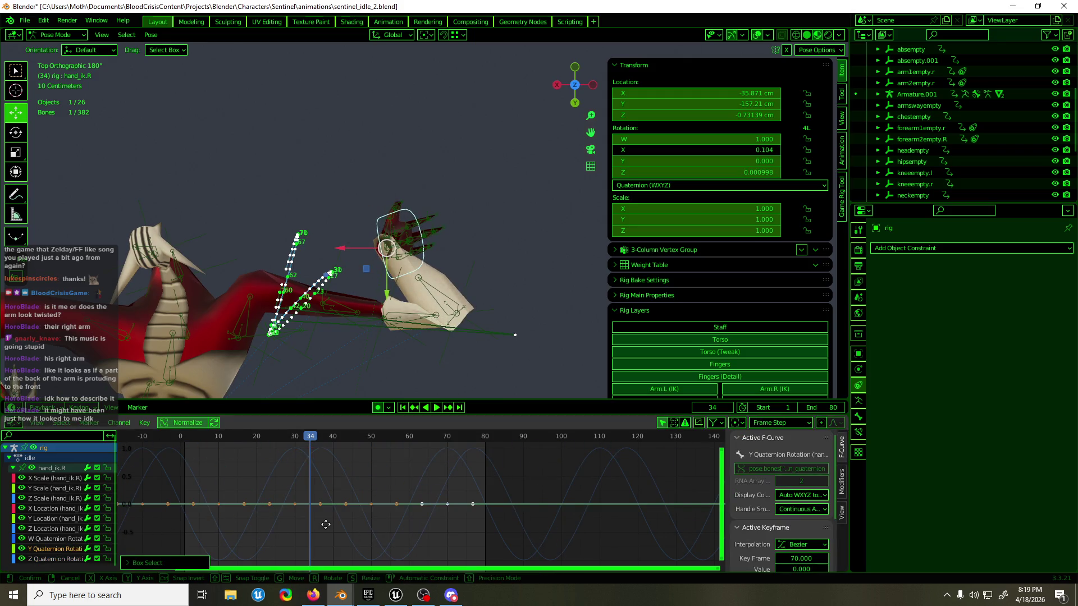
{"action": "key", "text": "g"}
{"action": "left_click", "coordinate": [340, 543]}
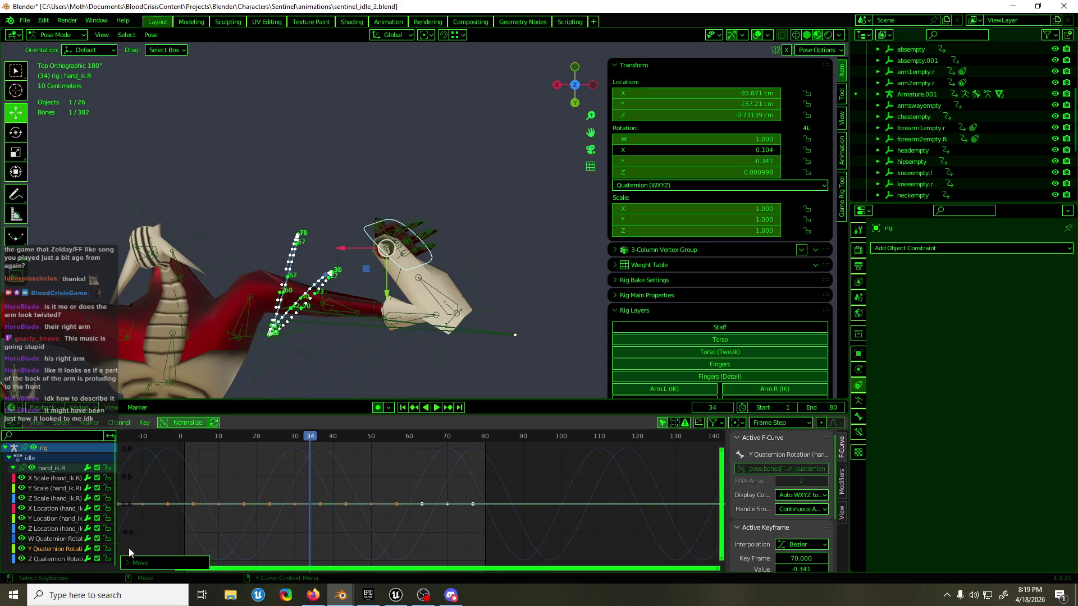
{"action": "left_click", "coordinate": [37, 538]}
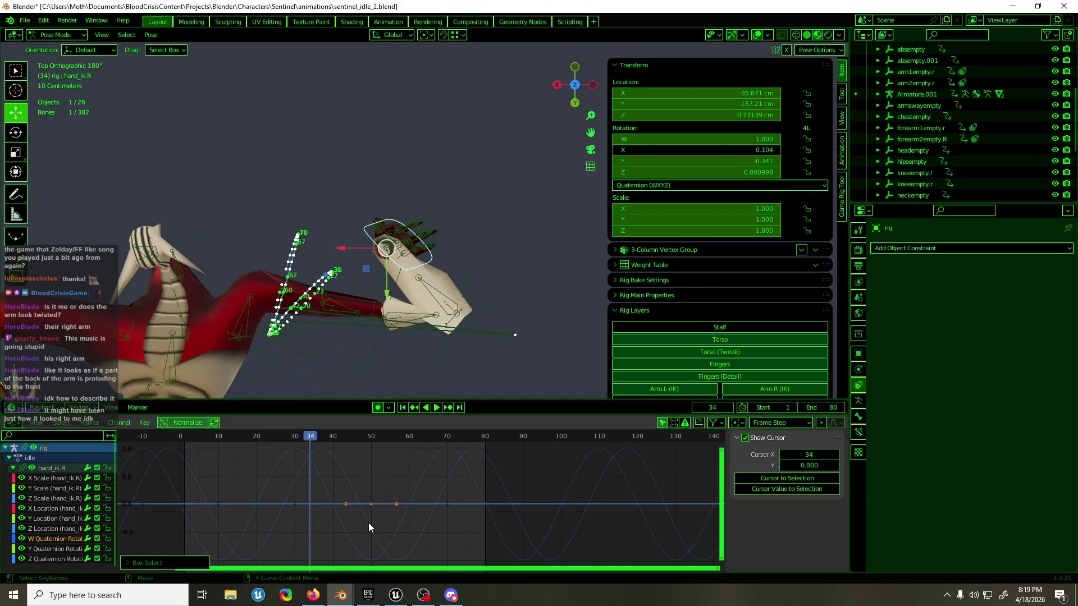
{"action": "left_click_drag", "start_coordinate": [413, 489], "coordinate": [480, 515]}
{"action": "key", "text": "g"}
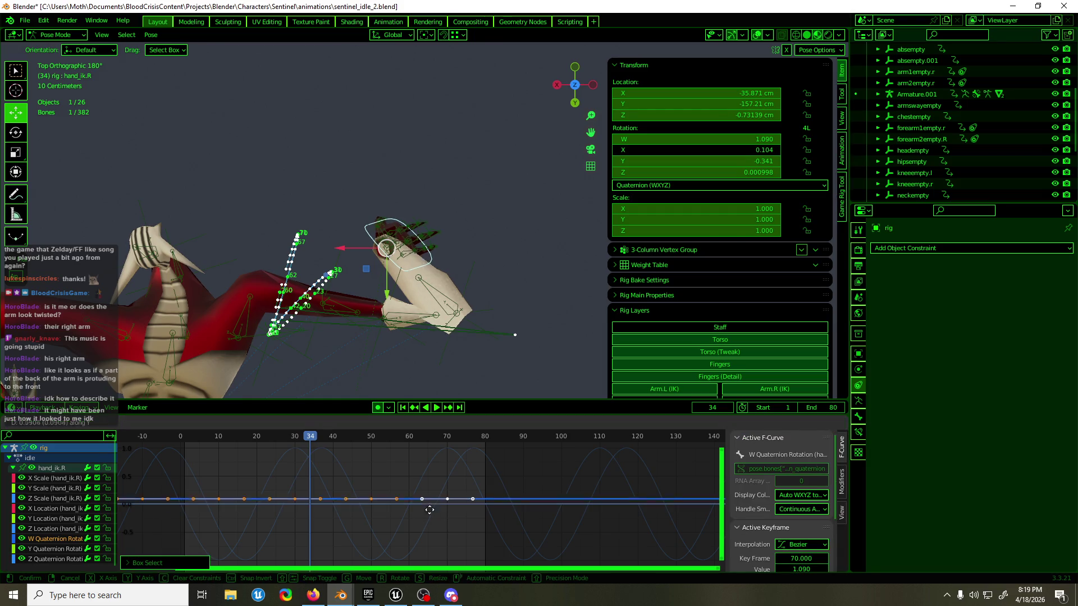
{"action": "key", "text": "Escape"}
- Key hand_ik.R's X quaternion rotation and raise it to 0.837, then save the file
{"action": "right_click", "coordinate": [689, 145]}
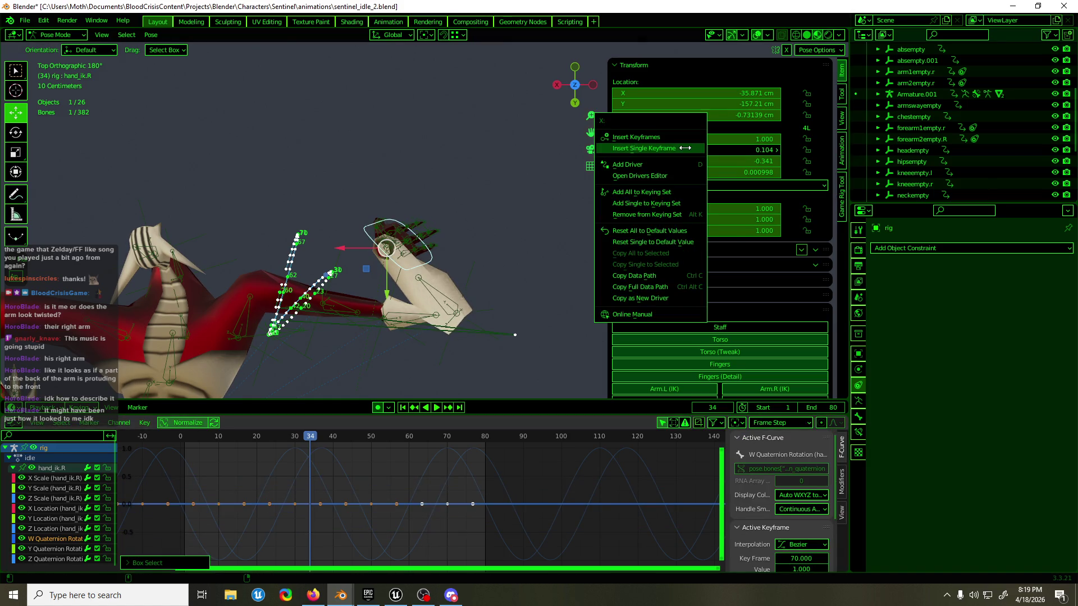
{"action": "left_click", "coordinate": [682, 146]}
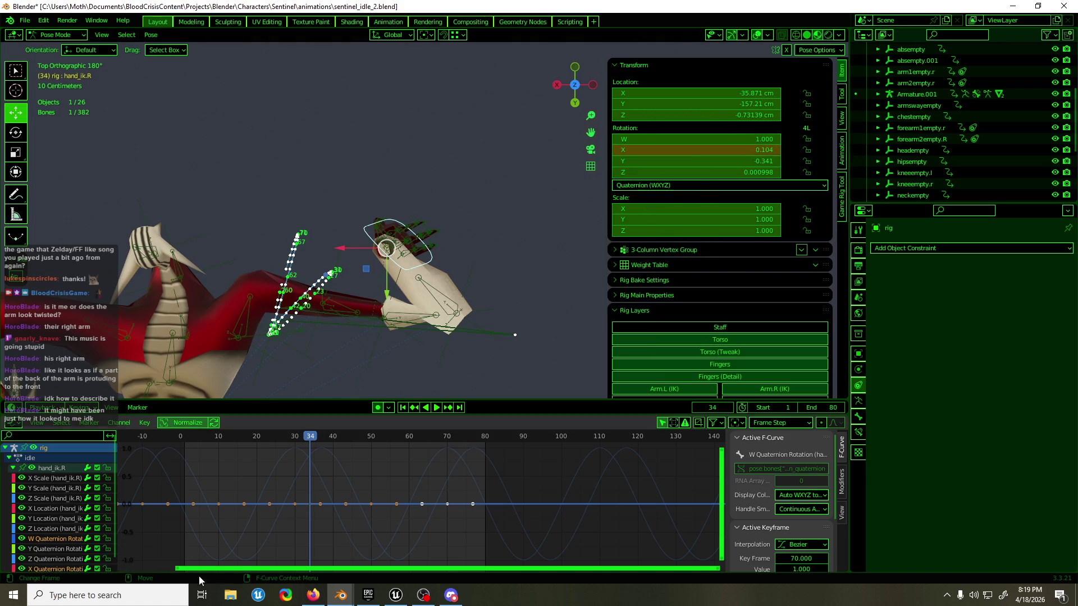
{"action": "key", "text": "g"}
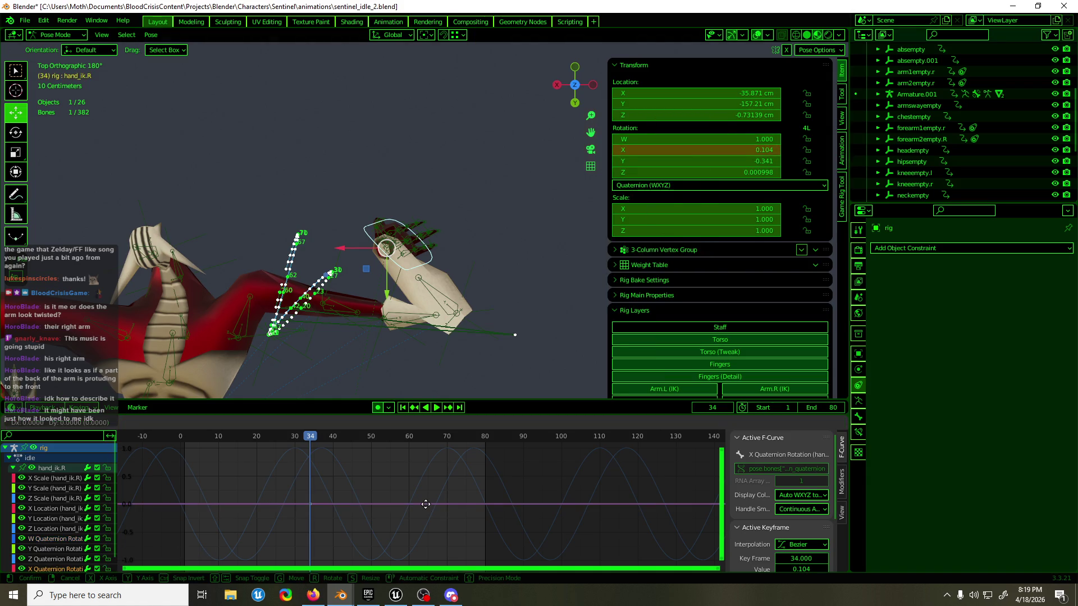
{"action": "left_click", "coordinate": [435, 463]}
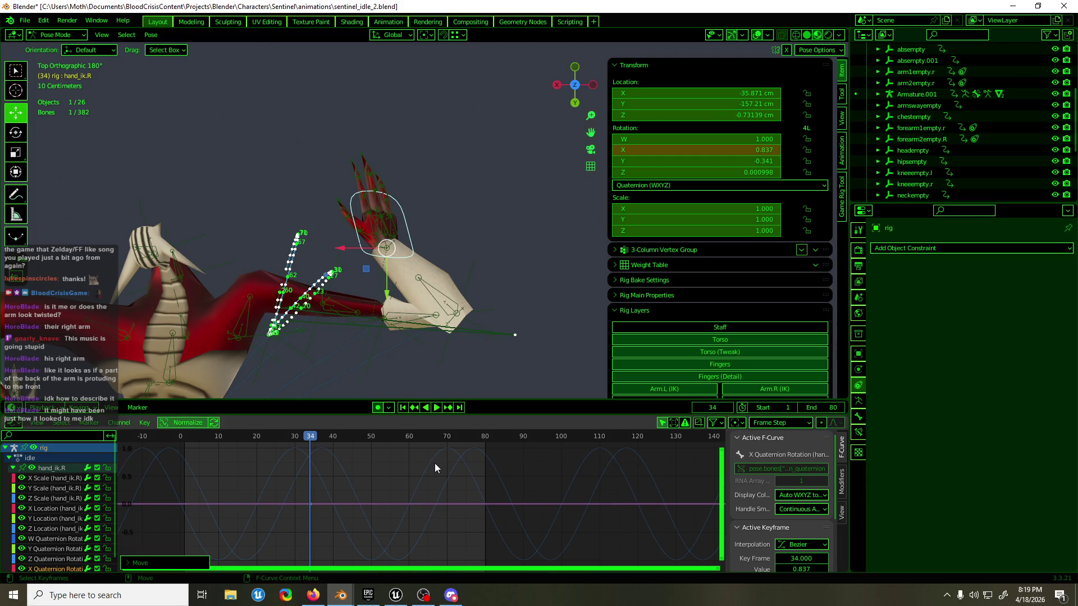
{"action": "mouse_move", "coordinate": [471, 136]}
{"action": "middle_mouse_down"}
{"action": "mouse_move", "coordinate": [425, 243]}
{"action": "mouse_move", "coordinate": [252, 171]}
{"action": "mouse_move", "coordinate": [325, 177]}
{"action": "mouse_move", "coordinate": [320, 221]}
{"action": "mouse_move", "coordinate": [329, 228]}
{"action": "middle_mouse_up"}
{"action": "key", "text": "ctrl+s"}
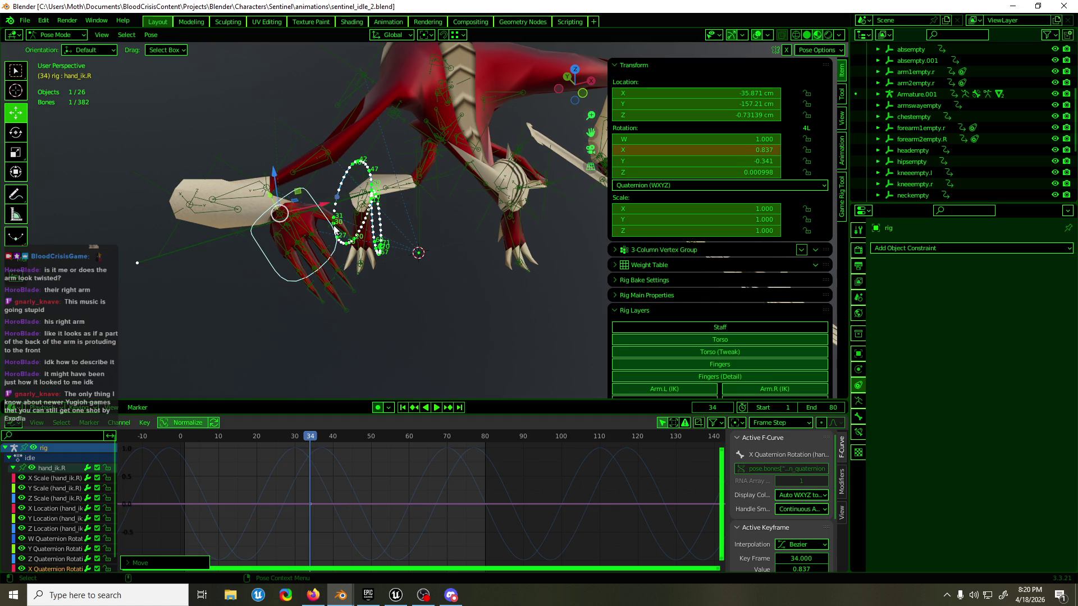
- Switch away to the browser and back to Blender after saving sentinel_idle_2.blend
{"action": "key", "text": "alt+Tab"}
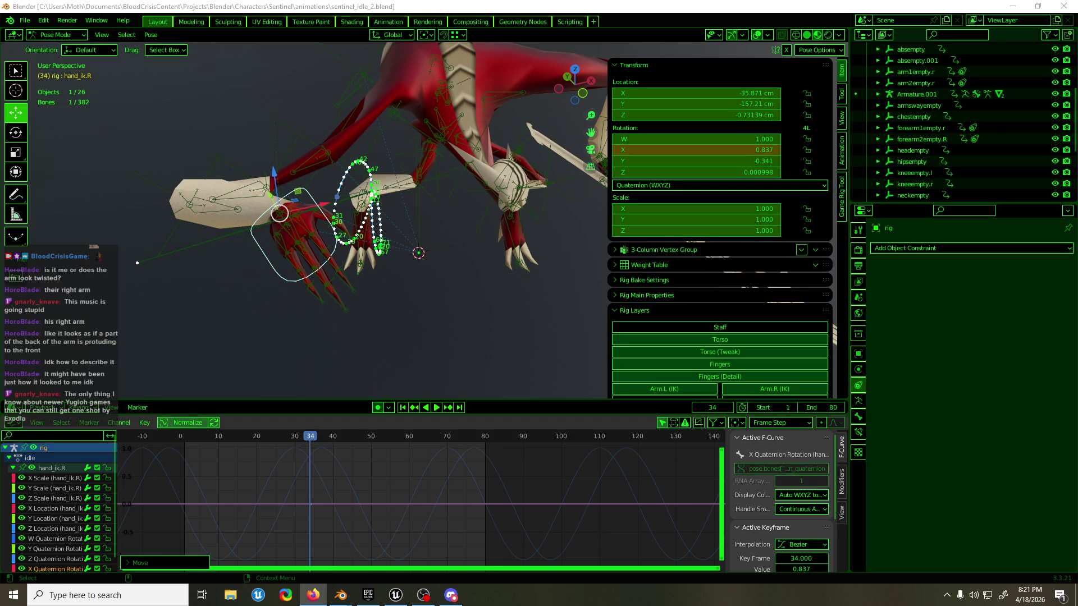
{"action": "key", "text": "alt+Tab"}
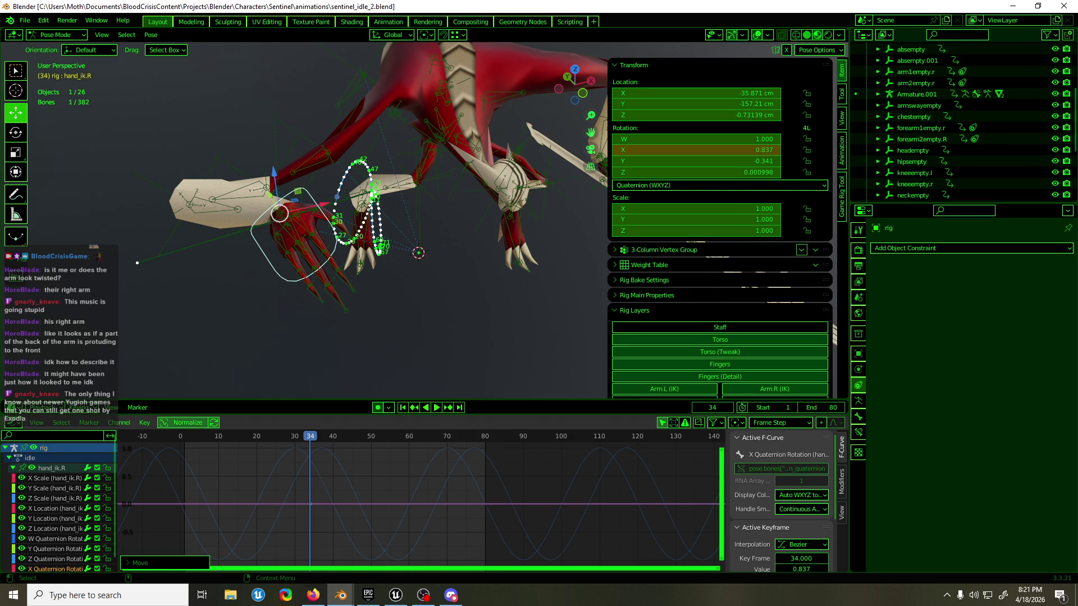
{"action": "key", "text": "alt+Tab"}
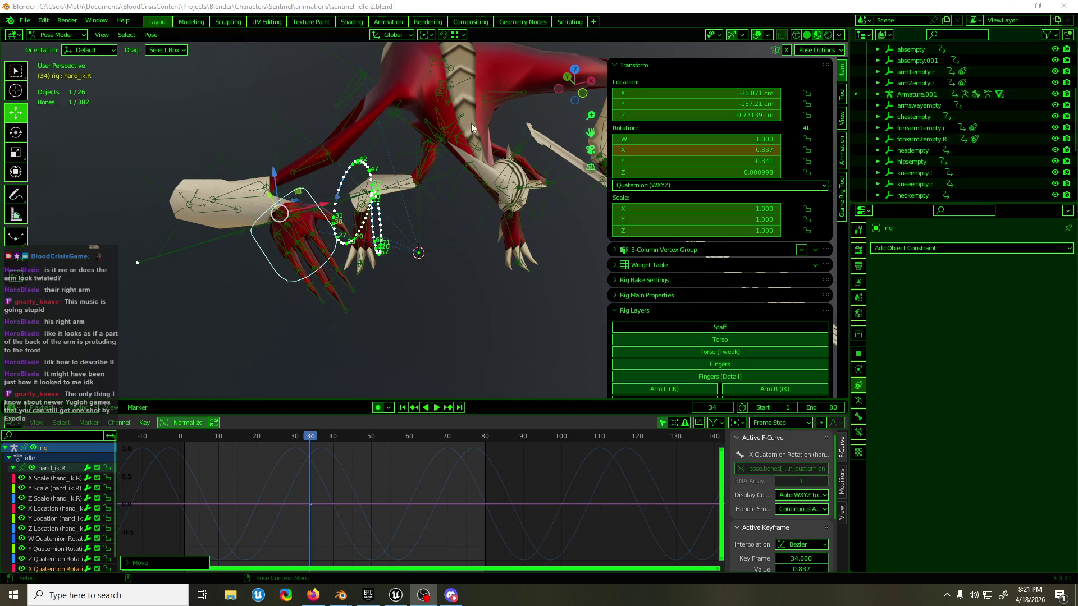
- Return to Blender and play the idle loop from the front view
{"action": "left_click", "coordinate": [474, 4]}
{"action": "mouse_move", "coordinate": [426, 320]}
{"action": "middle_mouse_down"}
{"action": "mouse_move", "coordinate": [429, 269]}
{"action": "mouse_move", "coordinate": [339, 219]}
{"action": "middle_mouse_up"}
{"action": "key", "text": "KP_1"}
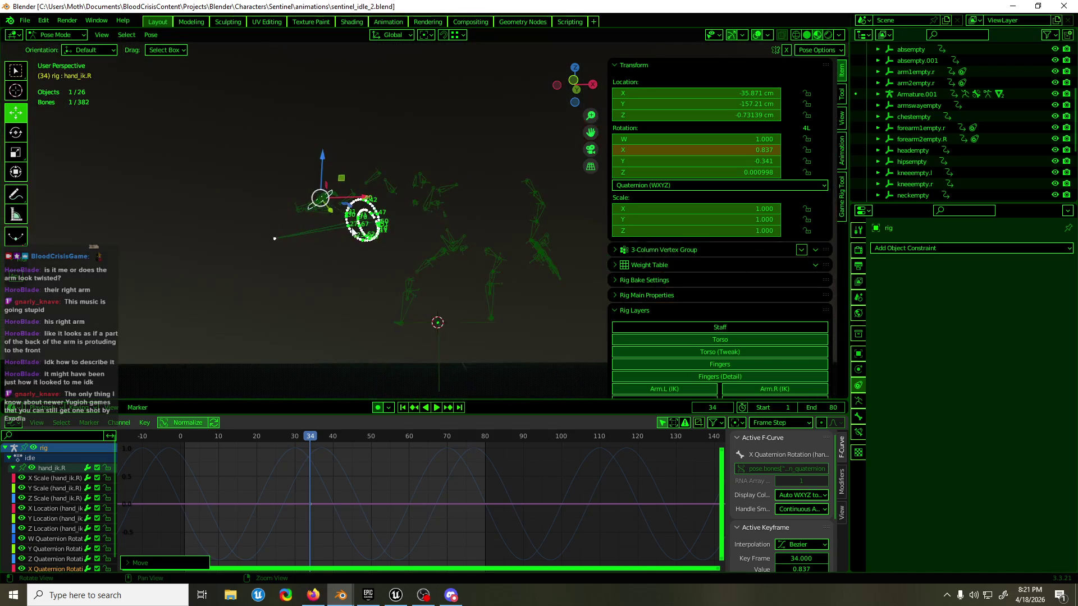
{"action": "key", "text": "space"}
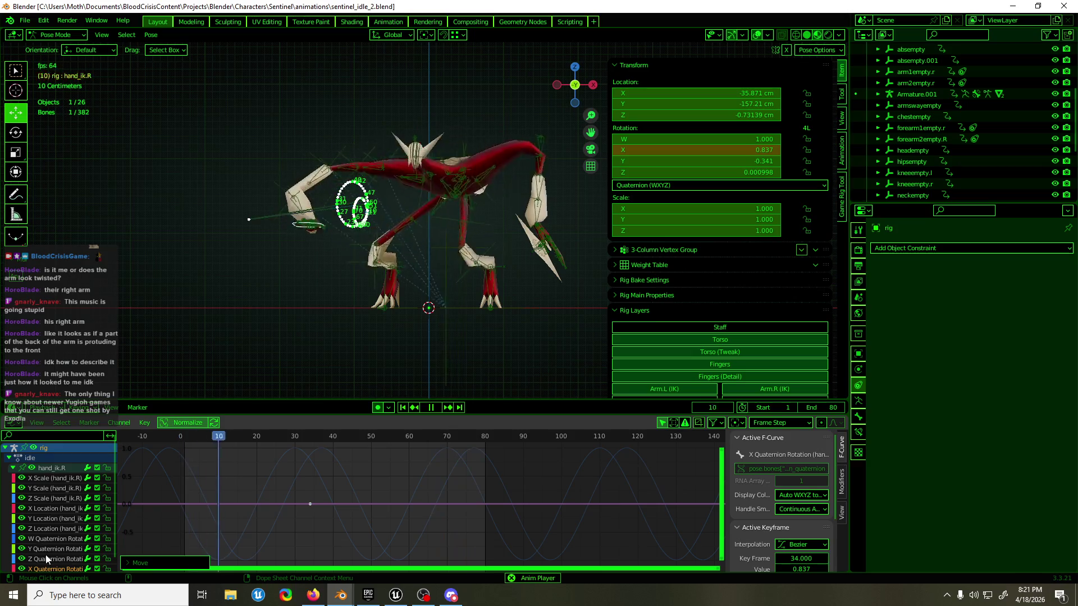
{"action": "scroll", "coordinate": [44, 551], "scroll_direction": "down", "scroll_amount": 2}
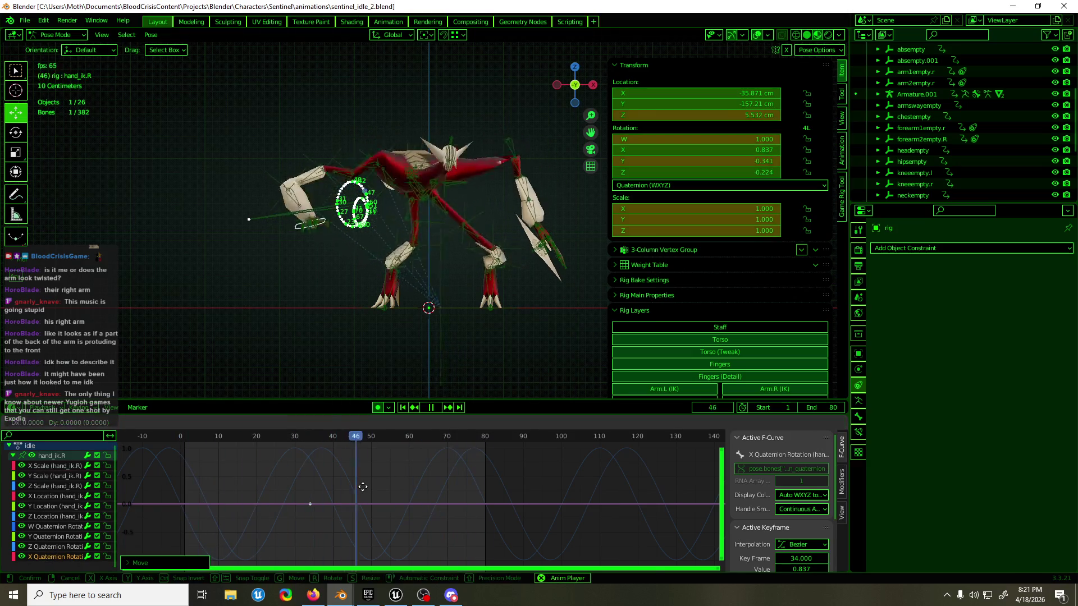
{"action": "key", "text": "g"}
{"action": "key", "text": "Escape"}
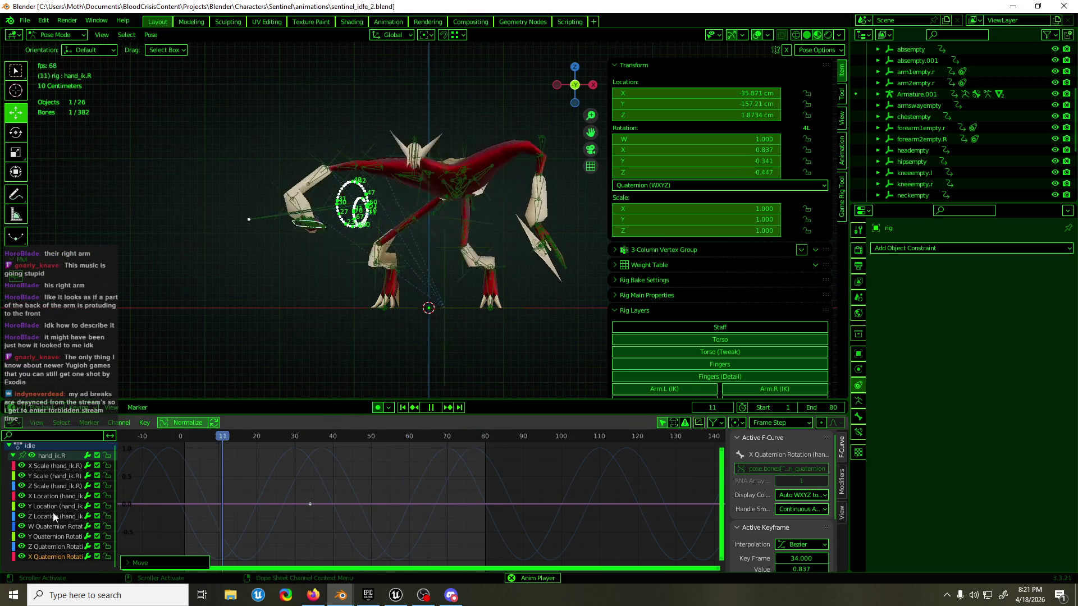
- Shift hand_ik.R's whole X Location curve up so its key sits near 34 cm, then stop playback
{"action": "left_click", "coordinate": [54, 496]}
{"action": "key", "text": "a"}
{"action": "key", "text": "g"}
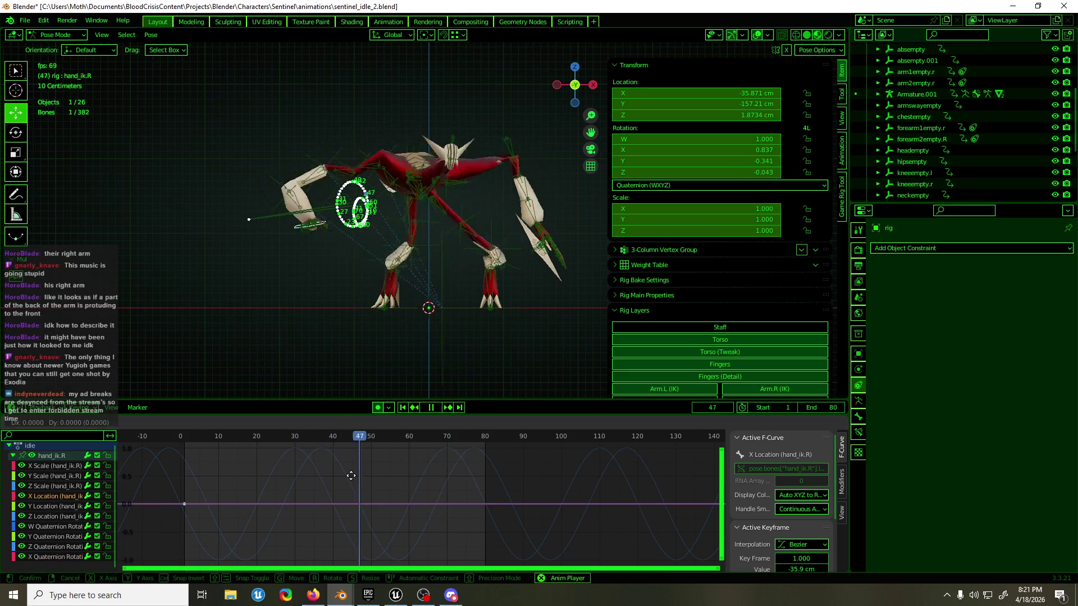
{"action": "key", "text": "y"}
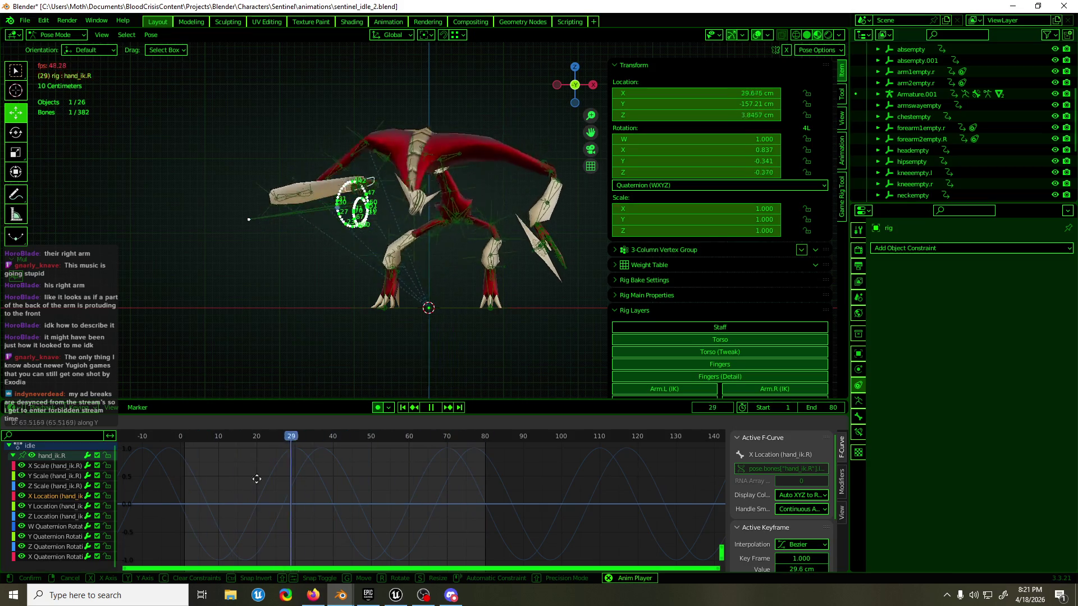
{"action": "left_click", "coordinate": [418, 495]}
{"action": "key", "text": "space"}
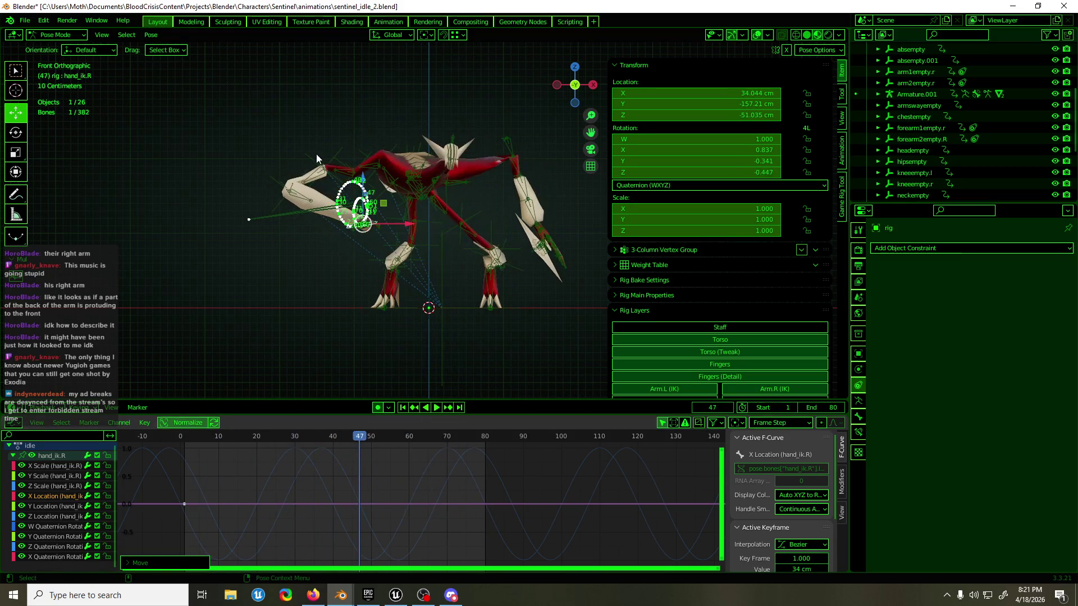
{"action": "key", "text": "ctrl+Tab"}
- Offset forearm2empty.R's X Location curve to about -145 cm
{"action": "left_click", "coordinate": [279, 205]}
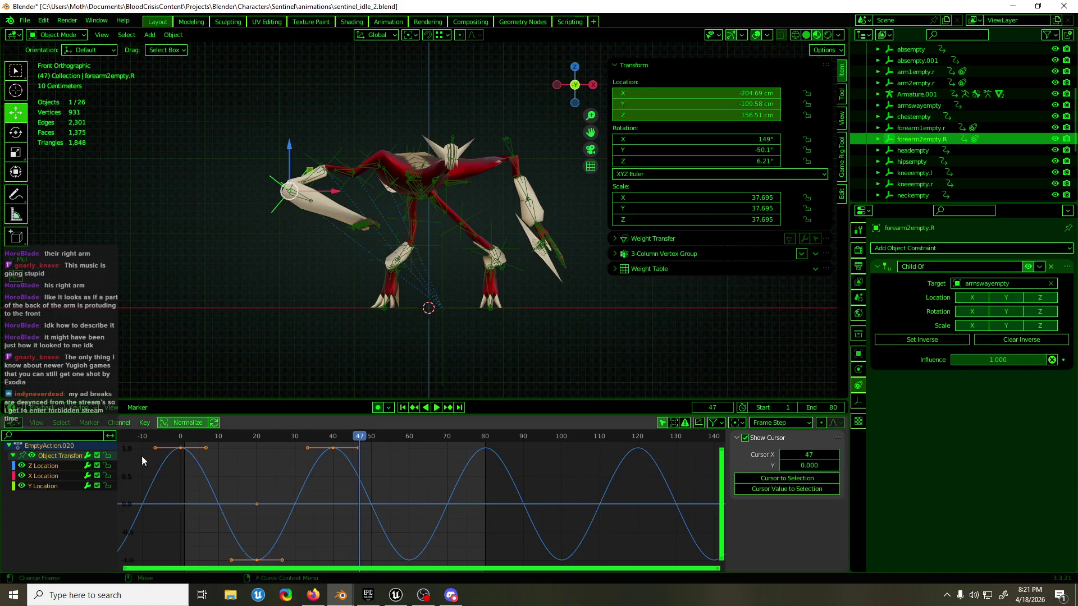
{"action": "left_click", "coordinate": [54, 475]}
{"action": "key", "text": "g"}
{"action": "key", "text": "y"}
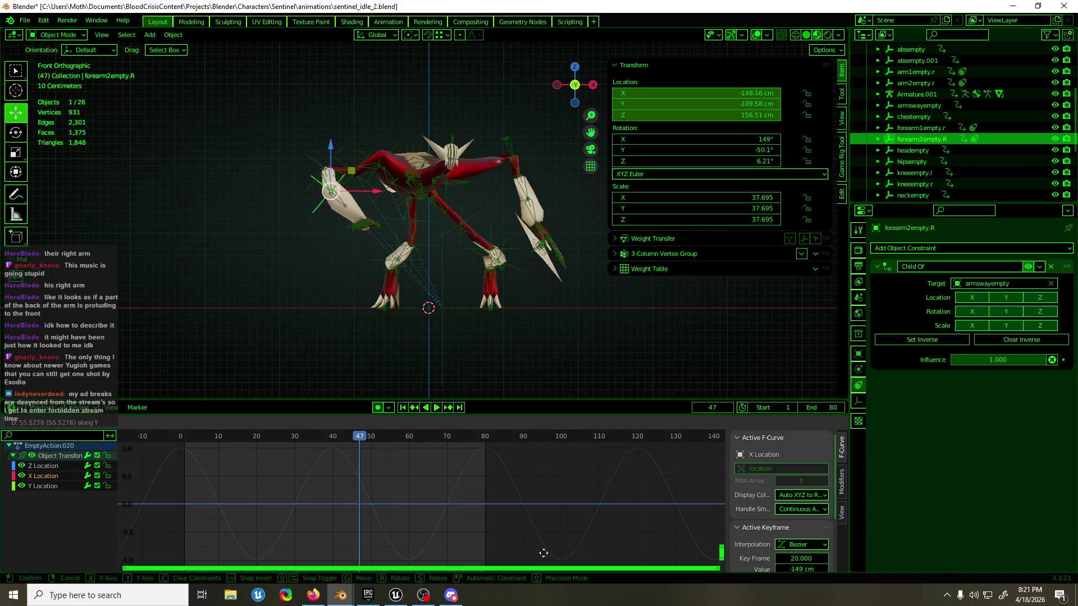
{"action": "left_click", "coordinate": [564, 487]}
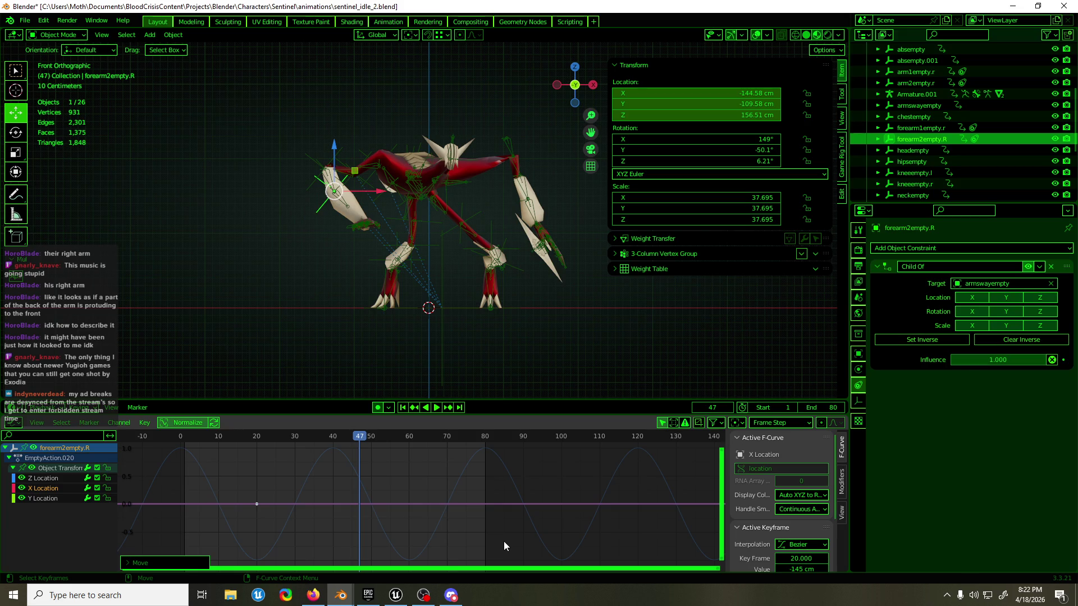
- Play the idle loop and orbit around the creature to check the arm
{"action": "key", "text": "space"}
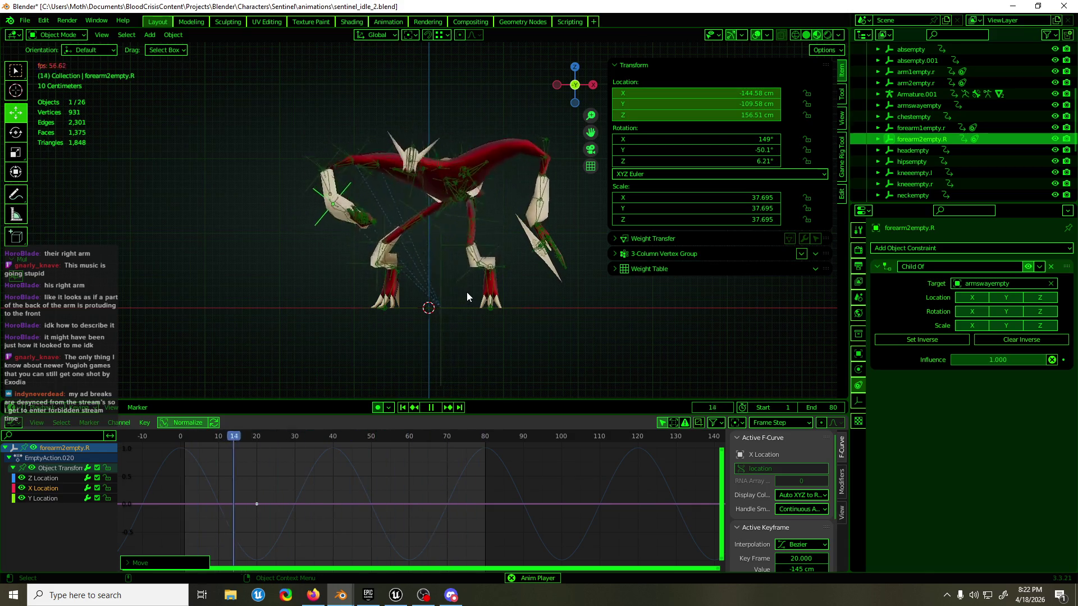
{"action": "middle_click_drag", "start_coordinate": [466, 292], "coordinate": [670, 375]}
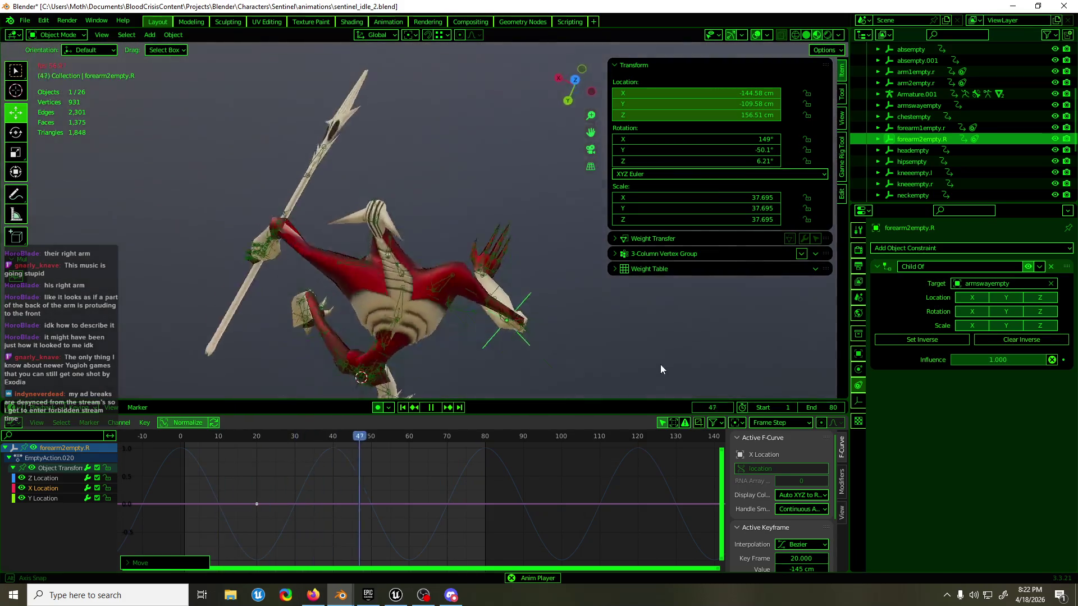
{"action": "middle_click_drag", "start_coordinate": [670, 370], "coordinate": [594, 326]}
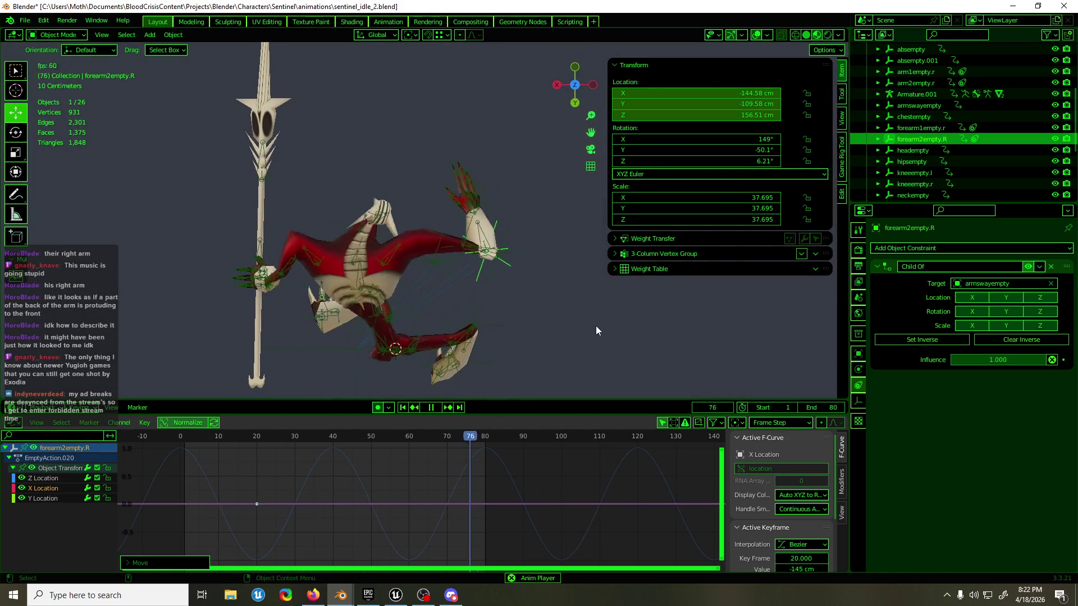
{"action": "scroll", "coordinate": [595, 327], "scroll_direction": "up", "scroll_amount": 4}
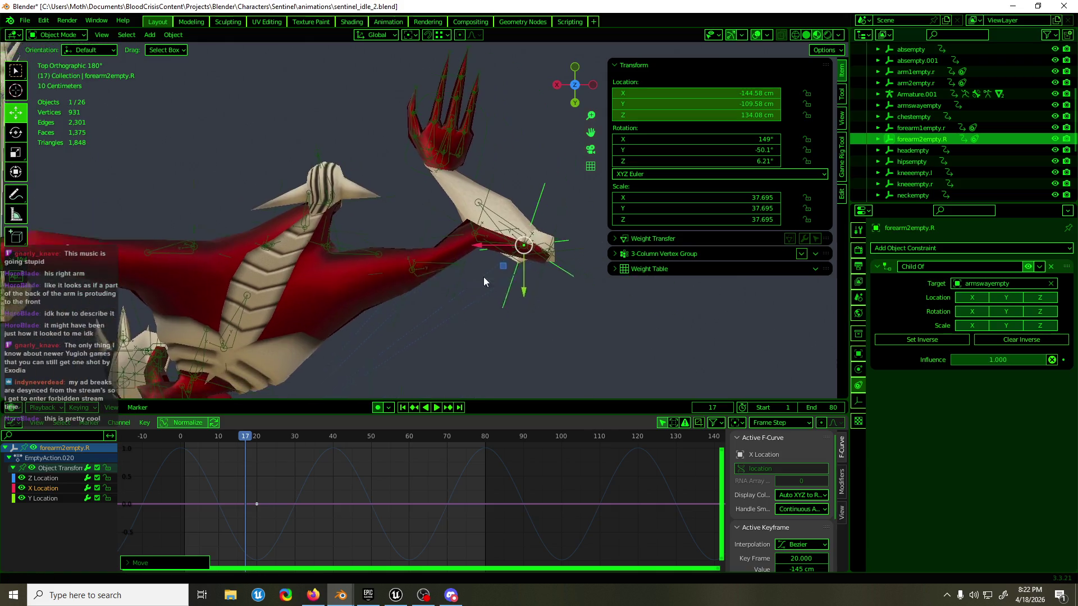
{"action": "scroll", "coordinate": [465, 284], "scroll_direction": "down", "scroll_amount": 4}
{"action": "scroll", "coordinate": [466, 285], "scroll_direction": "down", "scroll_amount": 2}
{"action": "scroll", "coordinate": [465, 289], "scroll_direction": "up", "scroll_amount": 6}
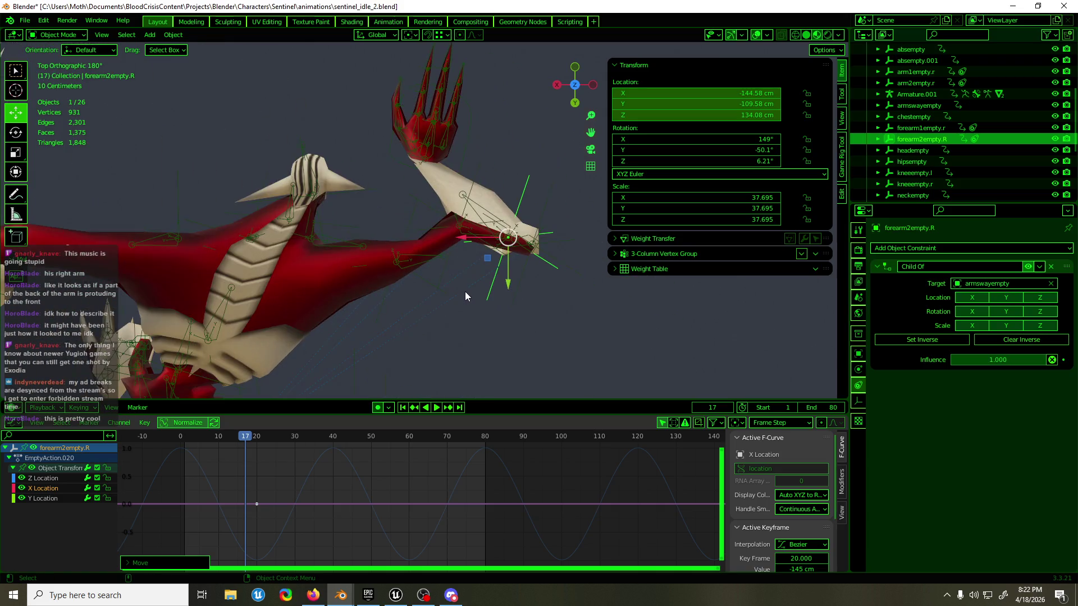
- Insert and replace location keyframes for arm2empty.r at frame 20
{"action": "left_click", "coordinate": [452, 262]}
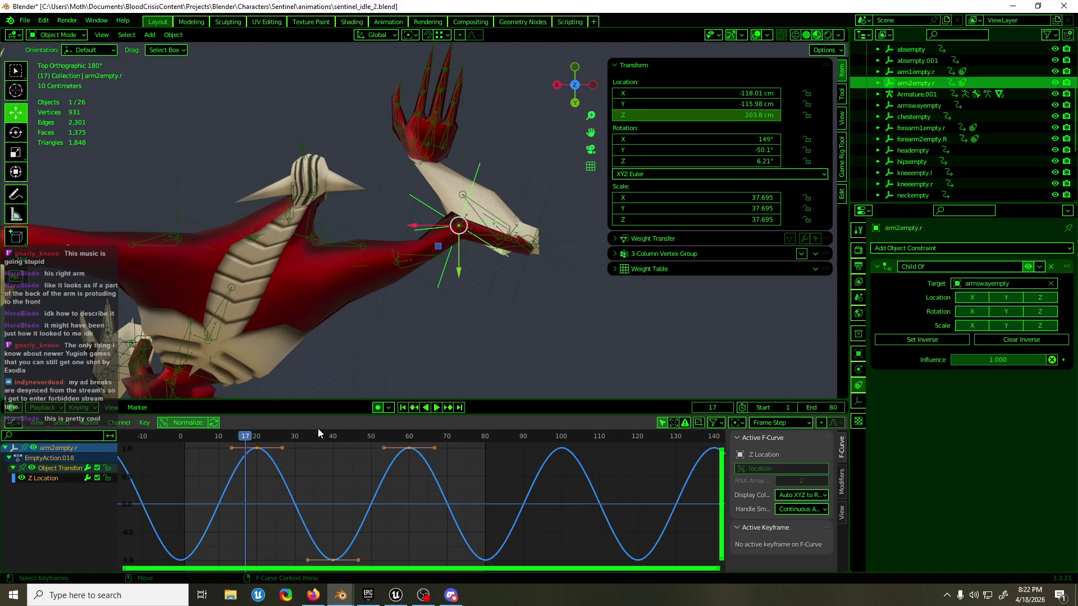
{"action": "key", "text": "Right"}
{"action": "key", "text": "Right"}
{"action": "key", "text": "Right"}
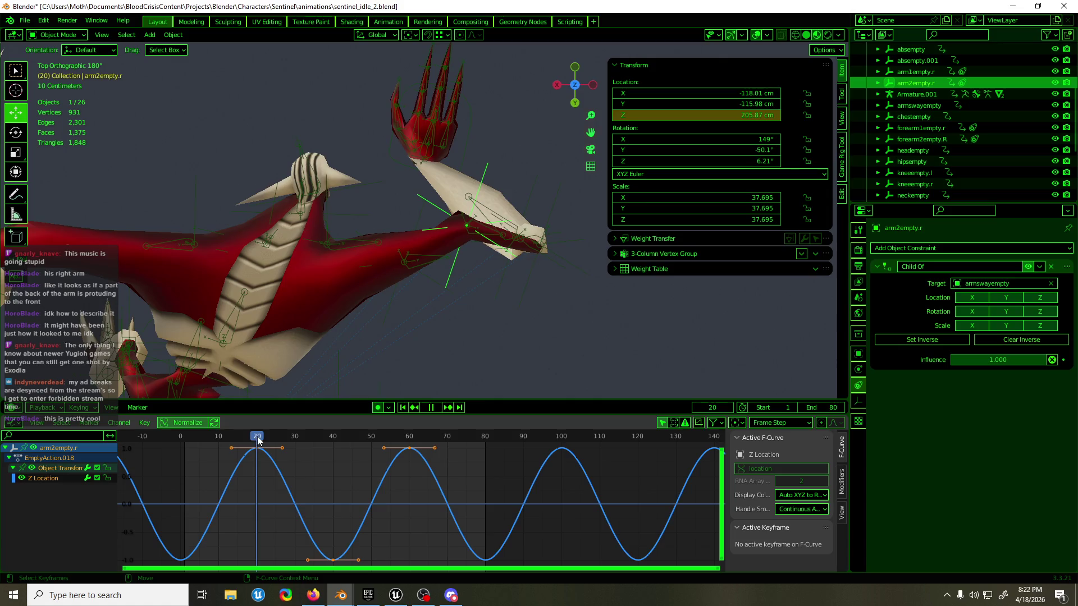
{"action": "right_click", "coordinate": [672, 98]}
{"action": "left_click", "coordinate": [672, 97]}
{"action": "right_click", "coordinate": [674, 95]}
{"action": "left_click", "coordinate": [674, 96]}
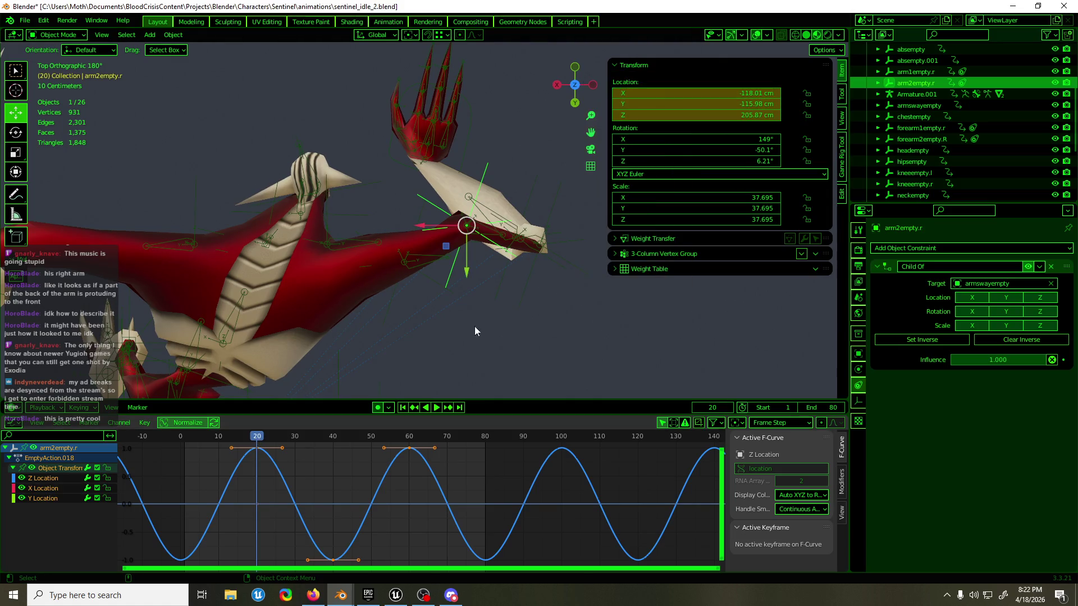
- Shift arm2empty.r's Y Location curve to about -87 cm, then select Armature.001
{"action": "left_click", "coordinate": [53, 488]}
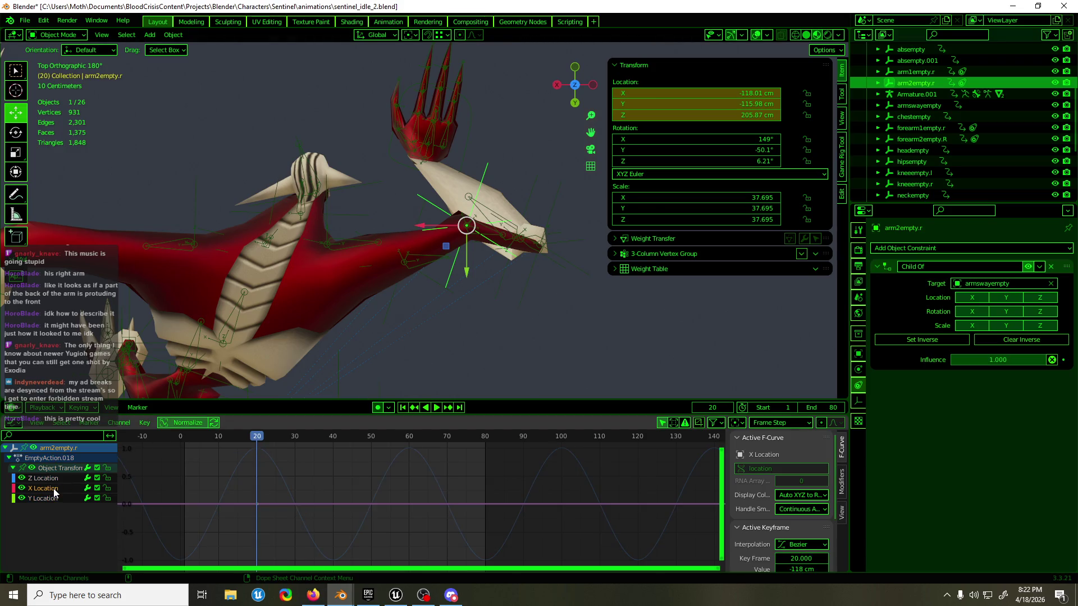
{"action": "left_click", "coordinate": [80, 500]}
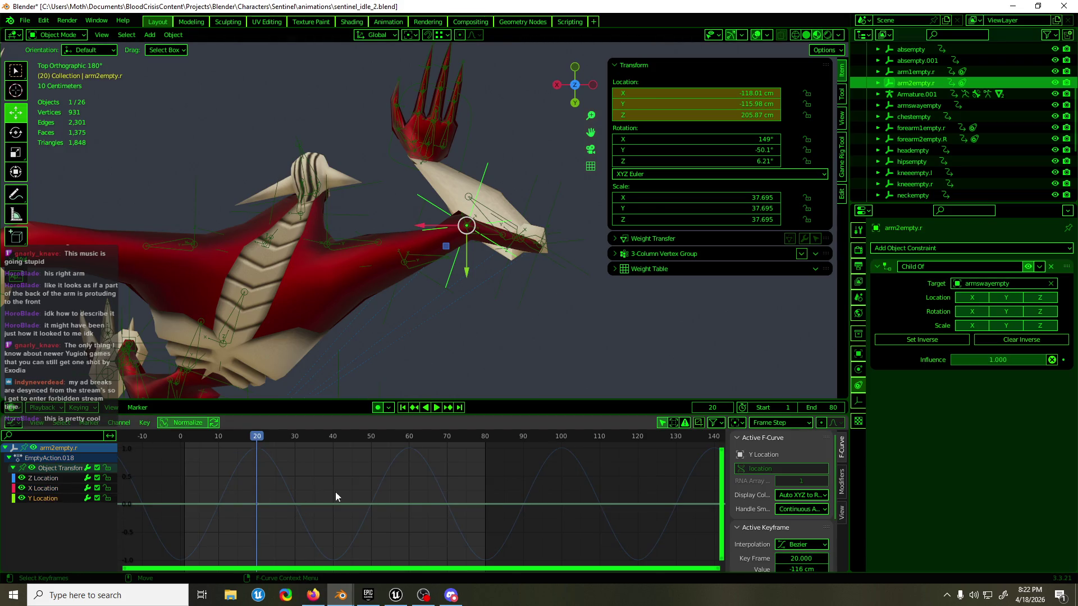
{"action": "key", "text": "g"}
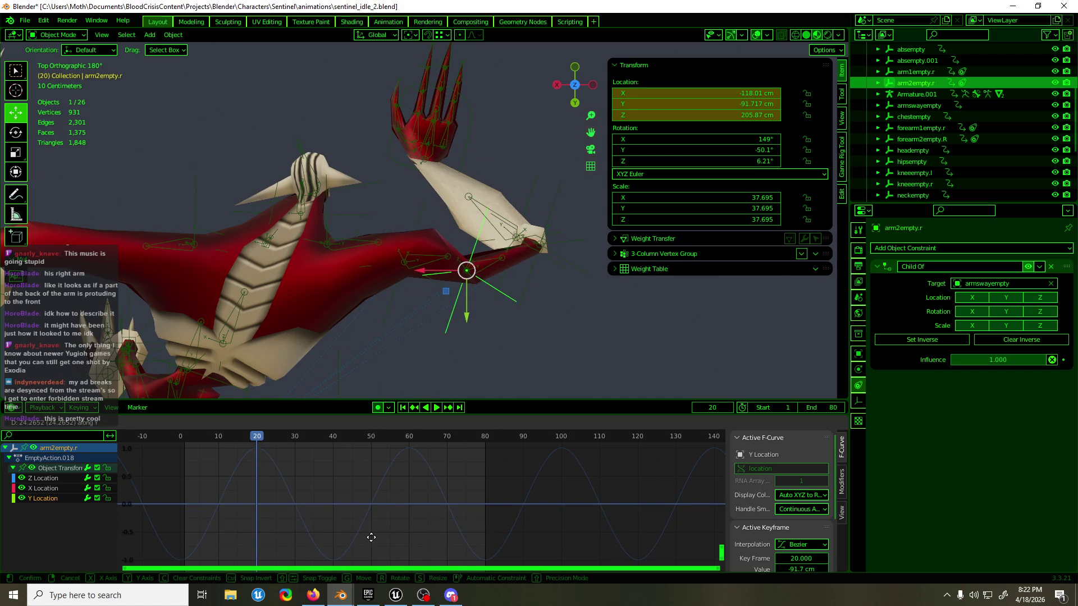
{"action": "left_click", "coordinate": [406, 570]}
{"action": "middle_click_drag", "start_coordinate": [440, 251], "coordinate": [298, 130]}
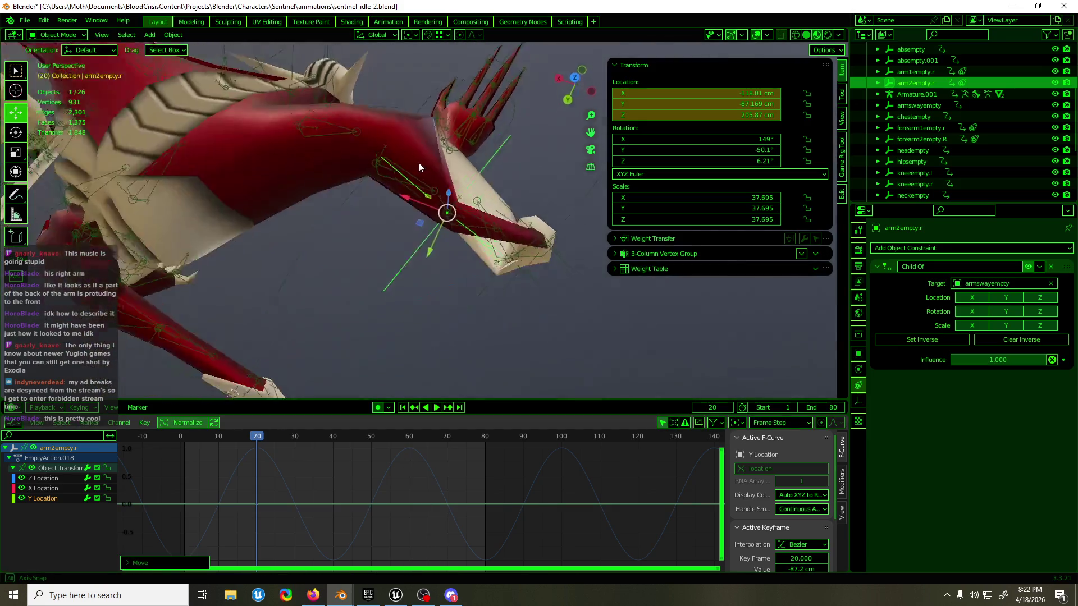
{"action": "left_click", "coordinate": [371, 83]}
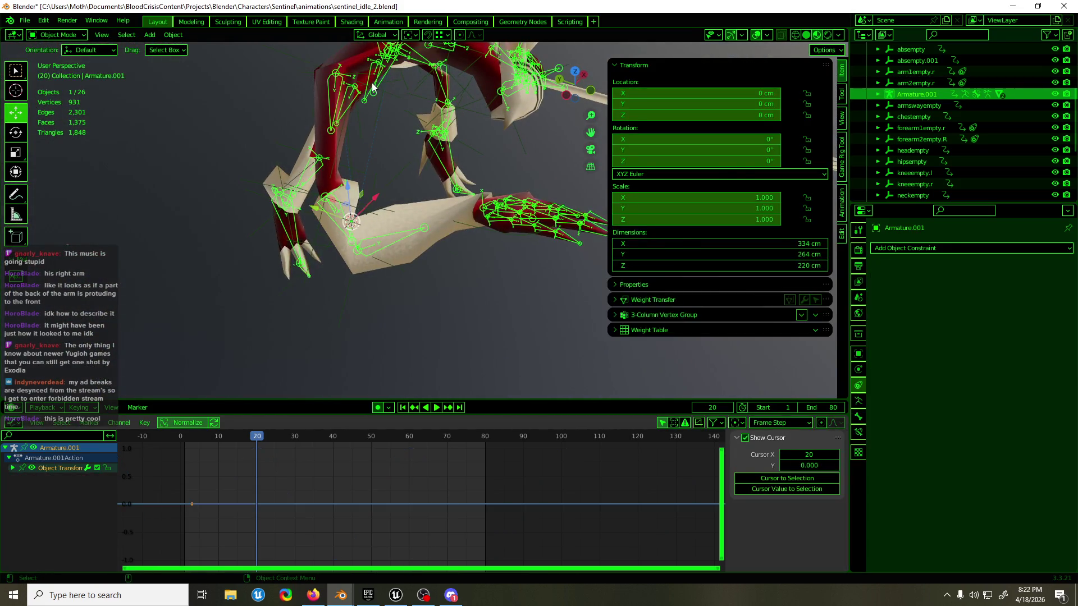
- In pose mode, set upper_arm.R's Damped Track target bone to upper_arm.R.001
{"action": "key", "text": "ctrl+Tab"}
{"action": "middle_click_drag", "start_coordinate": [371, 83], "coordinate": [368, 92]}
{"action": "mouse_move", "coordinate": [414, 62]}
{"action": "middle_mouse_down"}
{"action": "mouse_move", "coordinate": [356, 275]}
{"action": "mouse_move", "coordinate": [589, 353]}
{"action": "middle_mouse_up"}
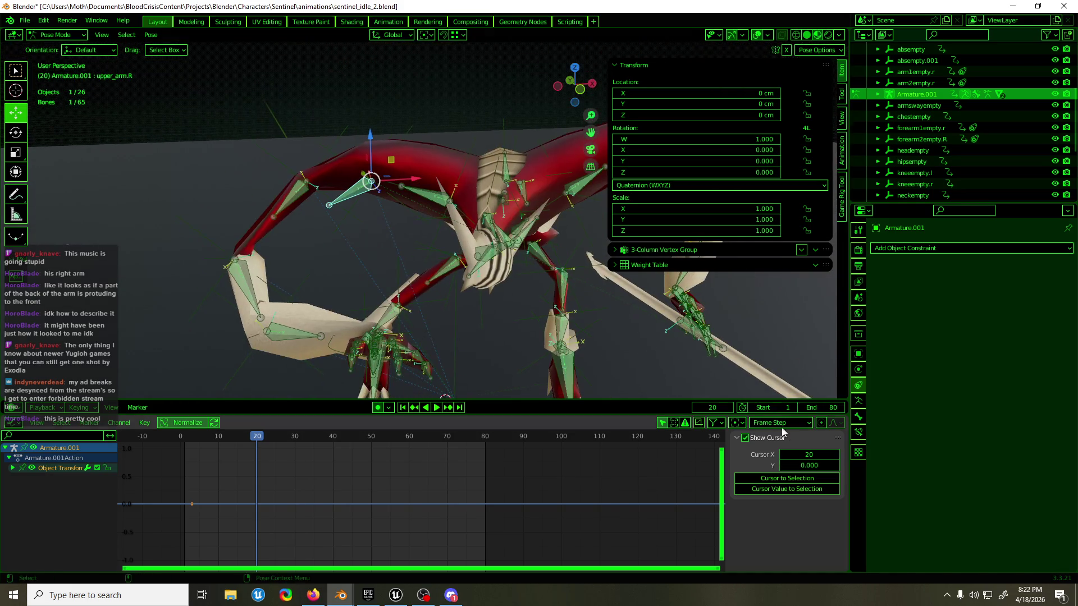
{"action": "left_click", "coordinate": [857, 432]}
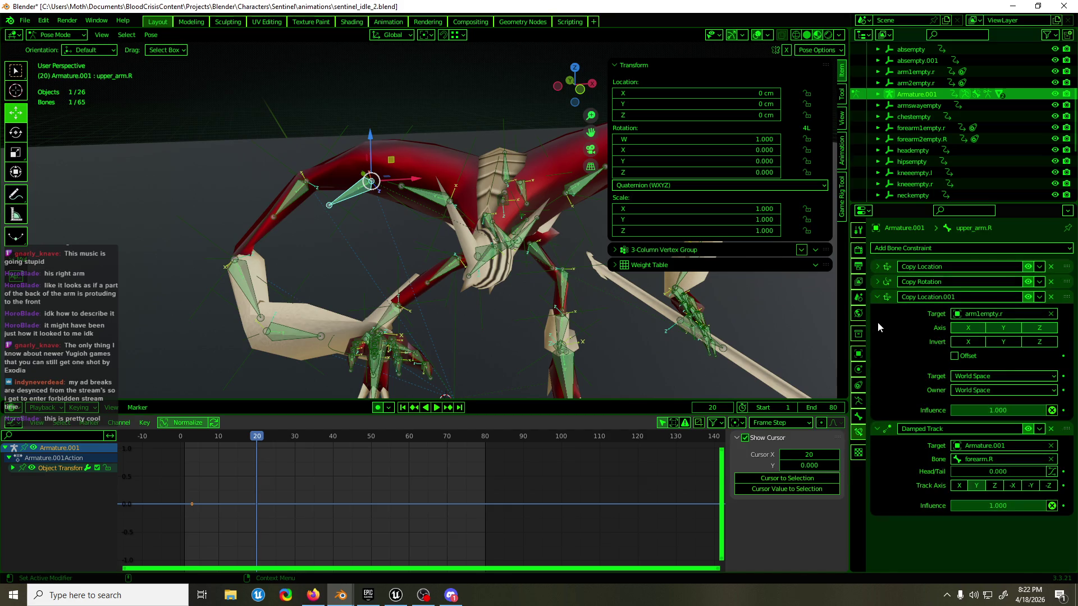
{"action": "left_click", "coordinate": [873, 300]}
{"action": "left_click", "coordinate": [1001, 342]}
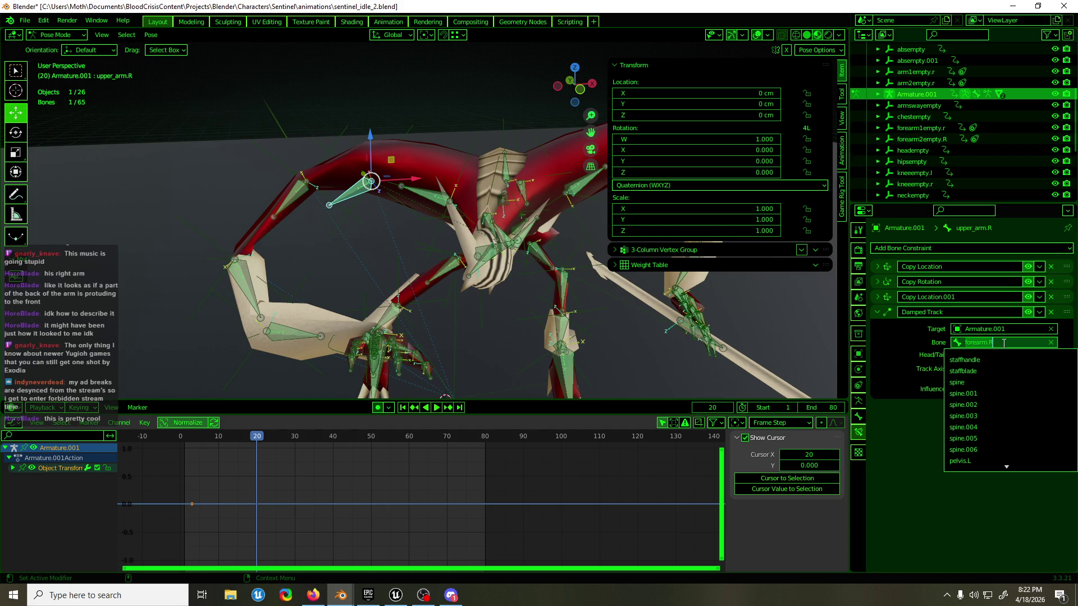
{"action": "type", "text": "upper"}
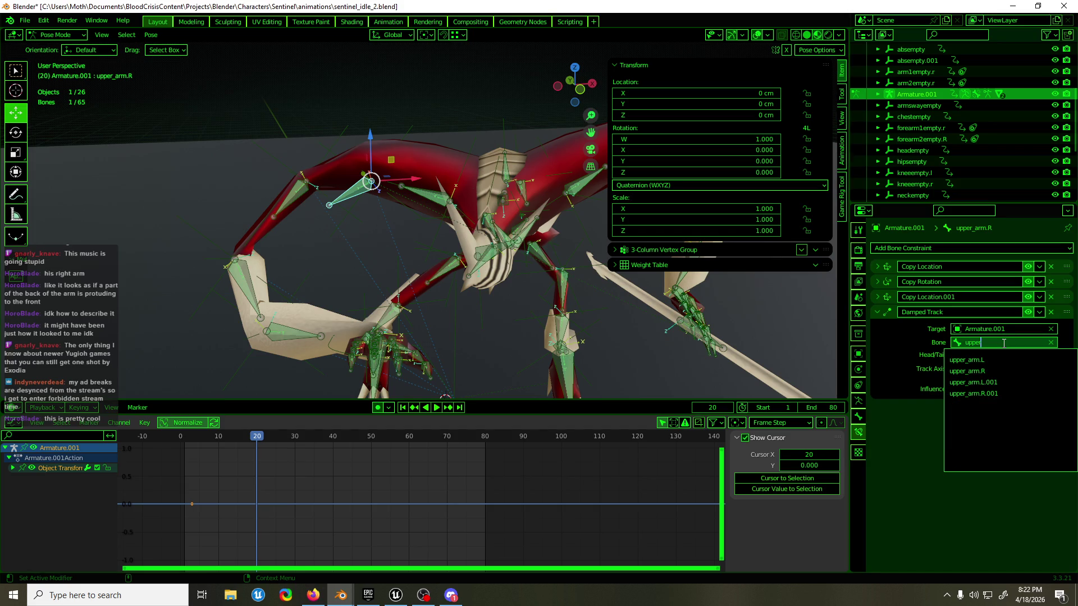
{"action": "left_click", "coordinate": [1018, 391]}
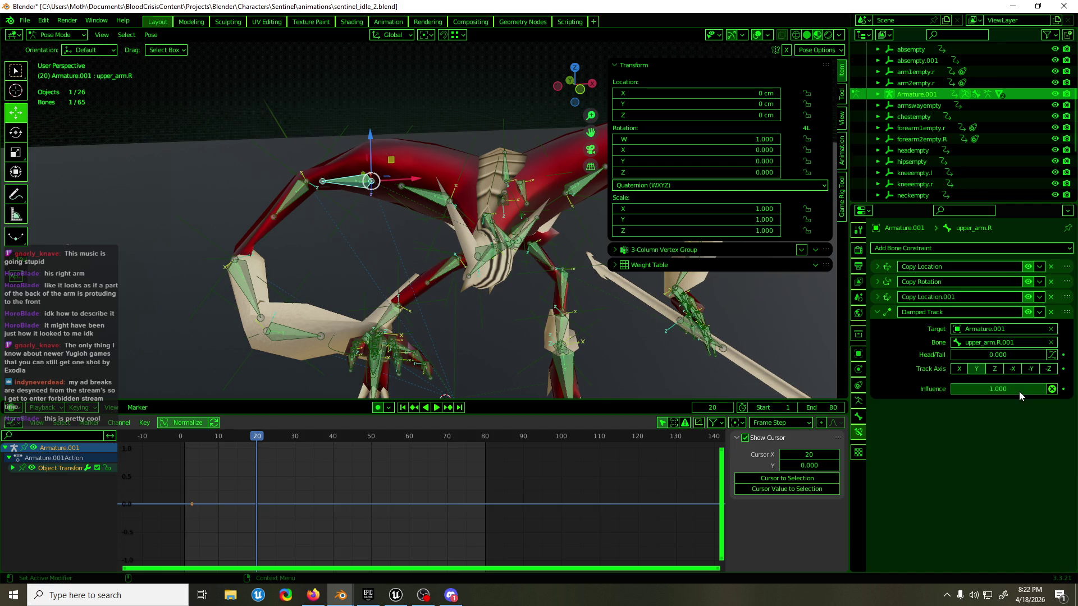
- Check constraints on upper_arm.R.001, forearm.R and forearm.R.001, save, and play the loop
{"action": "left_click", "coordinate": [299, 192]}
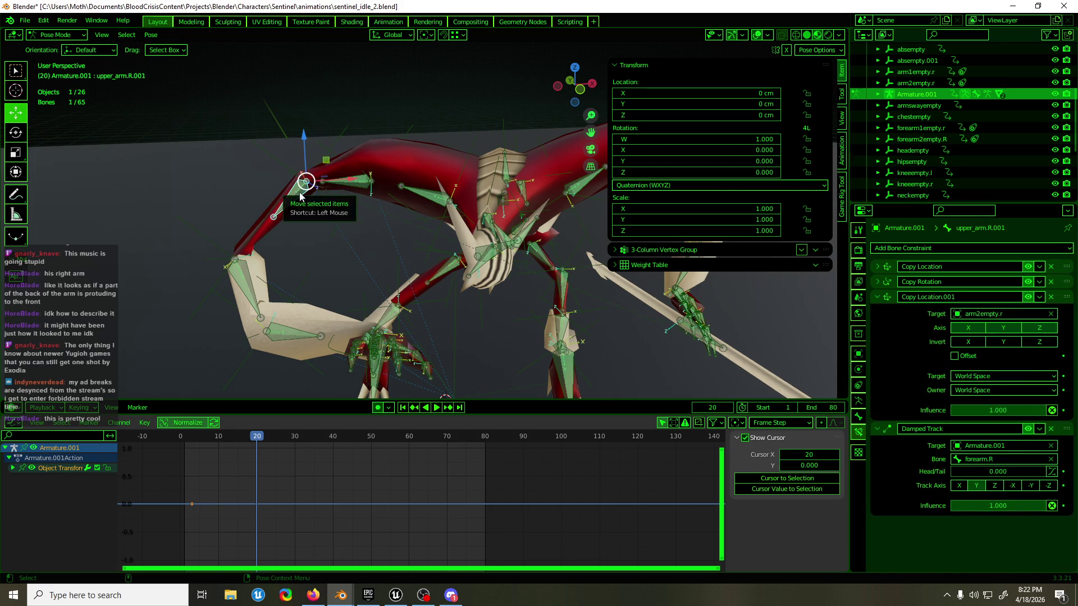
{"action": "left_click", "coordinate": [239, 286]}
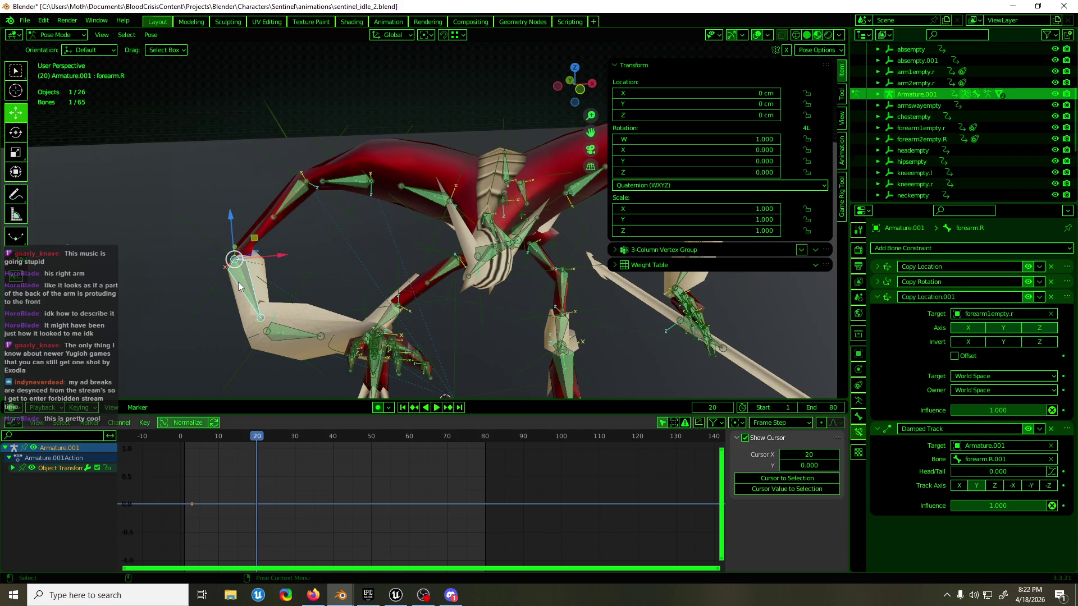
{"action": "left_click", "coordinate": [289, 334]}
{"action": "scroll", "coordinate": [459, 217], "scroll_direction": "down", "scroll_amount": 3}
{"action": "scroll", "coordinate": [437, 220], "scroll_direction": "down", "scroll_amount": 2}
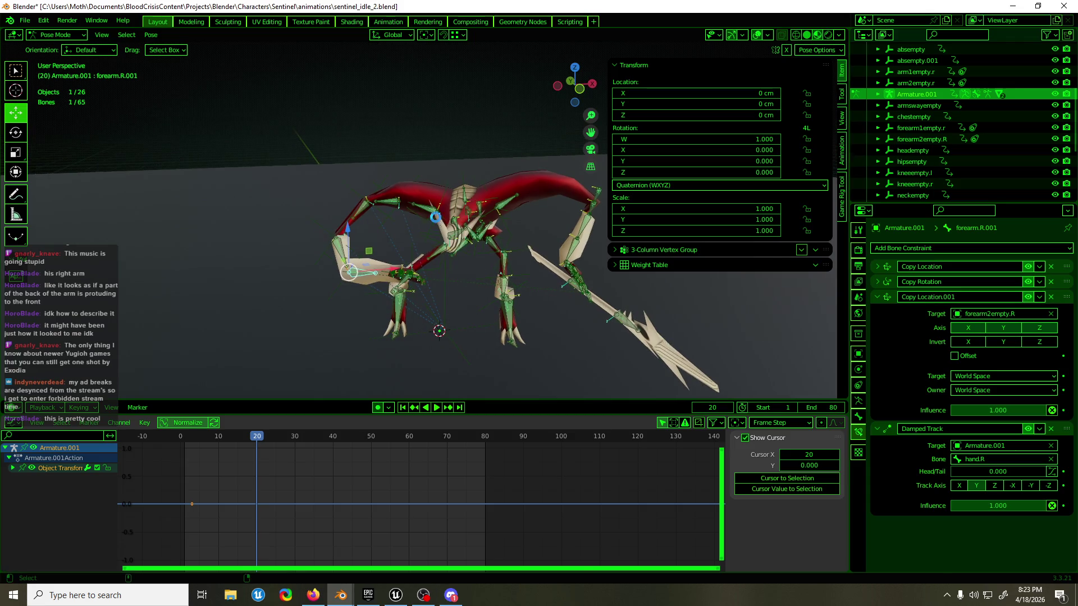
{"action": "key", "text": "ctrl+s"}
{"action": "scroll", "coordinate": [435, 231], "scroll_direction": "up", "scroll_amount": 3}
{"action": "scroll", "coordinate": [419, 231], "scroll_direction": "up", "scroll_amount": 2}
{"action": "key", "text": "space"}
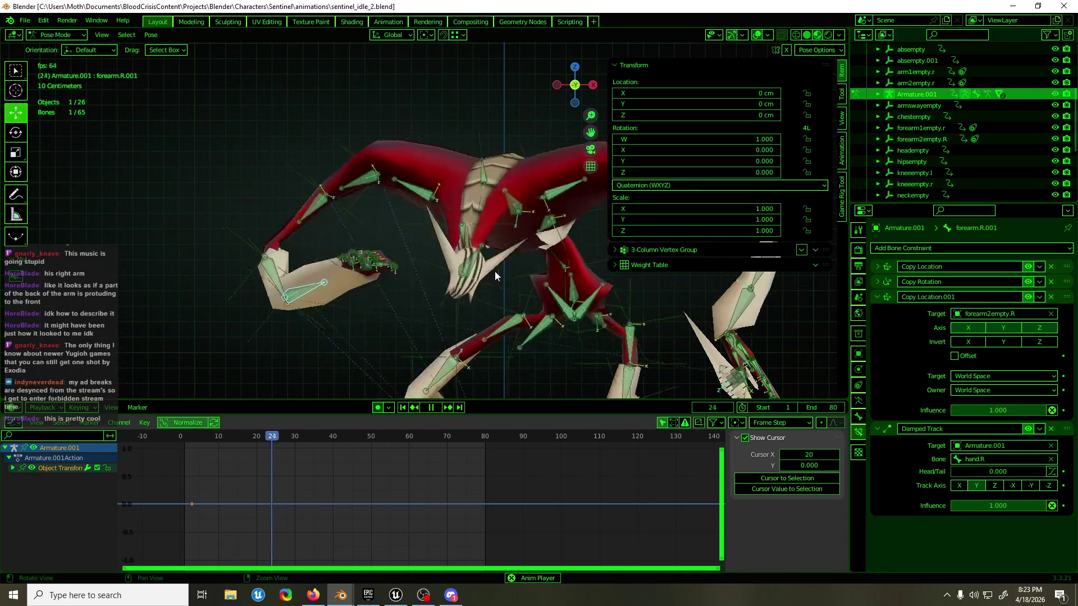
{"action": "scroll", "coordinate": [381, 265], "scroll_direction": "down", "scroll_amount": 5}
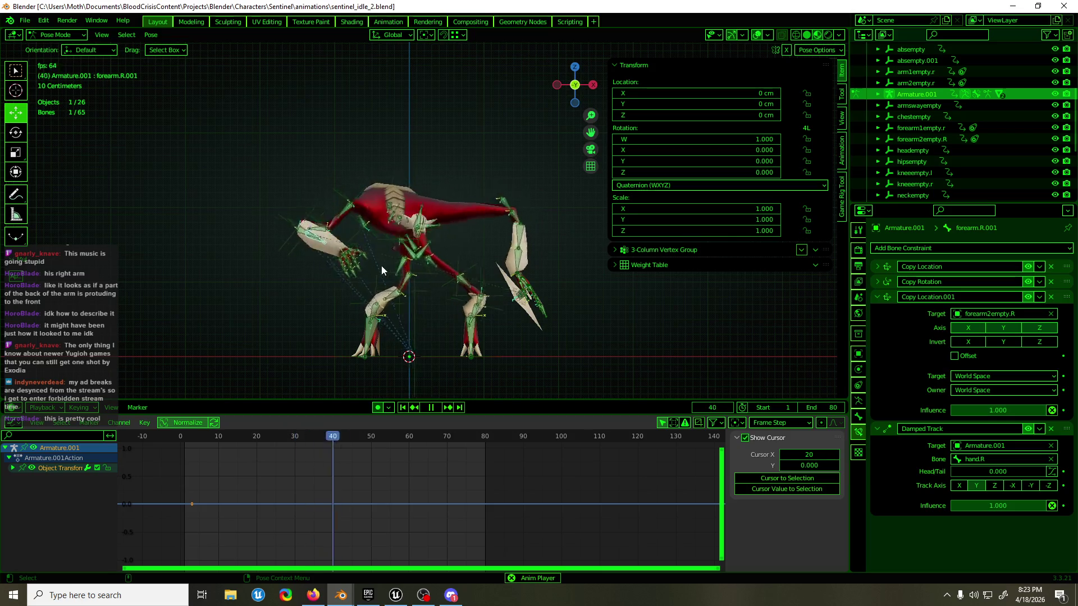
- Watch the idle loop from a side view with overlays hidden, then stop playback
{"action": "left_click", "coordinate": [757, 34]}
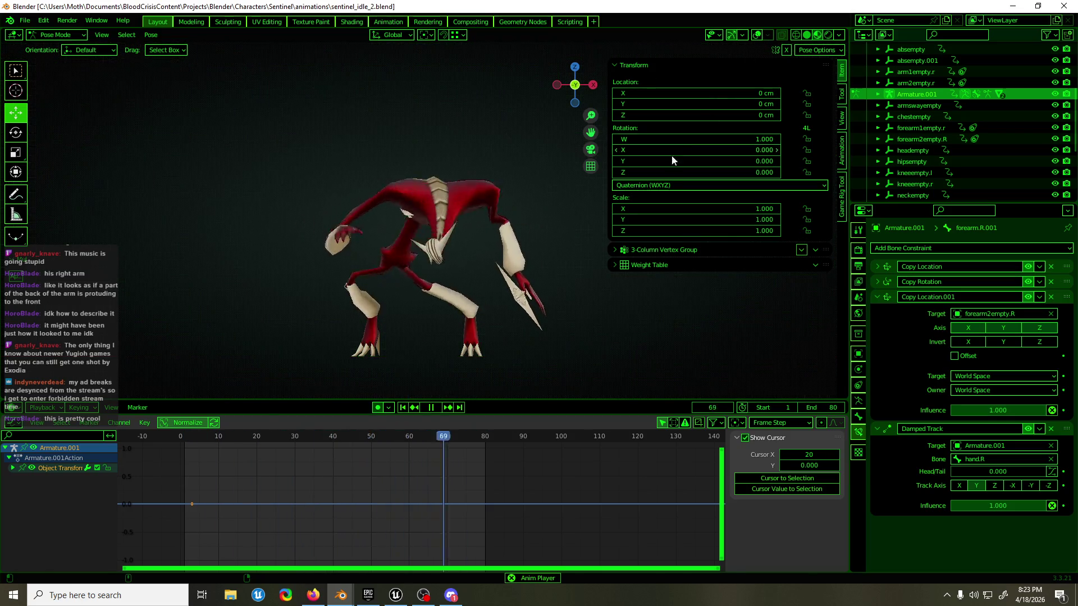
{"action": "key", "text": "KP_3"}
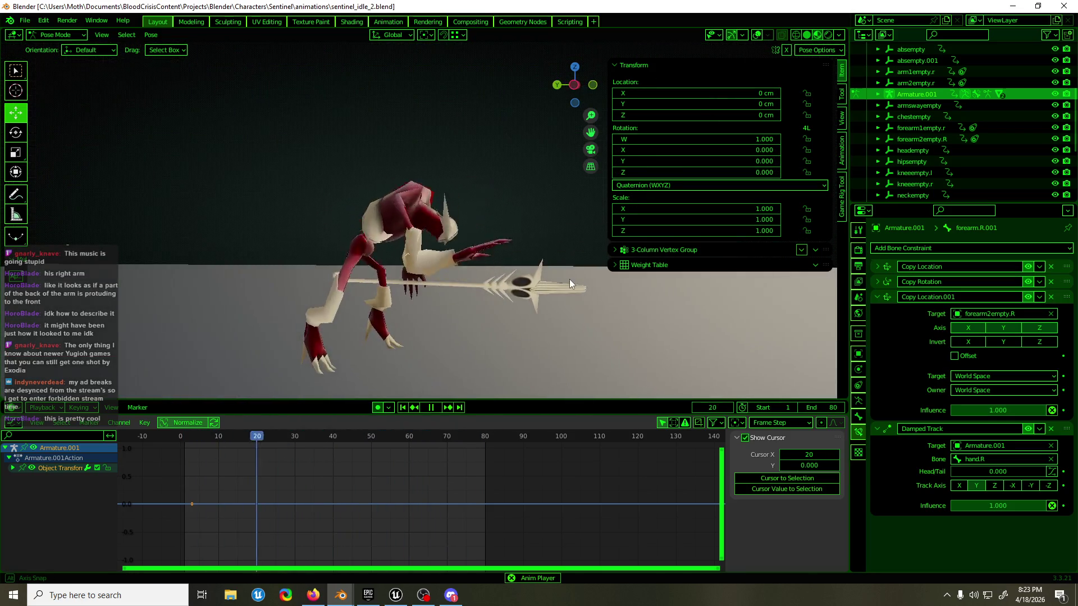
{"action": "scroll", "coordinate": [571, 277], "scroll_direction": "up", "scroll_amount": 1}
{"action": "scroll", "coordinate": [507, 253], "scroll_direction": "up", "scroll_amount": 2}
{"action": "scroll", "coordinate": [455, 253], "scroll_direction": "up", "scroll_amount": 2}
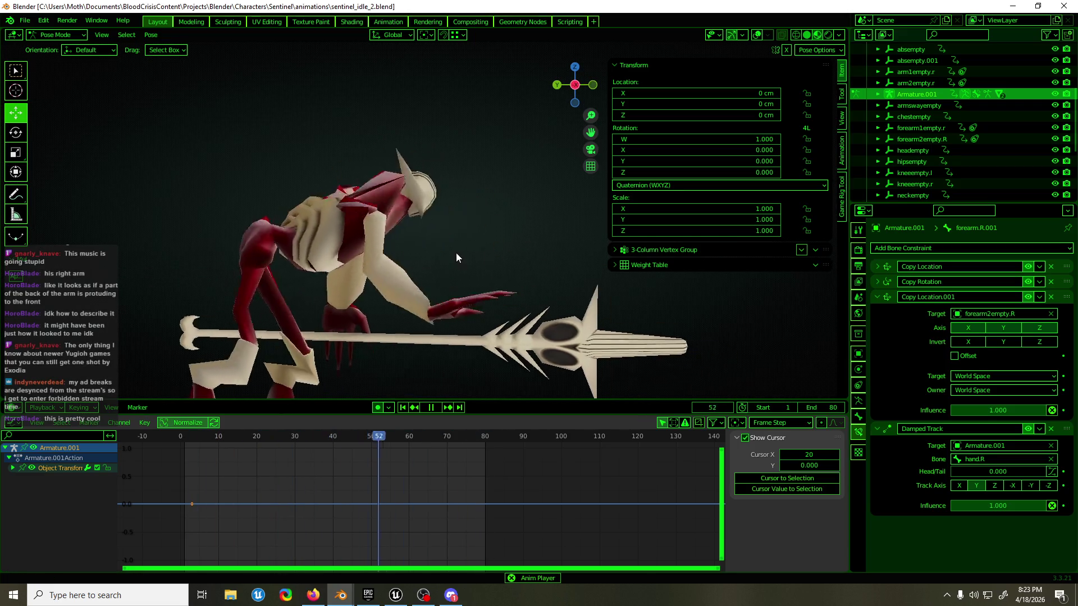
{"action": "key", "text": "Escape"}
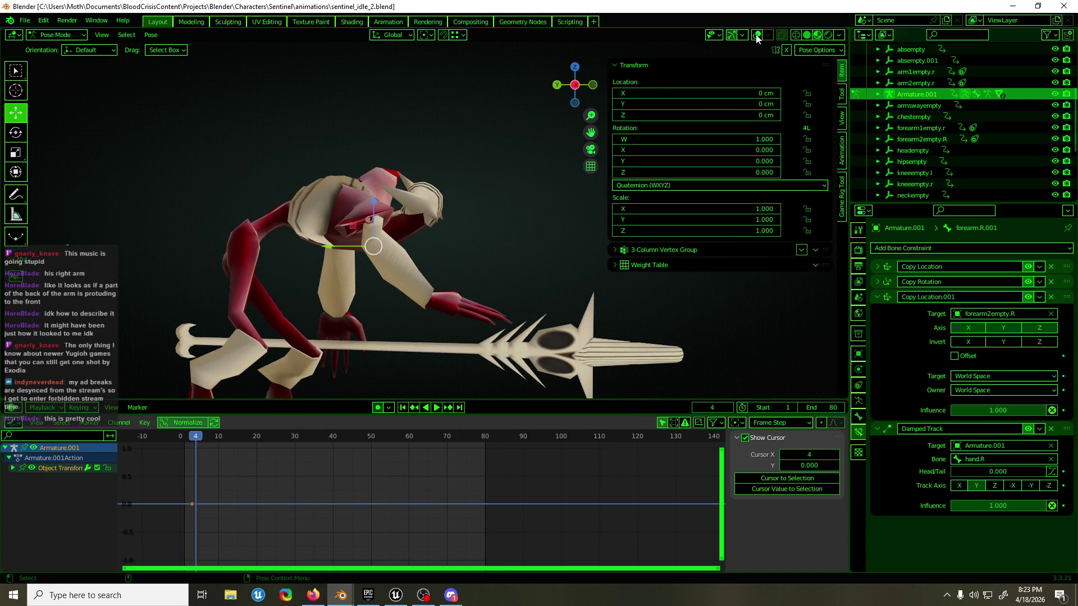
- Restore the overlays and select the forearm1empty.r empty
{"action": "left_click", "coordinate": [756, 38]}
{"action": "middle_click_drag", "start_coordinate": [371, 253], "coordinate": [339, 291]}
{"action": "left_click", "coordinate": [340, 291]}
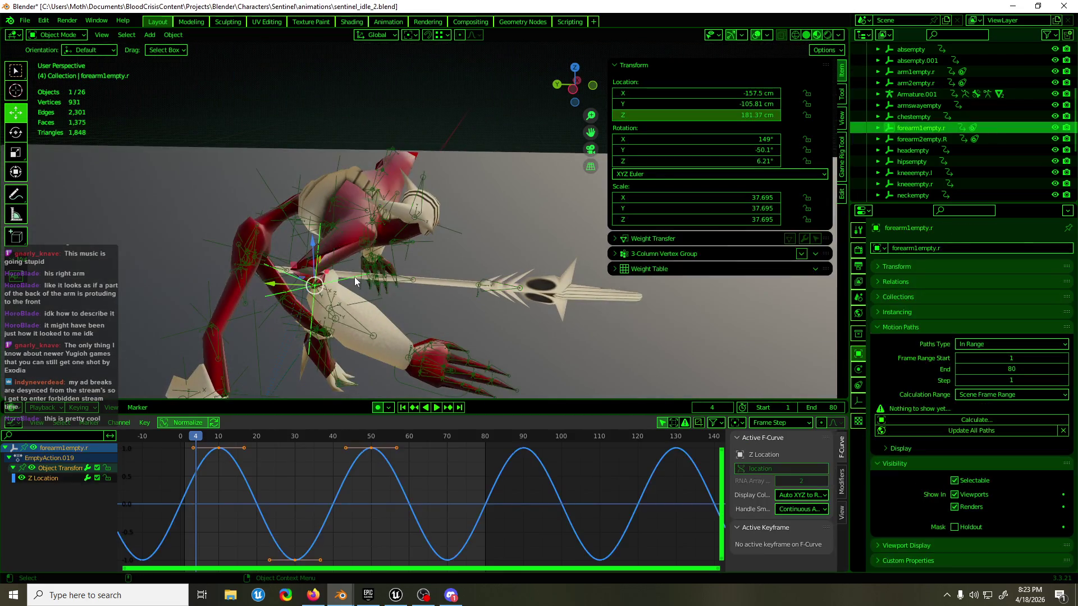
- Insert a location keyframe on forearm1empty.r at frame 10
{"action": "key", "text": "ctrl+KP_3"}
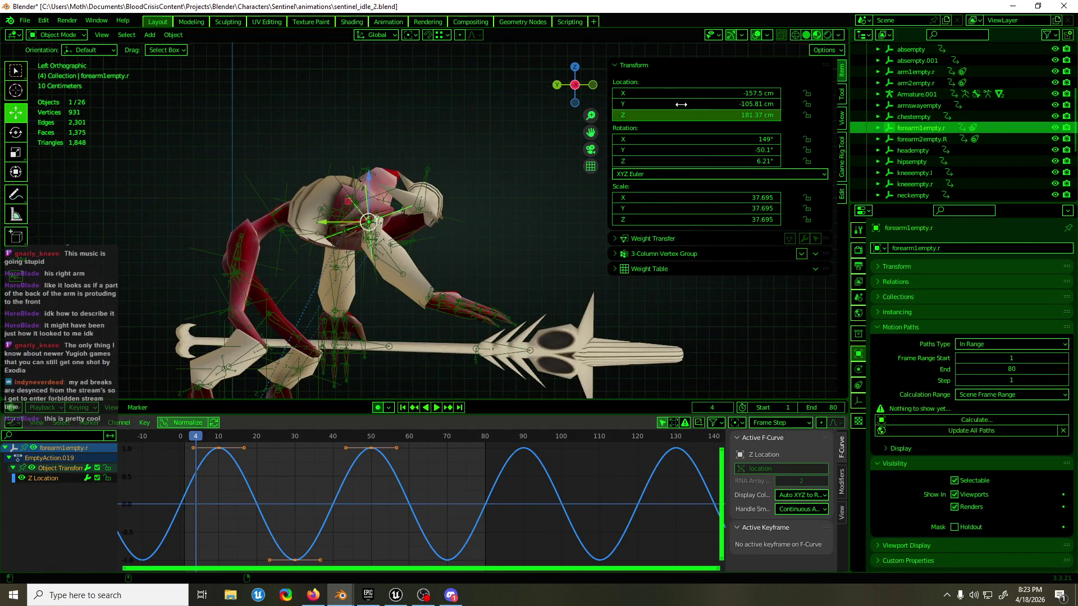
{"action": "key", "text": "Up"}
{"action": "right_click", "coordinate": [658, 92]}
{"action": "left_click", "coordinate": [658, 85]}
{"action": "middle_click_drag", "start_coordinate": [424, 270], "coordinate": [461, 272]}
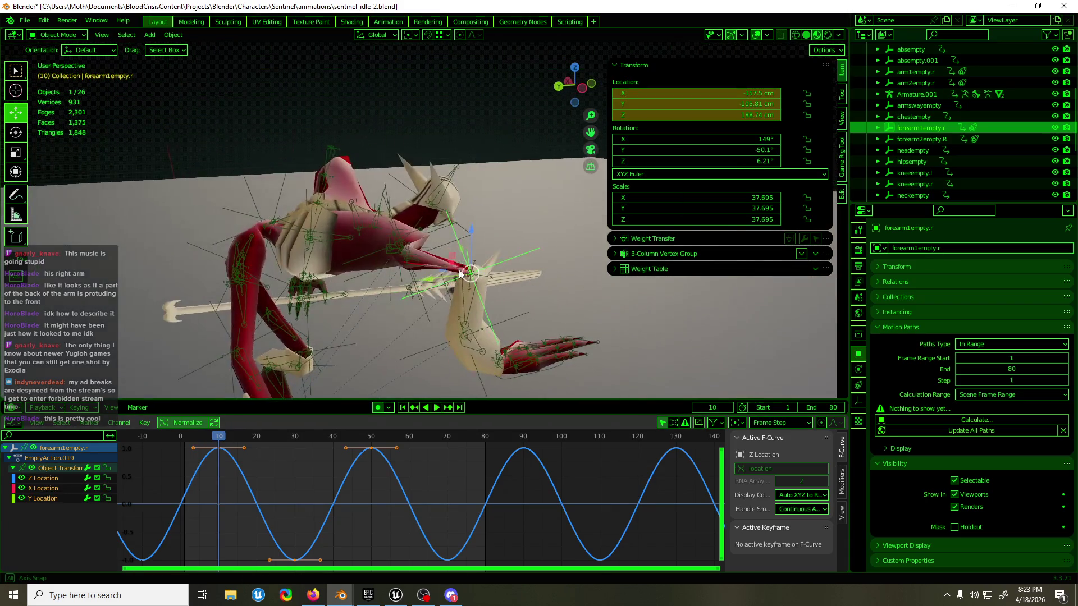
- Move forearm1empty.r's Y Location key to about -61.9 cm in the Graph Editor
{"action": "left_click", "coordinate": [48, 498]}
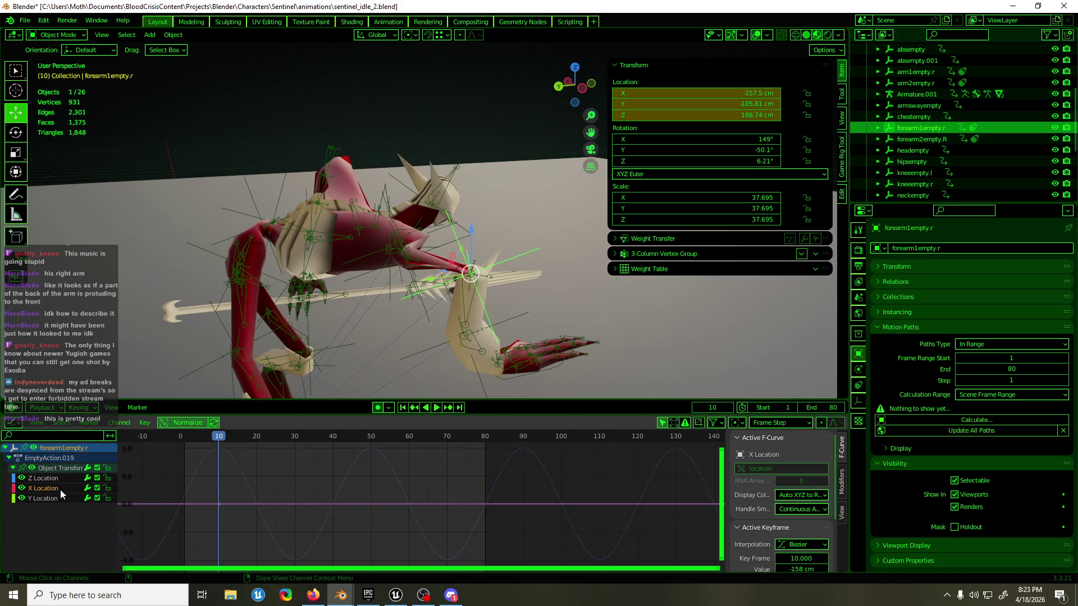
{"action": "middle_click_drag", "start_coordinate": [404, 295], "coordinate": [473, 283]}
{"action": "key", "text": "g"}
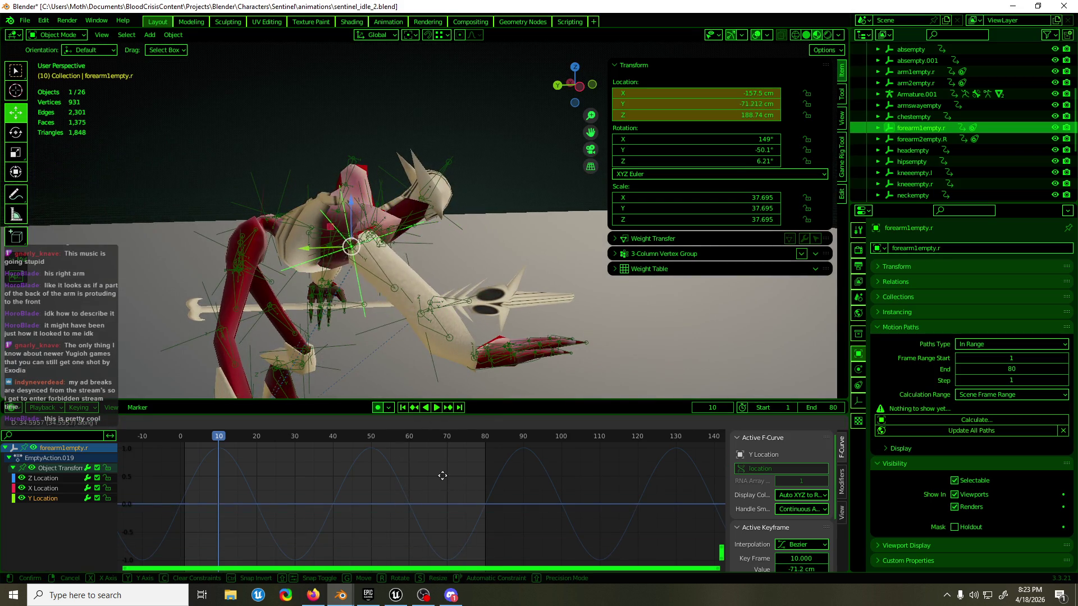
{"action": "left_click", "coordinate": [477, 492]}
- Play the animation to preview the arm motion, then stop it
{"action": "mouse_move", "coordinate": [464, 286]}
{"action": "middle_mouse_down"}
{"action": "mouse_move", "coordinate": [413, 317]}
{"action": "mouse_move", "coordinate": [552, 315]}
{"action": "mouse_move", "coordinate": [566, 294]}
{"action": "mouse_move", "coordinate": [497, 297]}
{"action": "middle_mouse_up"}
{"action": "key", "text": "space"}
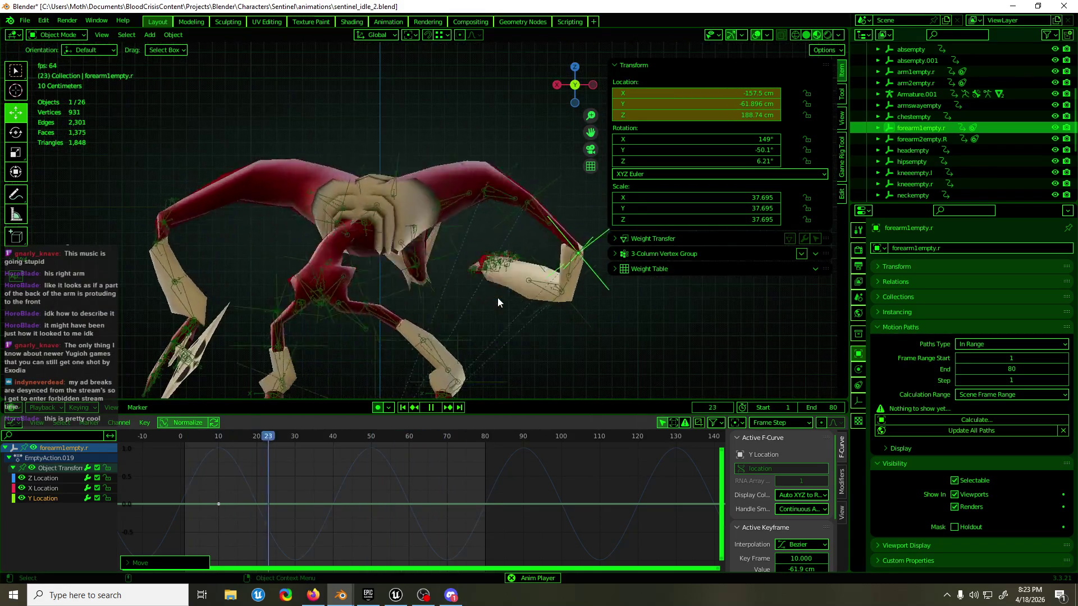
{"action": "key", "text": "space"}
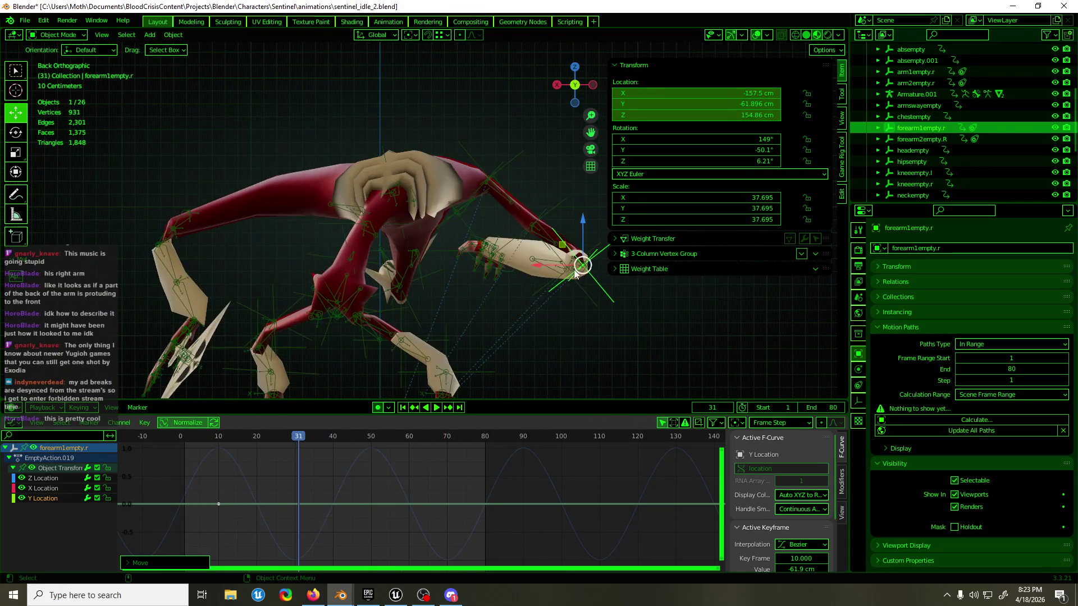
{"action": "scroll", "coordinate": [426, 246], "scroll_direction": "up", "scroll_amount": 5}
{"action": "mouse_move", "coordinate": [424, 246]}
{"action": "middle_mouse_down"}
{"action": "mouse_move", "coordinate": [283, 279]}
{"action": "mouse_move", "coordinate": [401, 264]}
{"action": "mouse_move", "coordinate": [371, 286]}
{"action": "mouse_move", "coordinate": [323, 290]}
{"action": "mouse_move", "coordinate": [336, 252]}
{"action": "mouse_move", "coordinate": [326, 281]}
{"action": "mouse_move", "coordinate": [377, 289]}
{"action": "middle_mouse_up"}
- Add forearm2empty.R to the selection and shift the Y Location keys along the value axis
{"action": "left_click", "coordinate": [388, 282], "text": "shift"}
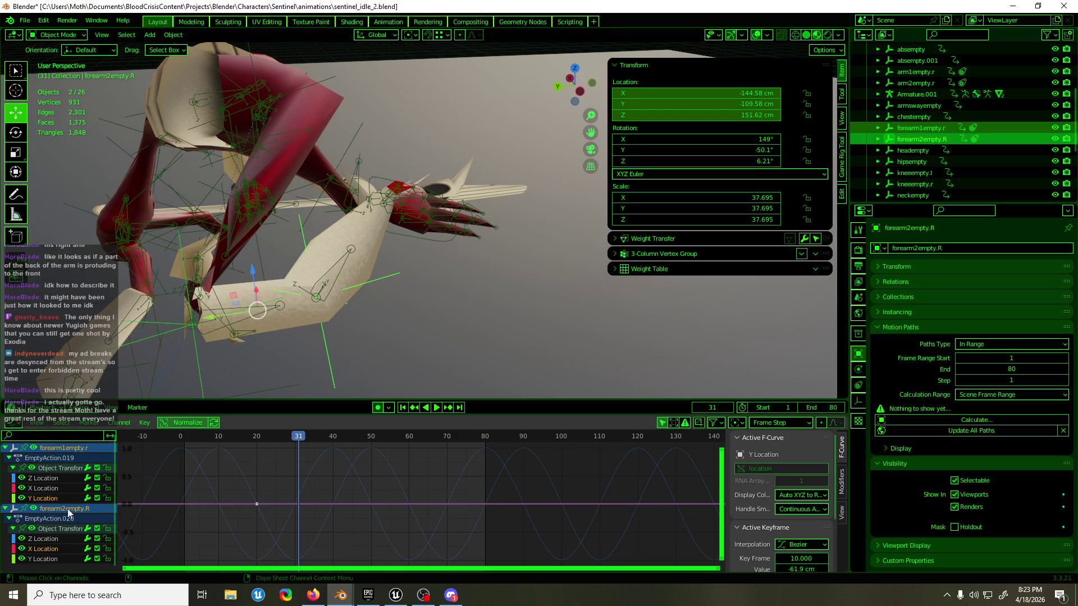
{"action": "key", "text": "g"}
{"action": "key", "text": "y"}
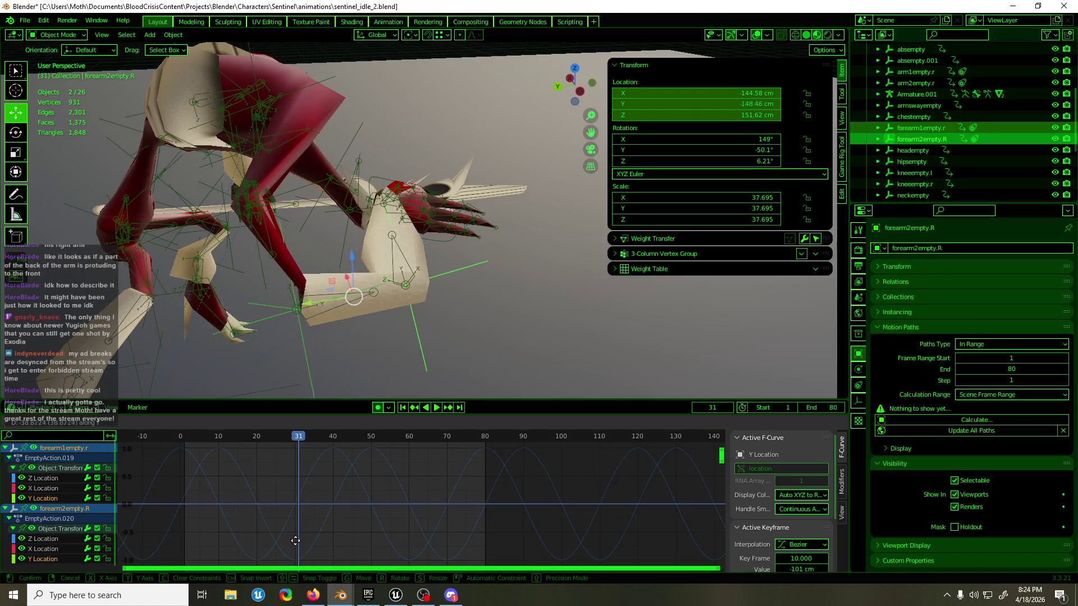
{"action": "left_click", "coordinate": [354, 468]}
{"action": "mouse_move", "coordinate": [362, 248]}
{"action": "middle_mouse_down"}
{"action": "mouse_move", "coordinate": [437, 247]}
{"action": "mouse_move", "coordinate": [253, 248]}
{"action": "mouse_move", "coordinate": [484, 193]}
{"action": "middle_mouse_up"}
{"action": "scroll", "coordinate": [436, 247], "scroll_direction": "up", "scroll_amount": 3}
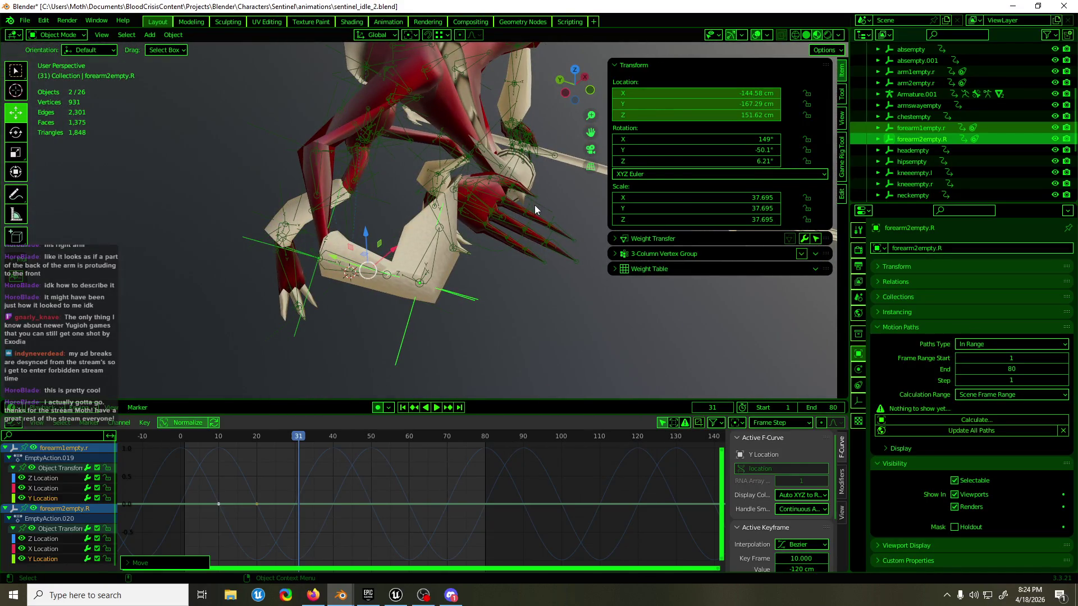
- In Pose Mode, shift hand_ik.R's Y Location keys so its Y reads about -201 cm
{"action": "left_click", "coordinate": [535, 205]}
{"action": "key", "text": "ctrl+Tab"}
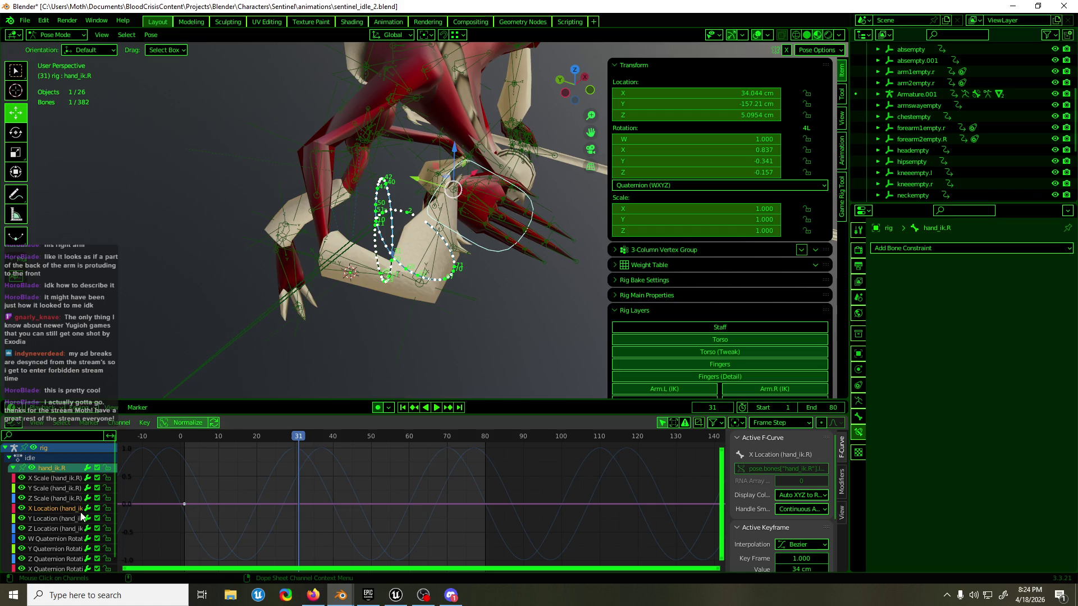
{"action": "left_click", "coordinate": [54, 517]}
{"action": "key", "text": "g"}
{"action": "key", "text": "y"}
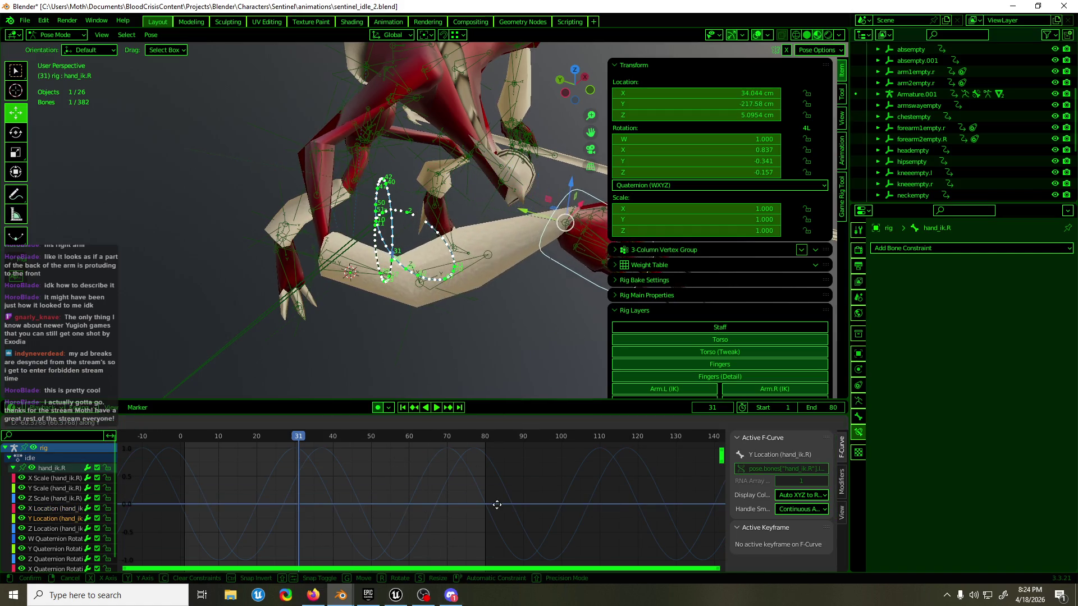
{"action": "left_click", "coordinate": [510, 469]}
{"action": "mouse_move", "coordinate": [532, 254]}
{"action": "middle_mouse_down"}
{"action": "mouse_move", "coordinate": [681, 325]}
{"action": "mouse_move", "coordinate": [518, 236]}
{"action": "middle_mouse_up"}
{"action": "middle_click_drag", "start_coordinate": [538, 227], "coordinate": [552, 240]}
- Lower the hand_ik.R location keys further and scrub to frame 42
{"action": "left_click", "coordinate": [472, 151]}
{"action": "middle_click_drag", "start_coordinate": [472, 151], "coordinate": [477, 235], "text": "shift"}
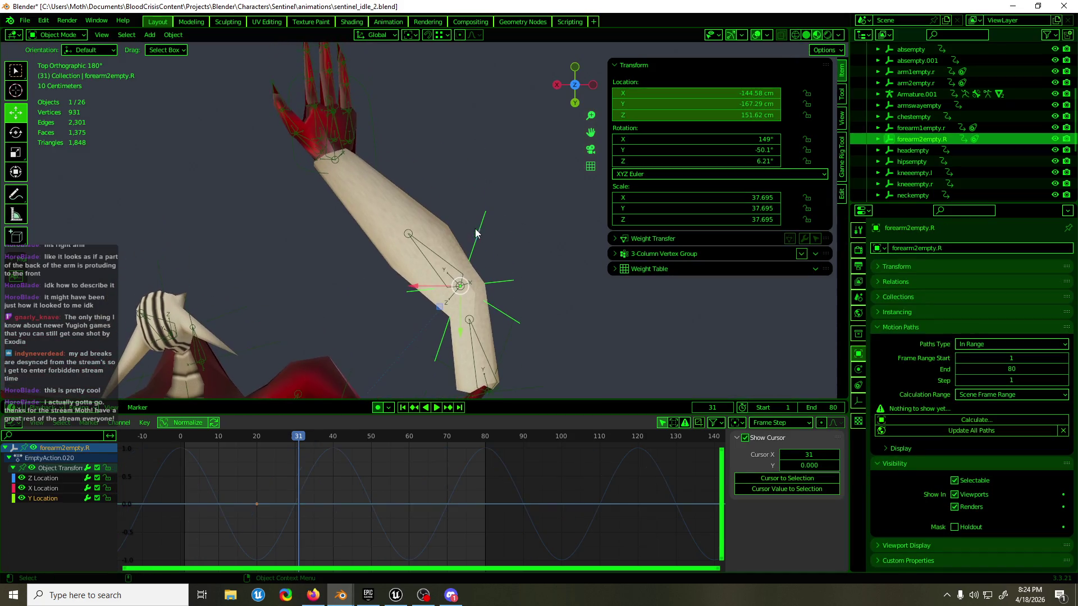
{"action": "left_click", "coordinate": [372, 148]}
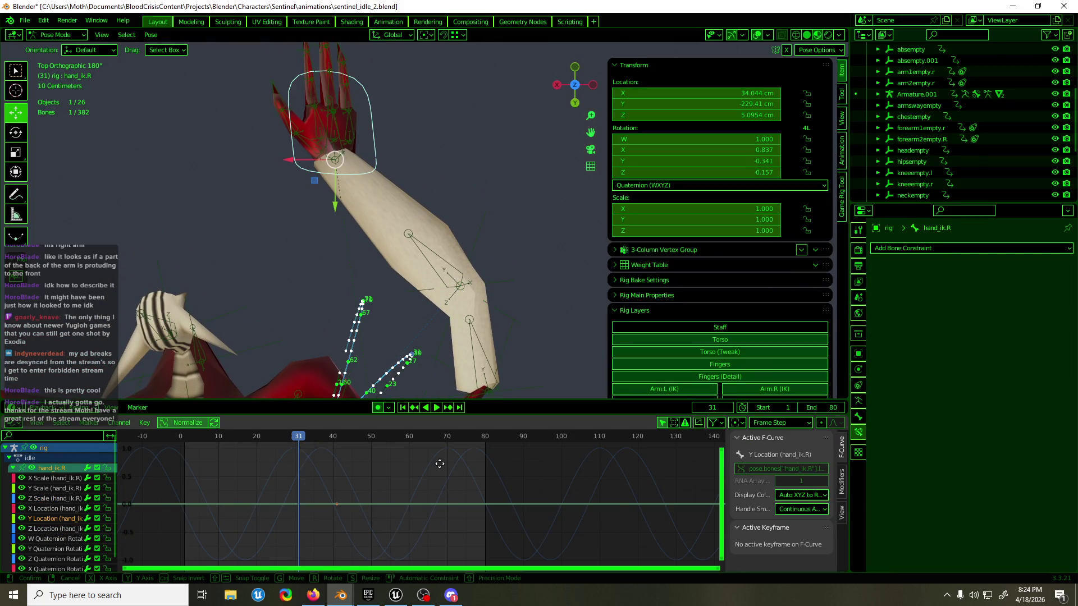
{"action": "key", "text": "g"}
{"action": "left_click", "coordinate": [345, 461]}
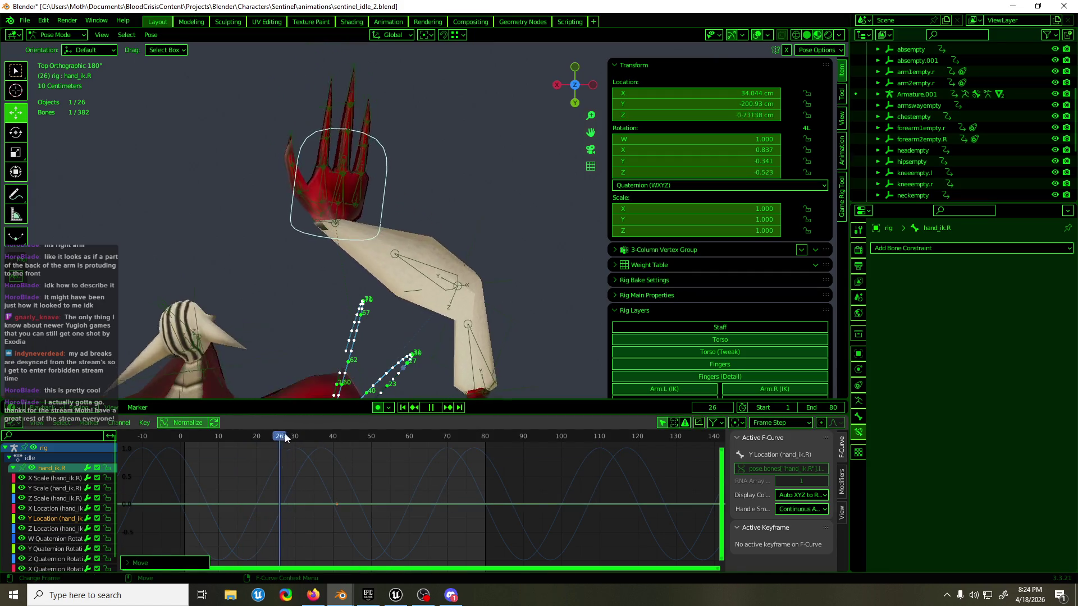
{"action": "left_click_drag", "start_coordinate": [303, 439], "coordinate": [341, 436]}
- Move forearm2empty.R's frame-20 X Location key to about -126 cm and play the loop
{"action": "left_click", "coordinate": [424, 279]}
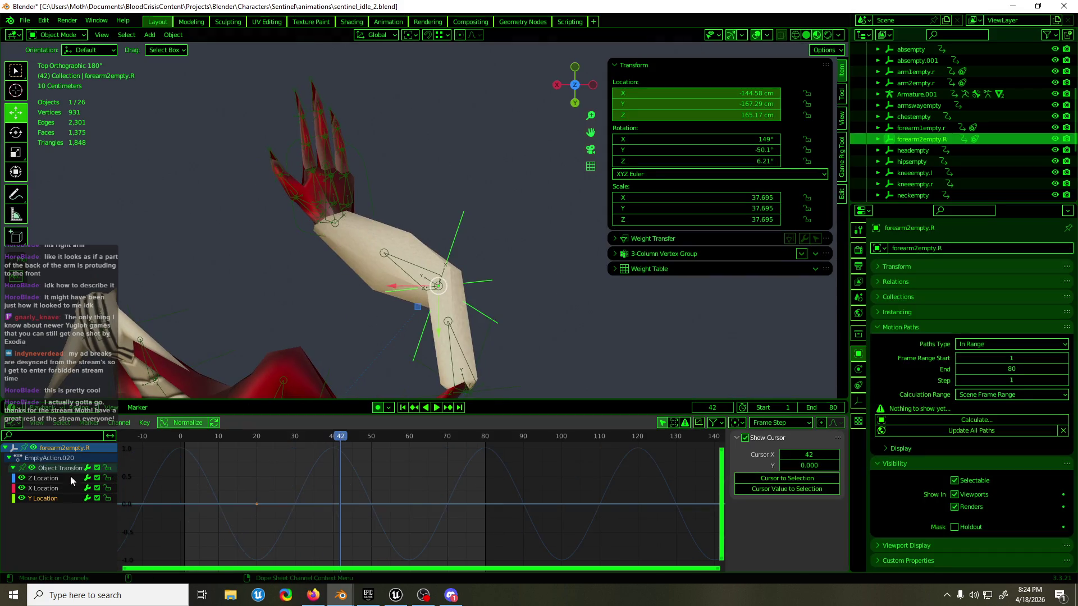
{"action": "left_click", "coordinate": [52, 494]}
{"action": "key", "text": "g"}
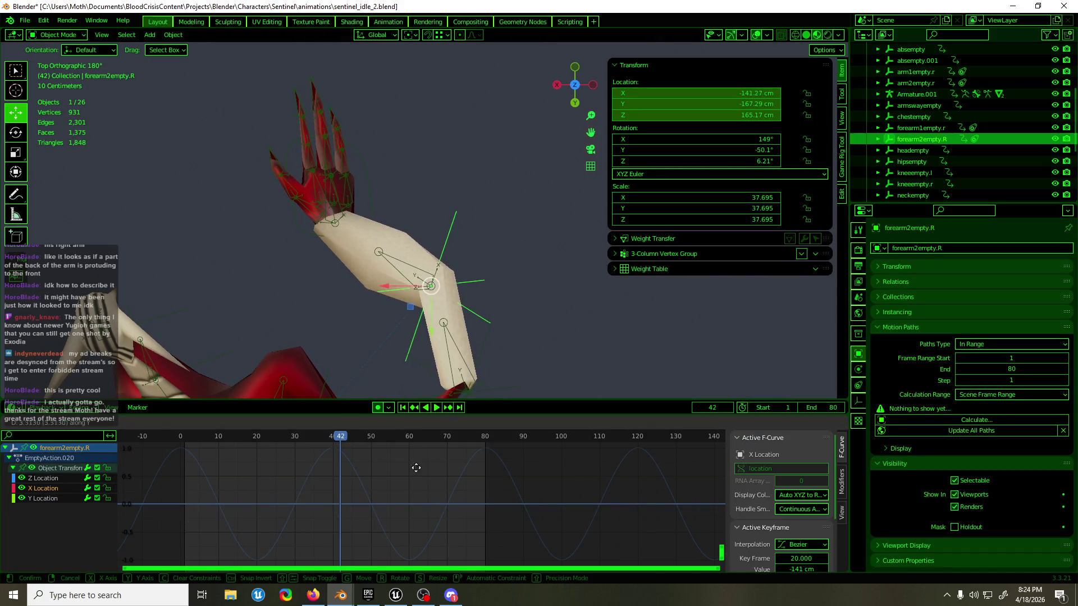
{"action": "left_click", "coordinate": [459, 435]}
{"action": "mouse_move", "coordinate": [492, 251]}
{"action": "middle_mouse_down"}
{"action": "mouse_move", "coordinate": [266, 138]}
{"action": "mouse_move", "coordinate": [362, 165]}
{"action": "mouse_move", "coordinate": [298, 144]}
{"action": "middle_mouse_up"}
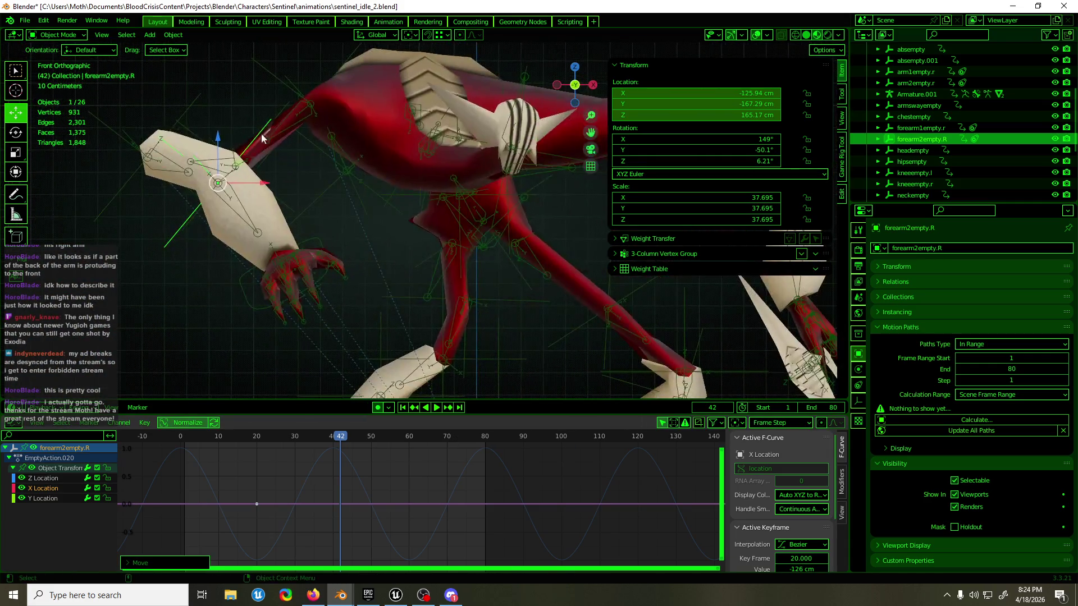
{"action": "key", "text": "space"}
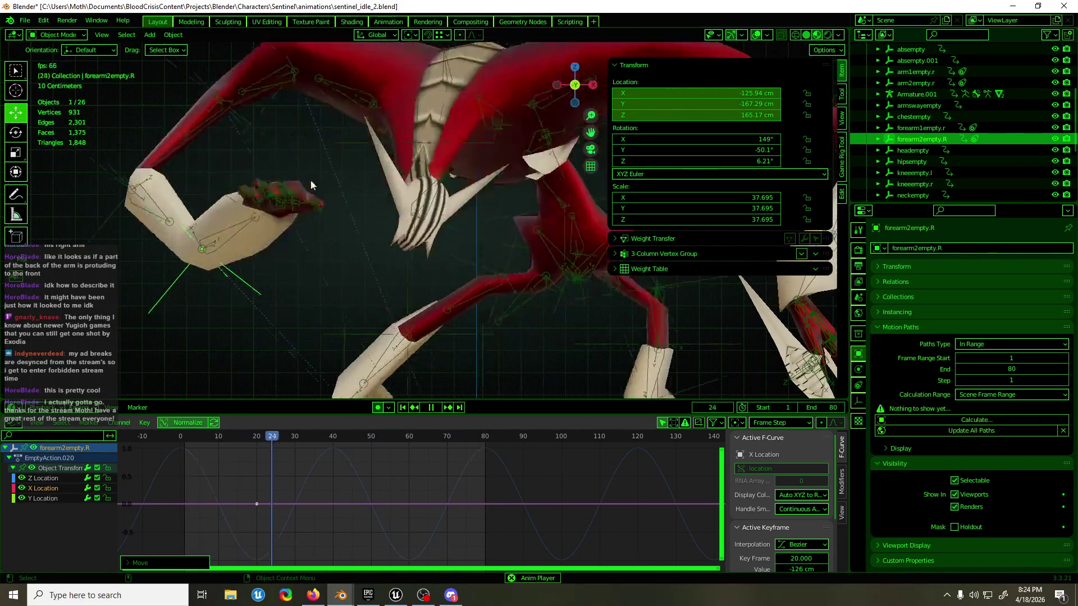
- View the playing loop from the front and save sentinel_idle_2.blend
{"action": "key", "text": "KP_1"}
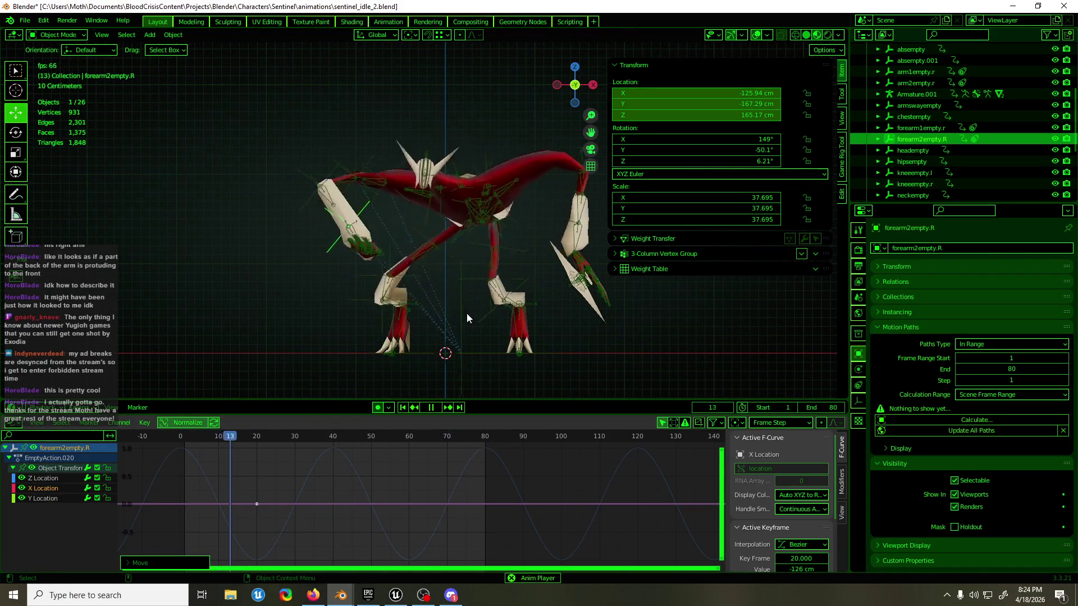
{"action": "key", "text": "ctrl+s"}
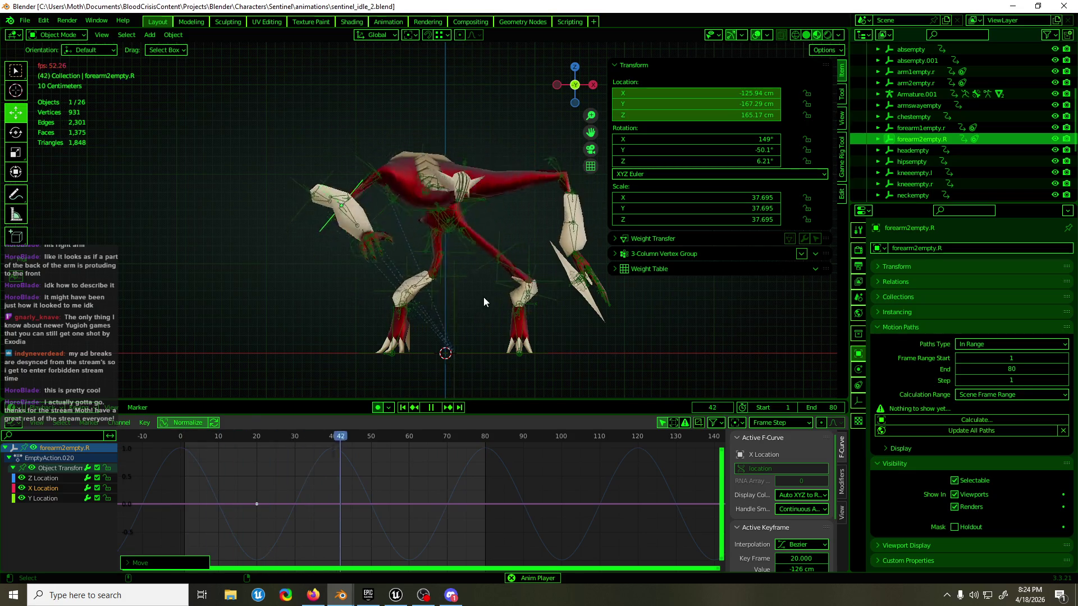
{"action": "scroll", "coordinate": [507, 298], "scroll_direction": "up", "scroll_amount": 3}
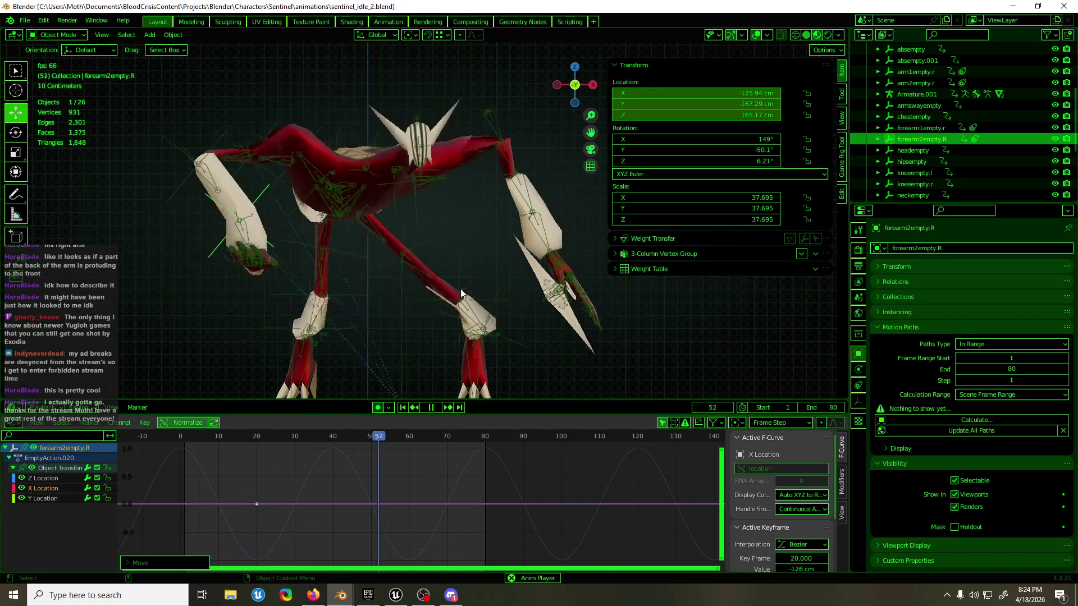
- Widen the side panel, hide overlays and switch to Material Preview shading
{"action": "left_click_drag", "start_coordinate": [619, 134], "coordinate": [663, 135]}
{"action": "left_click", "coordinate": [756, 34]}
{"action": "left_click", "coordinate": [816, 35]}
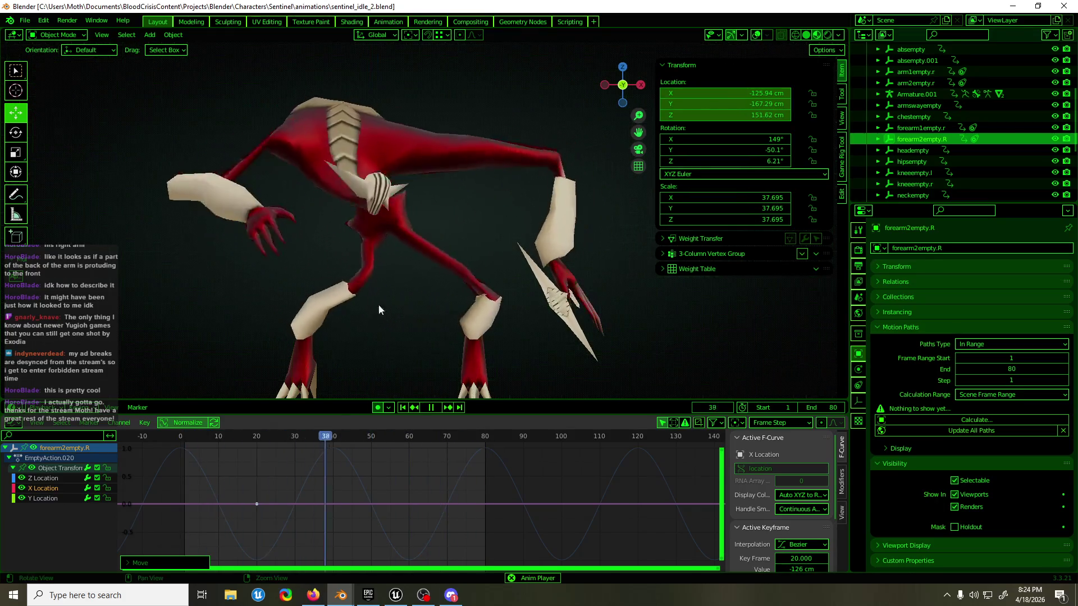
- Orbit around the model to watch the loop from several angles, then minimize Blender
{"action": "middle_click_drag", "start_coordinate": [441, 333], "coordinate": [497, 324]}
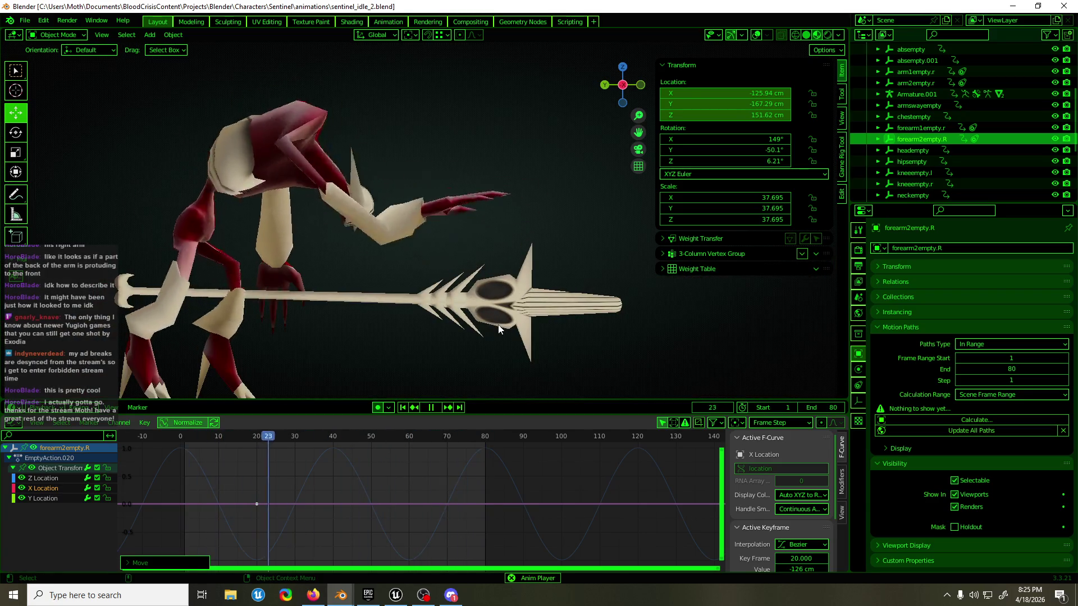
{"action": "middle_click_drag", "start_coordinate": [428, 249], "coordinate": [444, 262]}
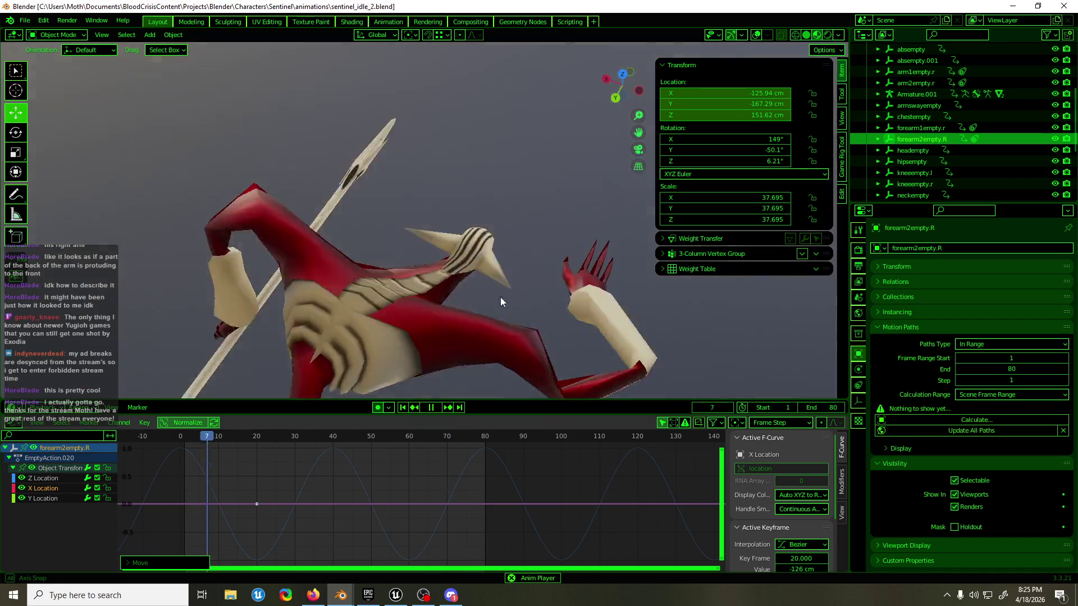
{"action": "middle_click_drag", "start_coordinate": [500, 298], "coordinate": [518, 341]}
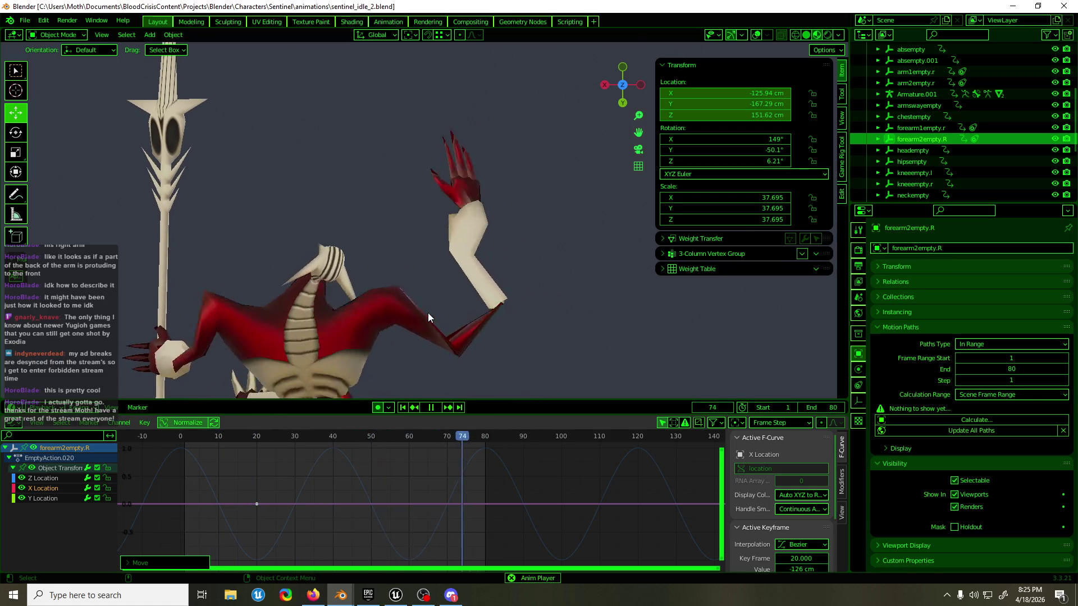
{"action": "mouse_move", "coordinate": [429, 315]}
{"action": "middle_mouse_down"}
{"action": "mouse_move", "coordinate": [594, 259]}
{"action": "mouse_move", "coordinate": [632, 195]}
{"action": "mouse_move", "coordinate": [604, 218]}
{"action": "mouse_move", "coordinate": [381, 278]}
{"action": "middle_mouse_up"}
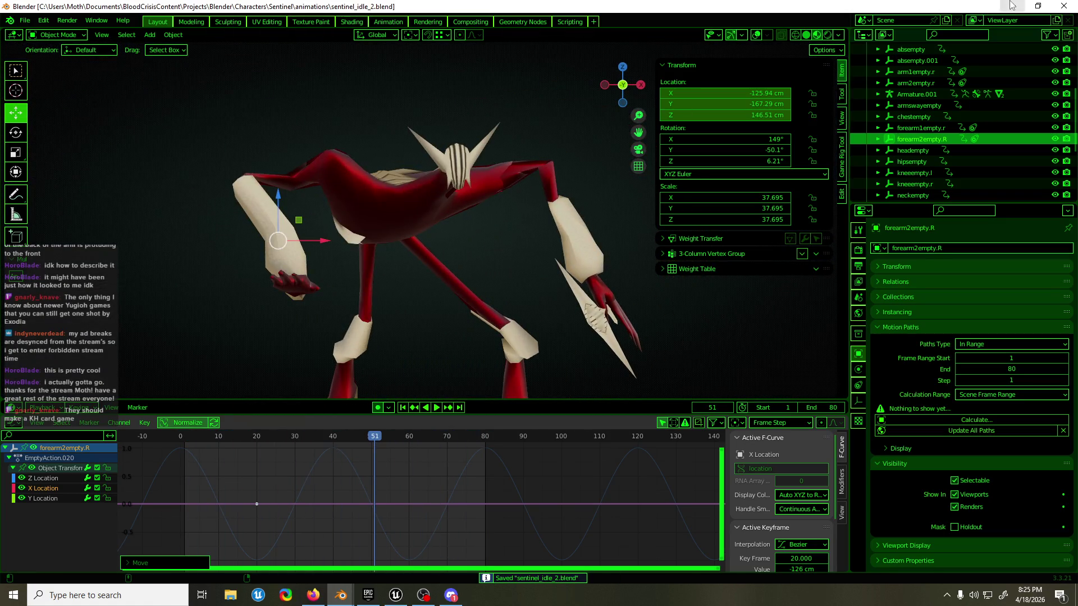
{"action": "left_click", "coordinate": [1013, 6]}
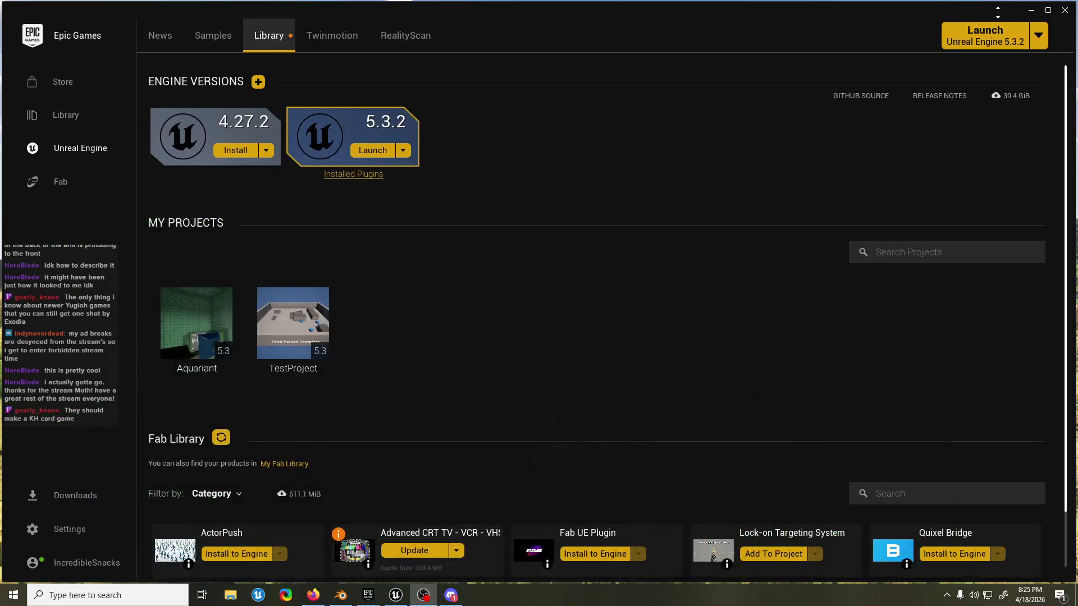
- Close the Epic Games Launcher and restore the browser with the card game search
{"action": "left_click", "coordinate": [1065, 13]}
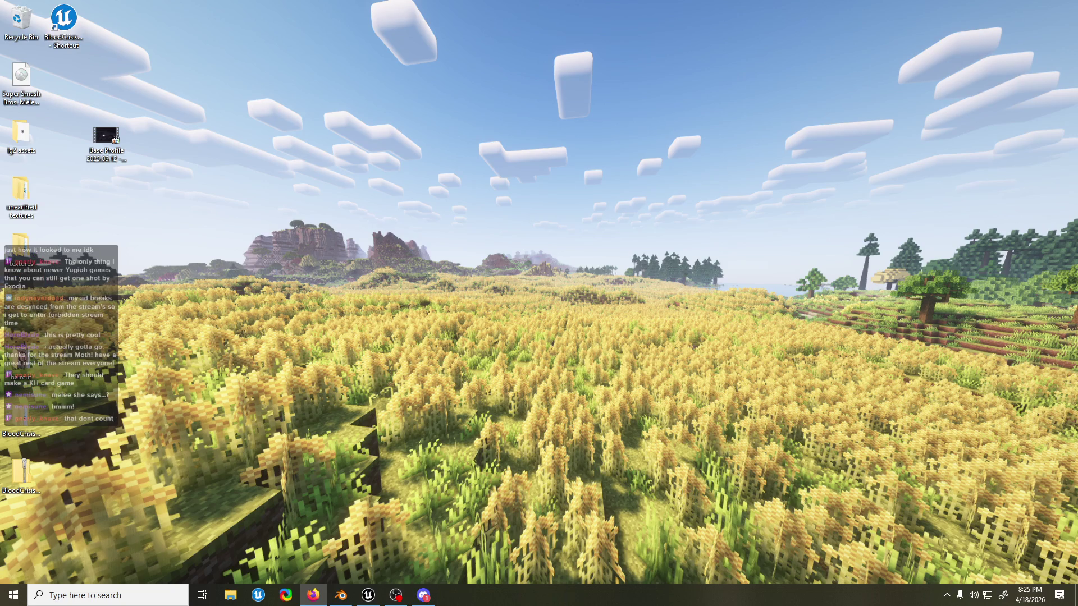
{"action": "left_click", "coordinate": [312, 594]}
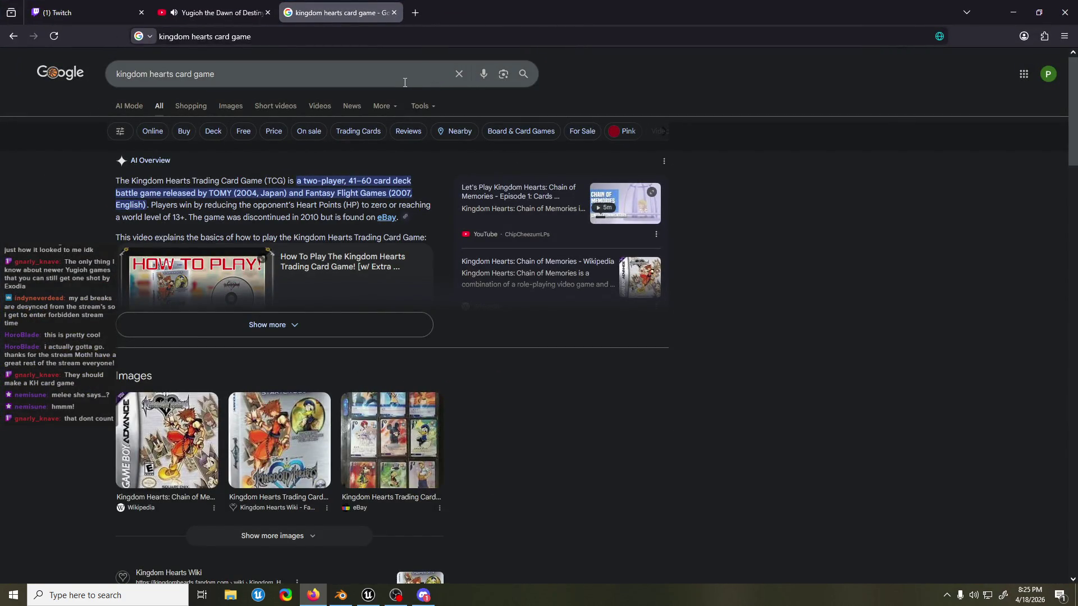
- Switch to image results and preview the BoardGameGeek booster pack and Perilous Pursuit images
{"action": "left_click", "coordinate": [228, 106]}
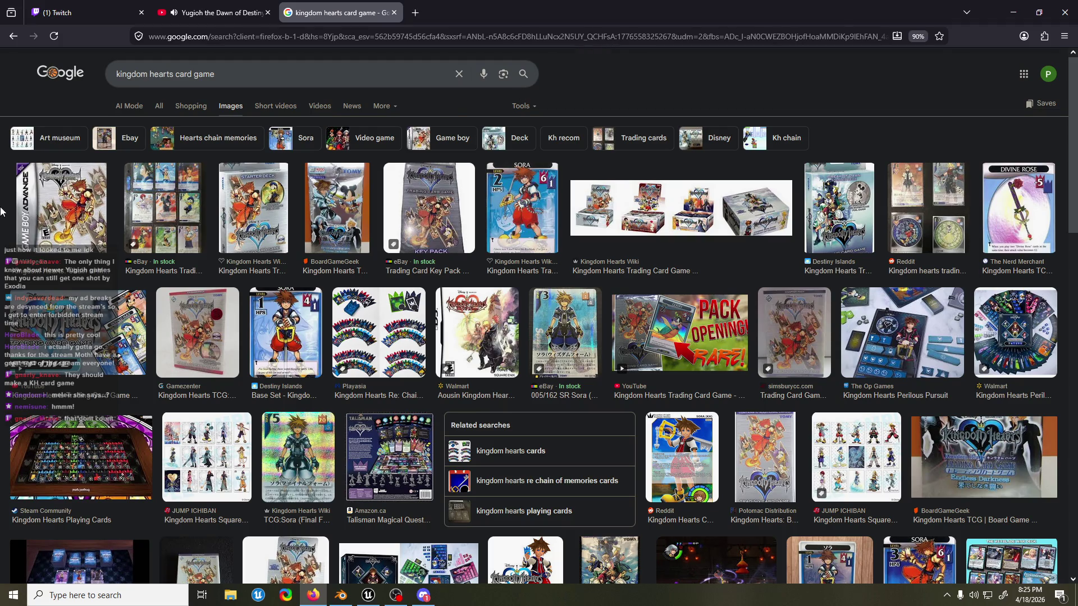
{"action": "left_click", "coordinate": [324, 195]}
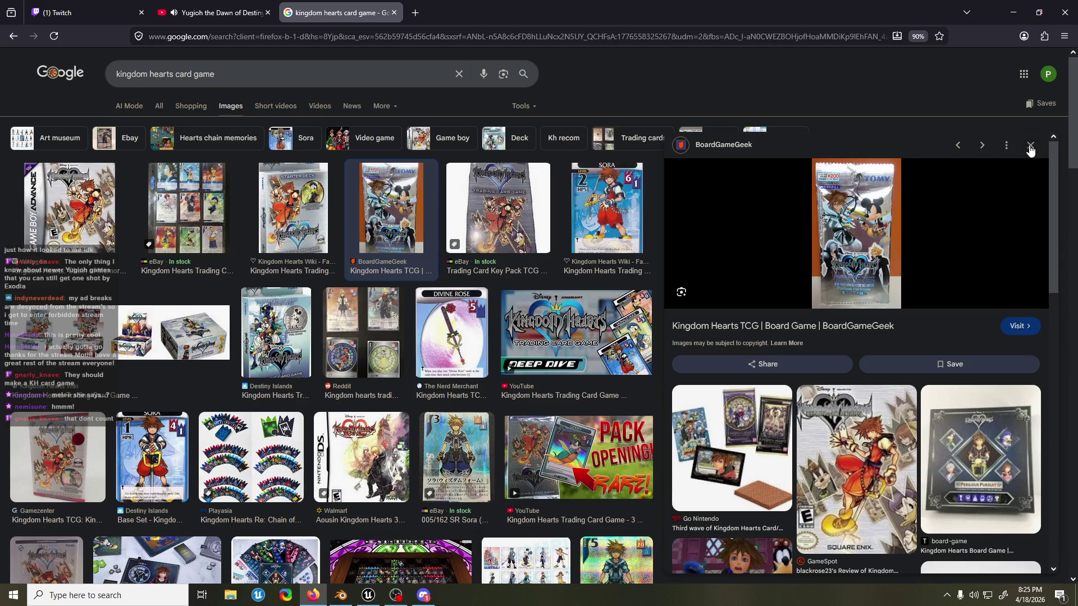
{"action": "left_click", "coordinate": [1028, 148]}
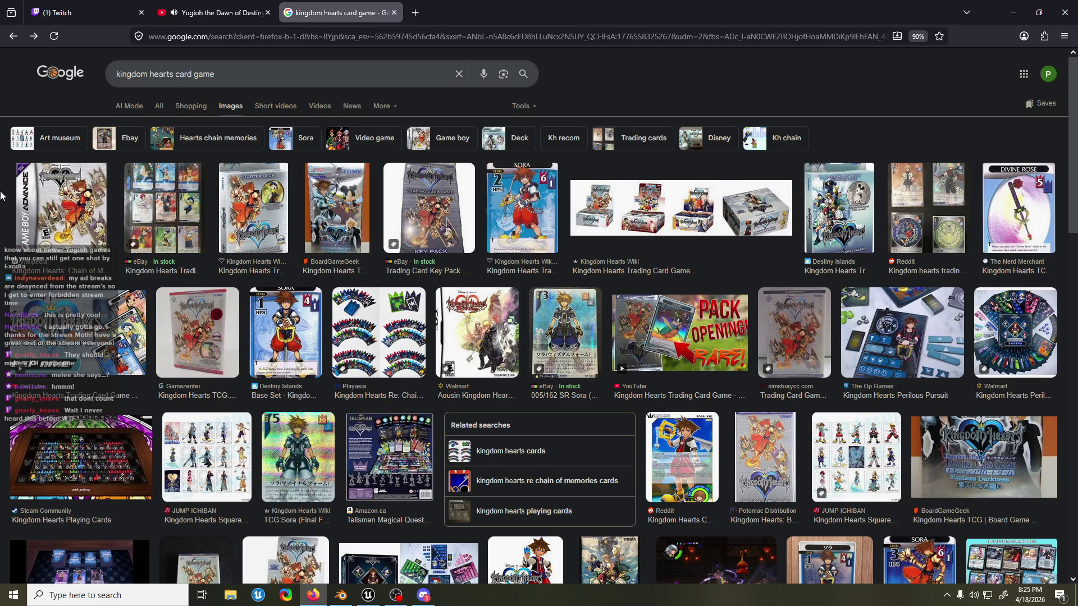
{"action": "scroll", "coordinate": [2, 196], "scroll_direction": "down", "scroll_amount": 3}
{"action": "scroll", "coordinate": [3, 202], "scroll_direction": "down", "scroll_amount": 2}
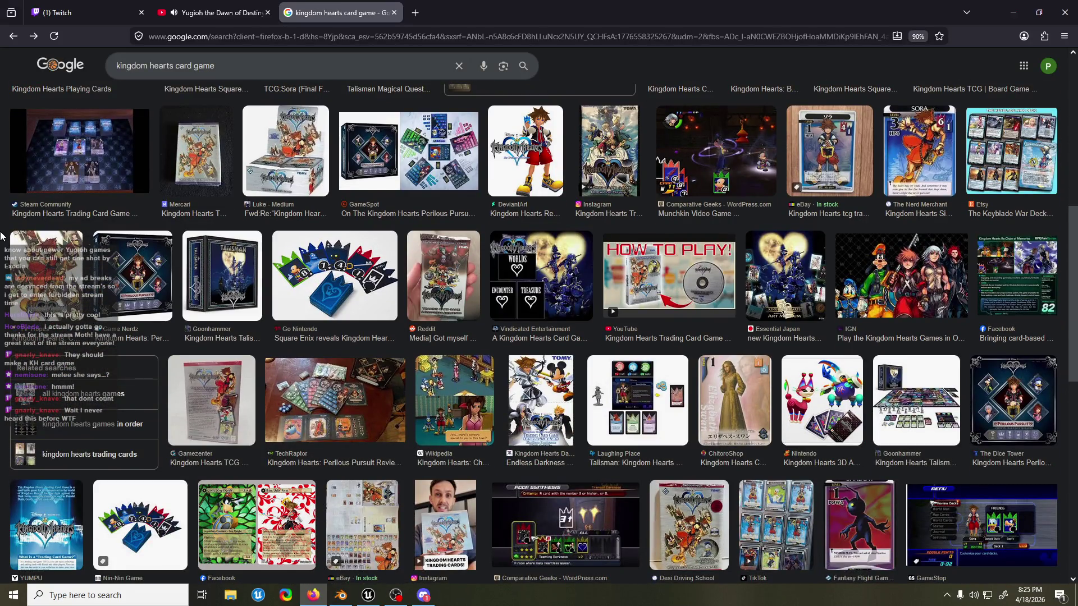
{"action": "left_click", "coordinate": [295, 393]}
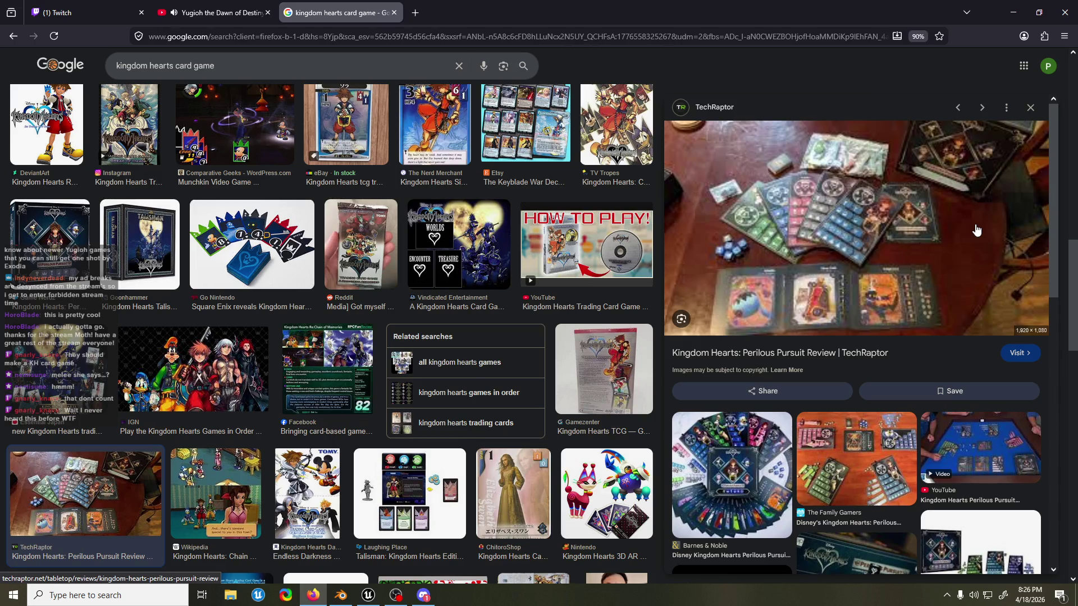
{"action": "left_click", "coordinate": [1029, 107]}
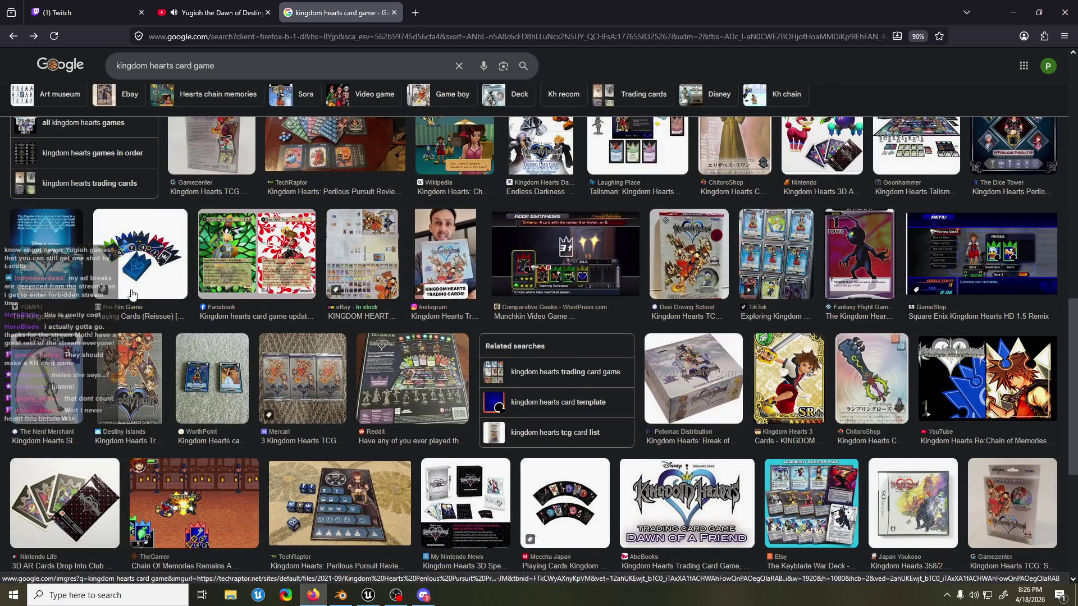
{"action": "scroll", "coordinate": [142, 267], "scroll_direction": "up", "scroll_amount": 5}
{"action": "scroll", "coordinate": [169, 210], "scroll_direction": "up", "scroll_amount": 5}
{"action": "scroll", "coordinate": [223, 66], "scroll_direction": "up", "scroll_amount": 5}
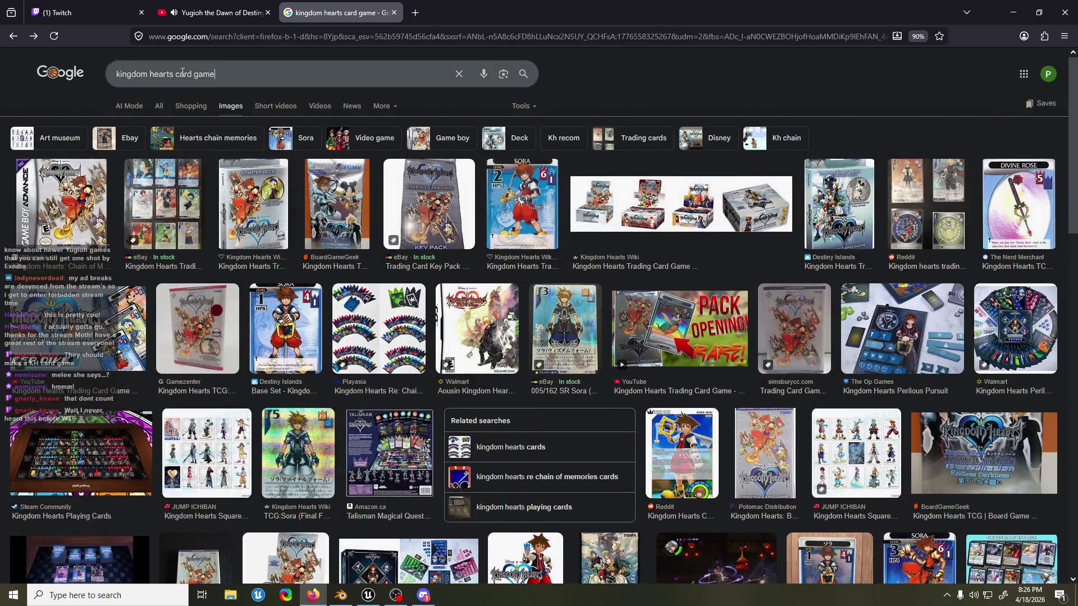
- Change the query to 'kingdom hearts tcg' and preview the Wiki booster box image
{"action": "left_click", "coordinate": [187, 74]}
{"action": "key", "text": "shift+End"}
{"action": "type", "text": "tcg"}
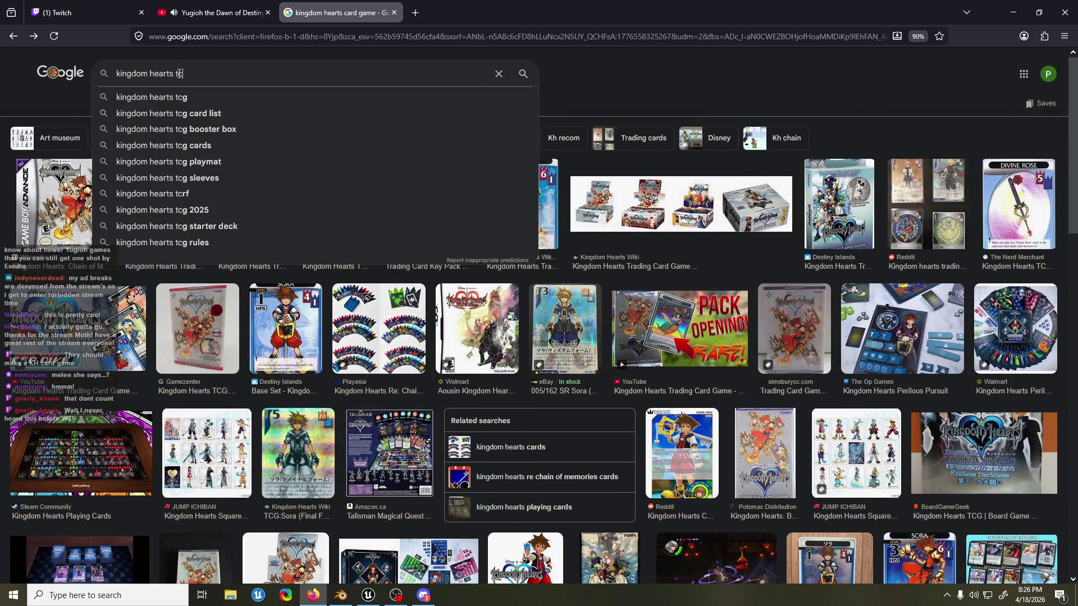
{"action": "key", "text": "Return"}
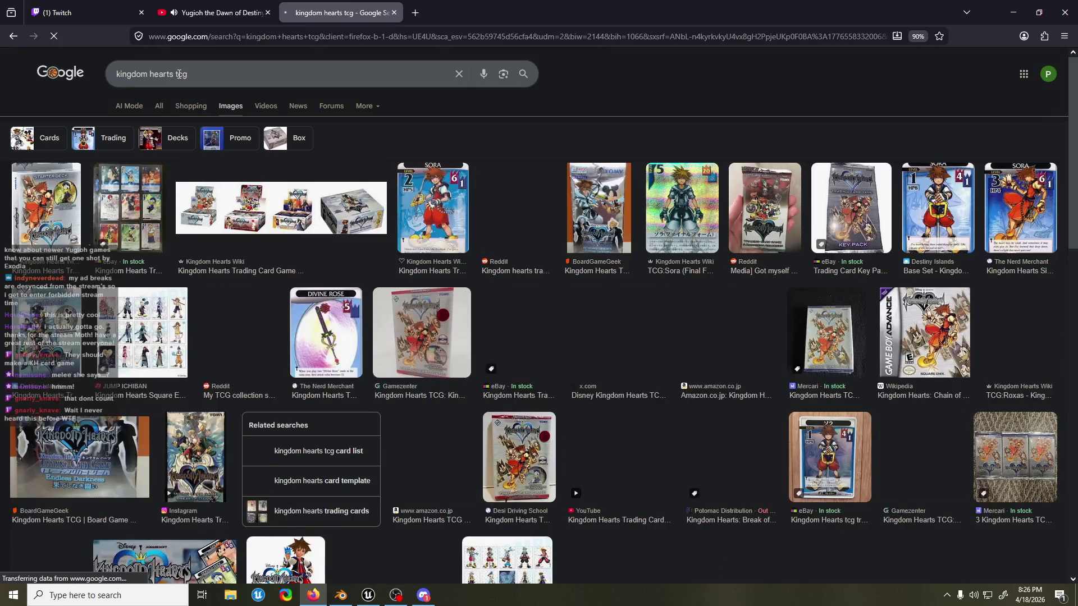
{"action": "left_click", "coordinate": [320, 199]}
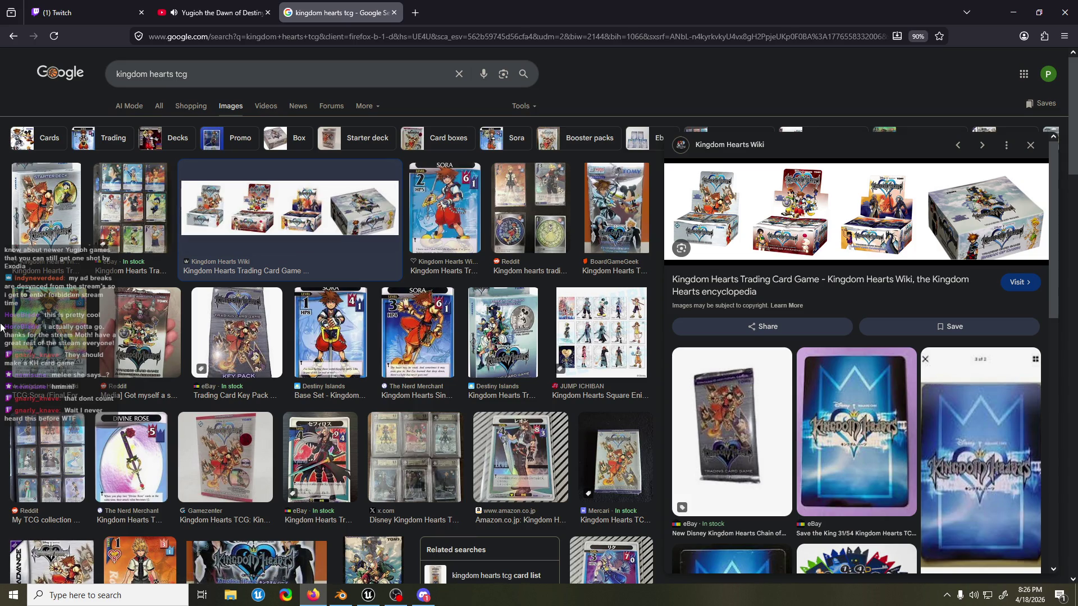
{"action": "scroll", "coordinate": [3, 327], "scroll_direction": "down", "scroll_amount": 2}
{"action": "scroll", "coordinate": [3, 325], "scroll_direction": "down", "scroll_amount": 1}
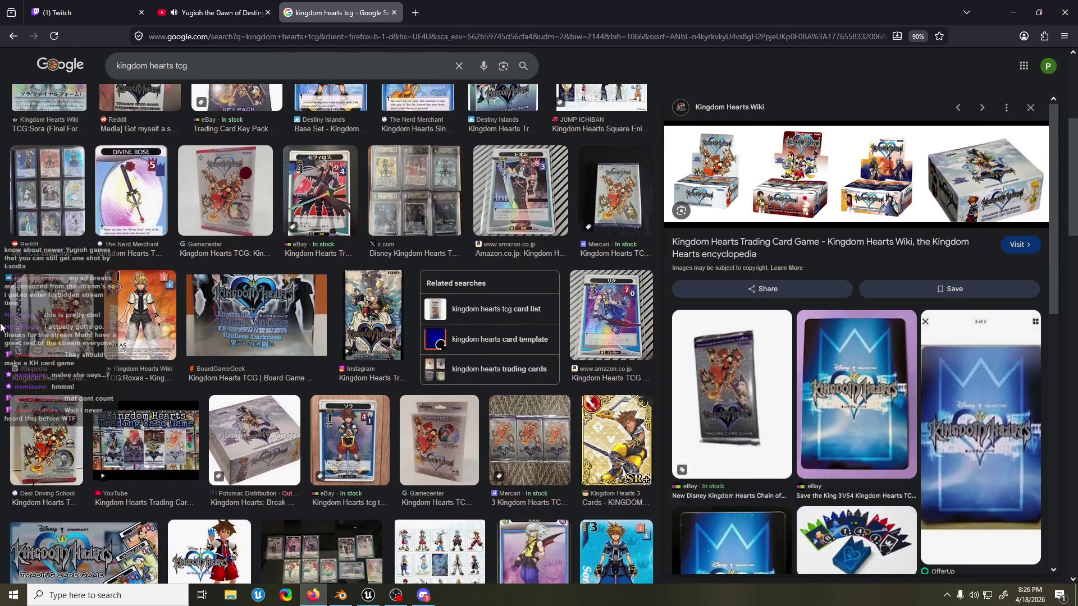
{"action": "scroll", "coordinate": [3, 335], "scroll_direction": "down", "scroll_amount": 2}
{"action": "scroll", "coordinate": [3, 335], "scroll_direction": "down", "scroll_amount": 2}
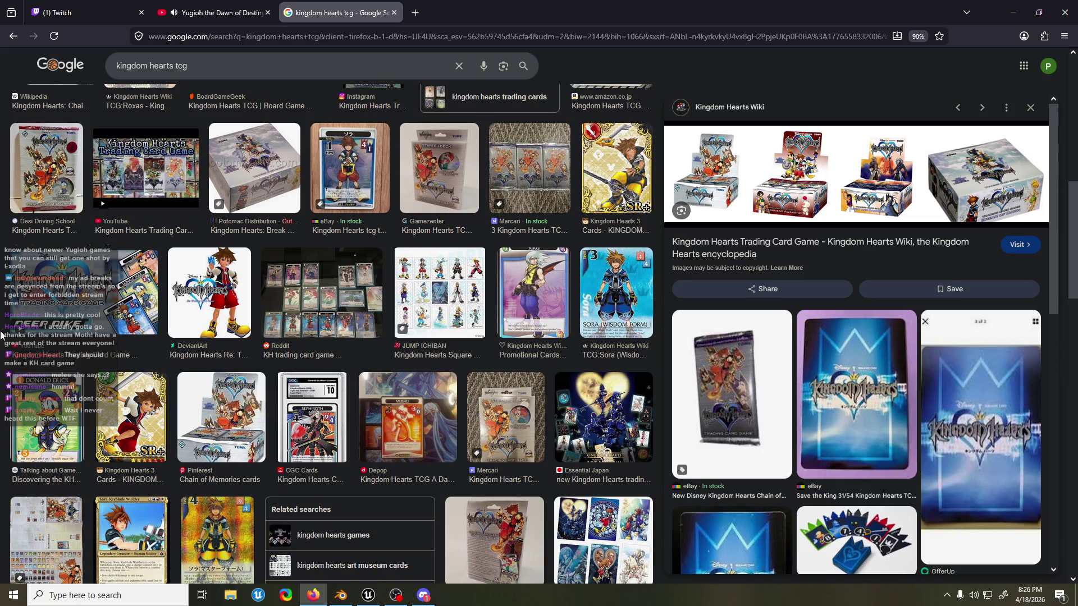
- Preview the Mushu and eBay Sephiroth cards, open the Sephiroth listing and close the Google tab
{"action": "left_click", "coordinate": [434, 422]}
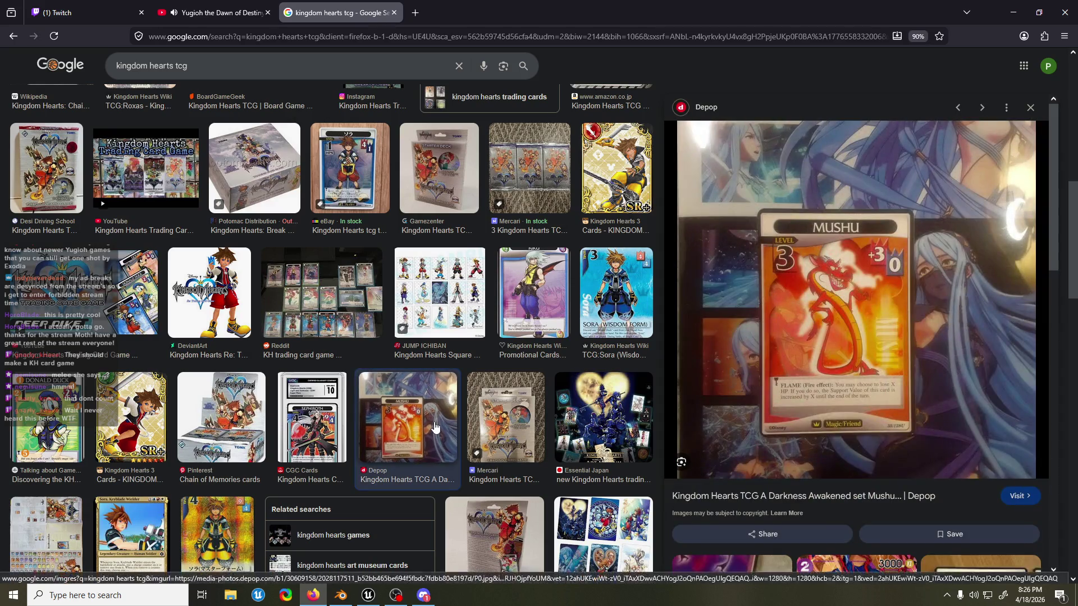
{"action": "scroll", "coordinate": [530, 227], "scroll_direction": "up", "scroll_amount": 4}
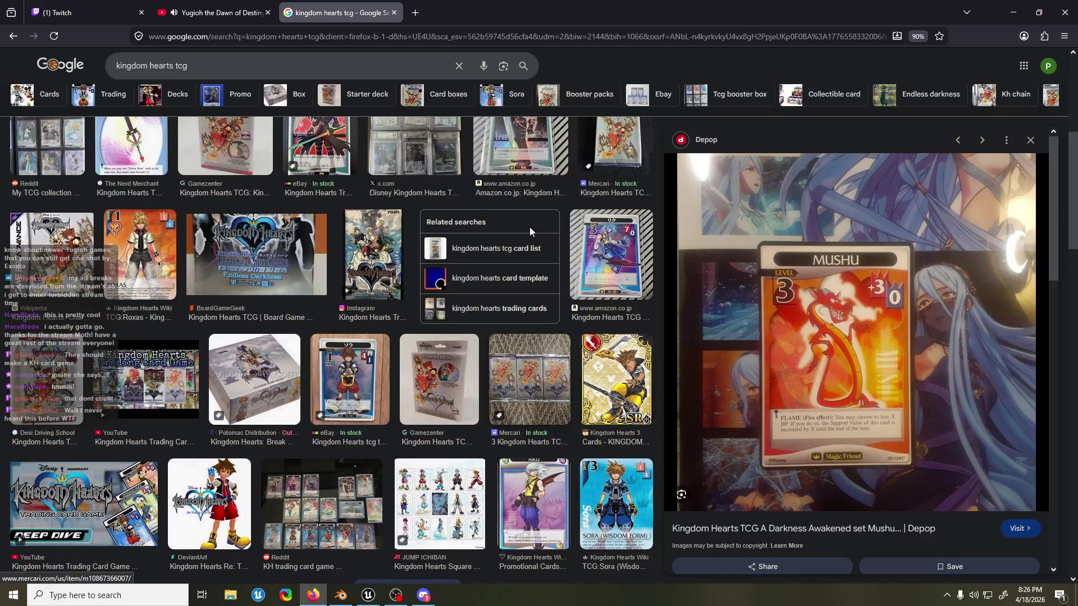
{"action": "left_click", "coordinate": [1030, 141]}
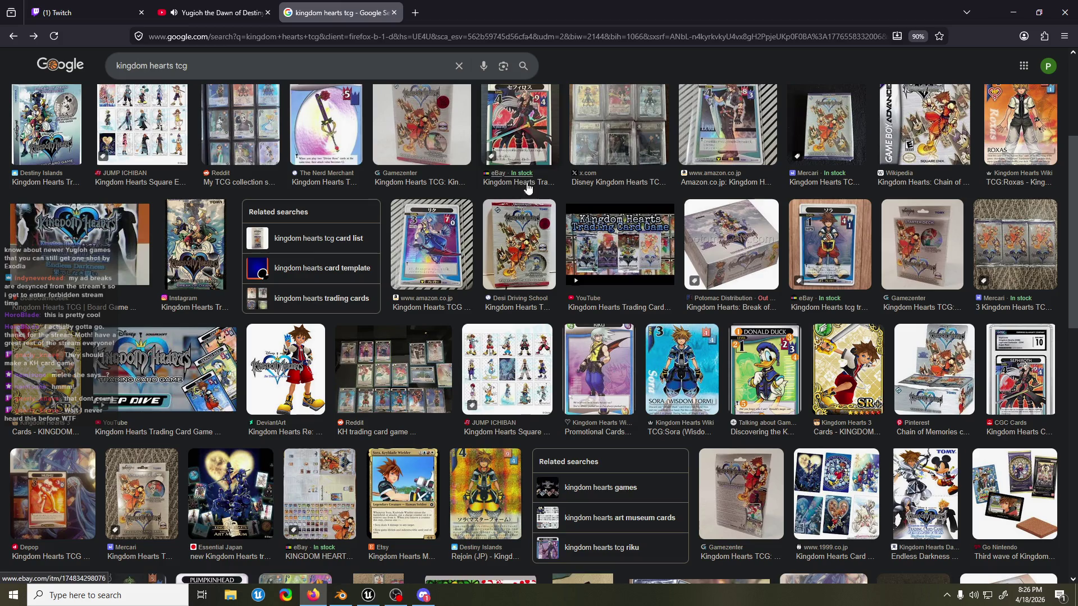
{"action": "left_click", "coordinate": [520, 126]}
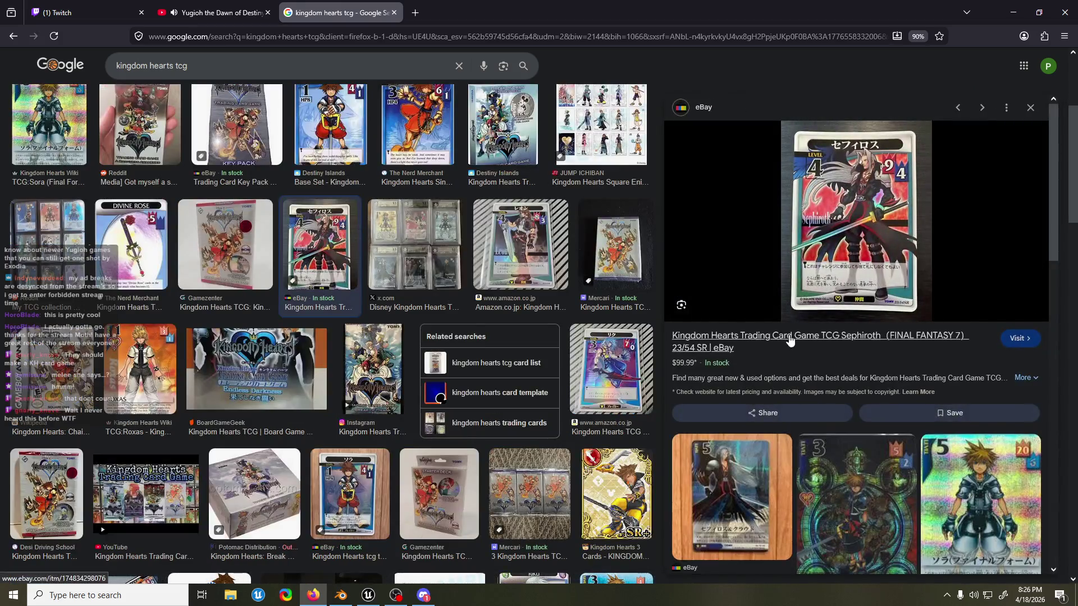
{"action": "left_click", "coordinate": [789, 336]}
{"action": "left_click", "coordinate": [394, 13]}
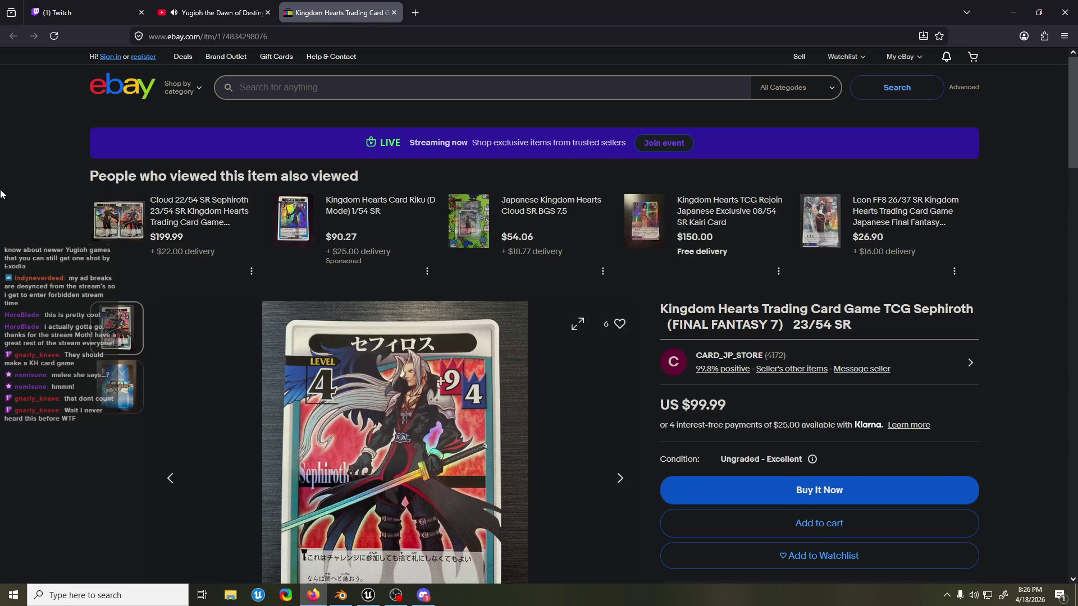
{"action": "scroll", "coordinate": [0, 195], "scroll_direction": "down", "scroll_amount": 1}
{"action": "scroll", "coordinate": [3, 196], "scroll_direction": "down", "scroll_amount": 2}
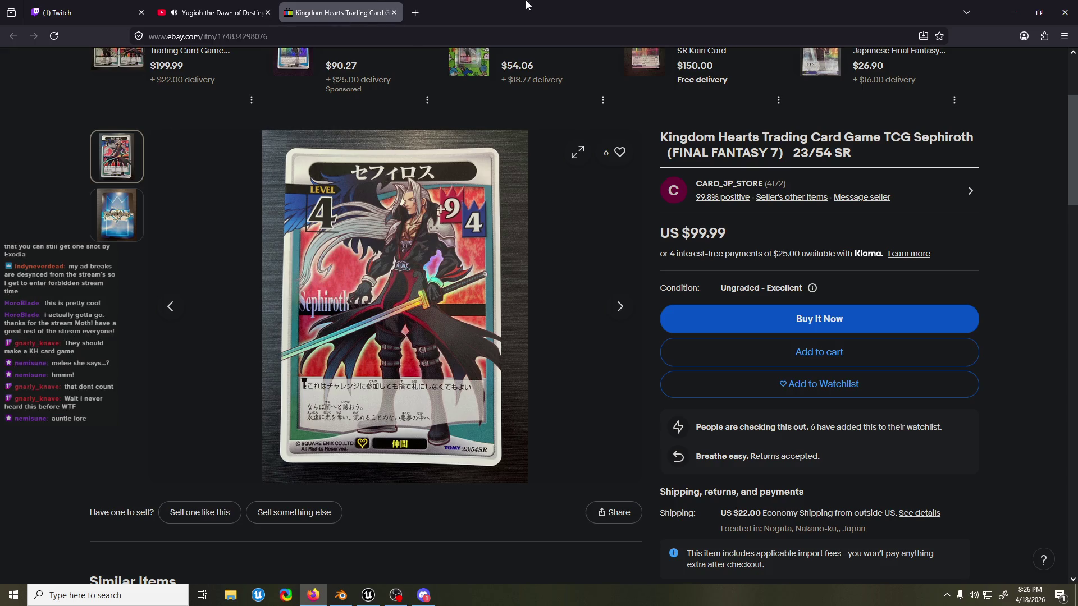
- Hide the browser to reveal the Windows desktop
{"action": "key", "text": "super+d"}
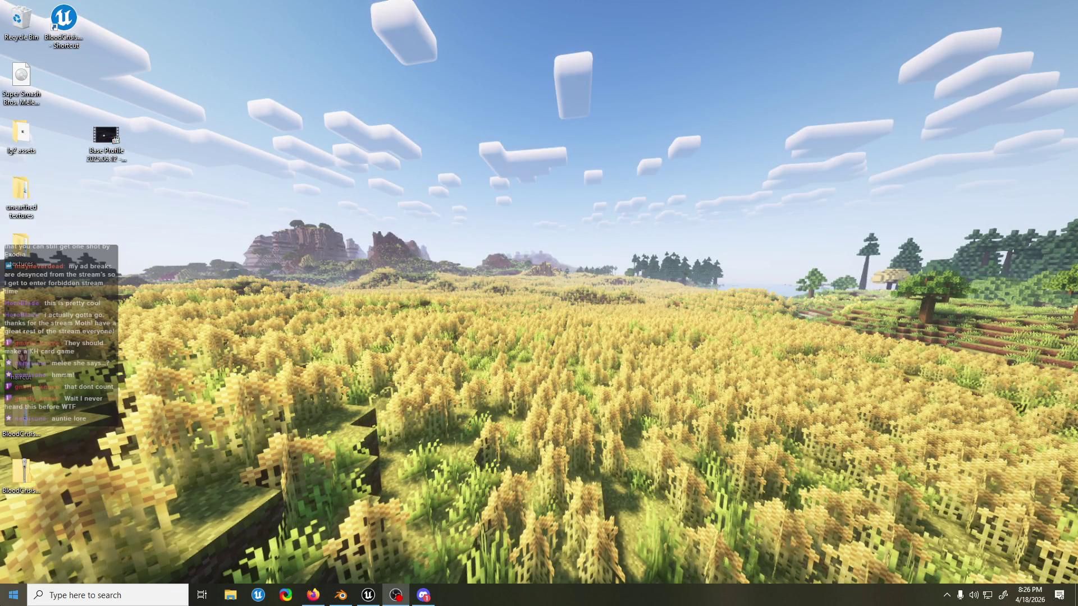
- Launch Slippi Launcher from the Start menu
{"action": "left_click", "coordinate": [14, 595]}
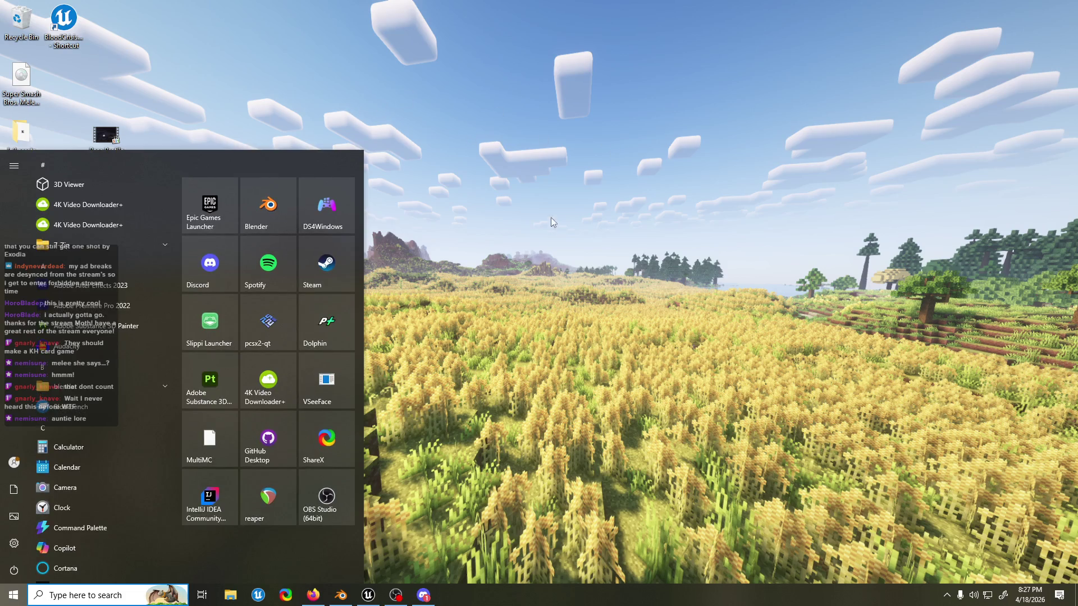
{"action": "left_click", "coordinate": [210, 321]}
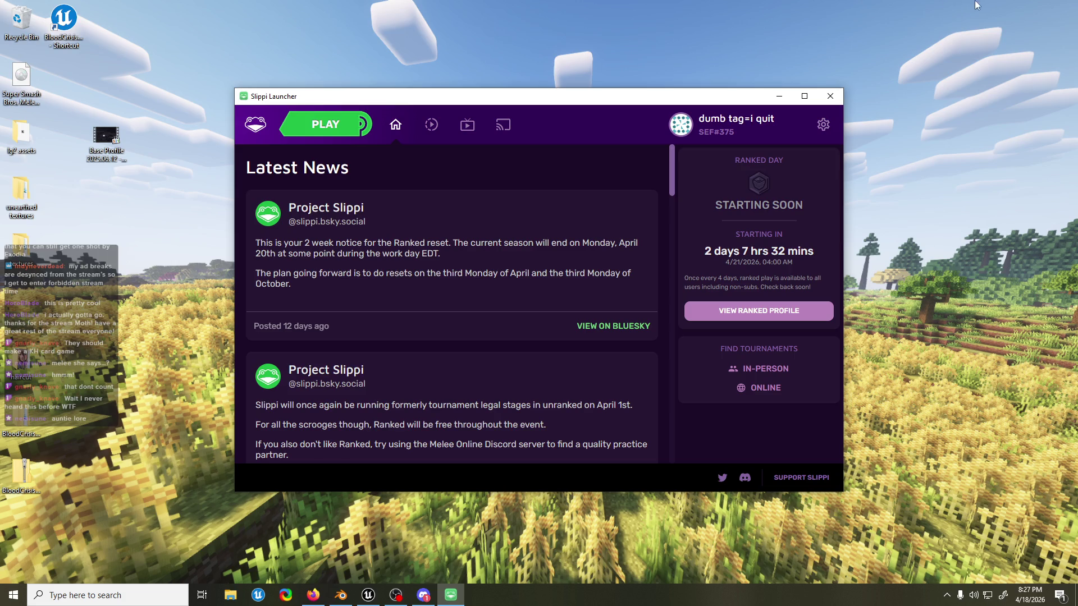
- Lower the emulator volume to about 15% in the Audio configuration
{"action": "left_click", "coordinate": [326, 126]}
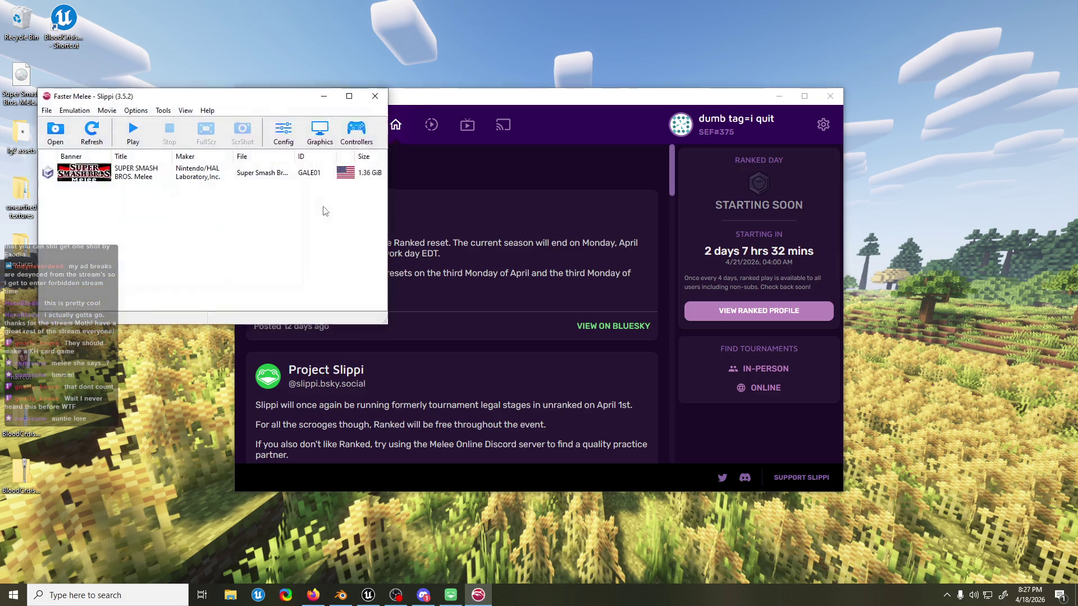
{"action": "left_click", "coordinate": [283, 134]}
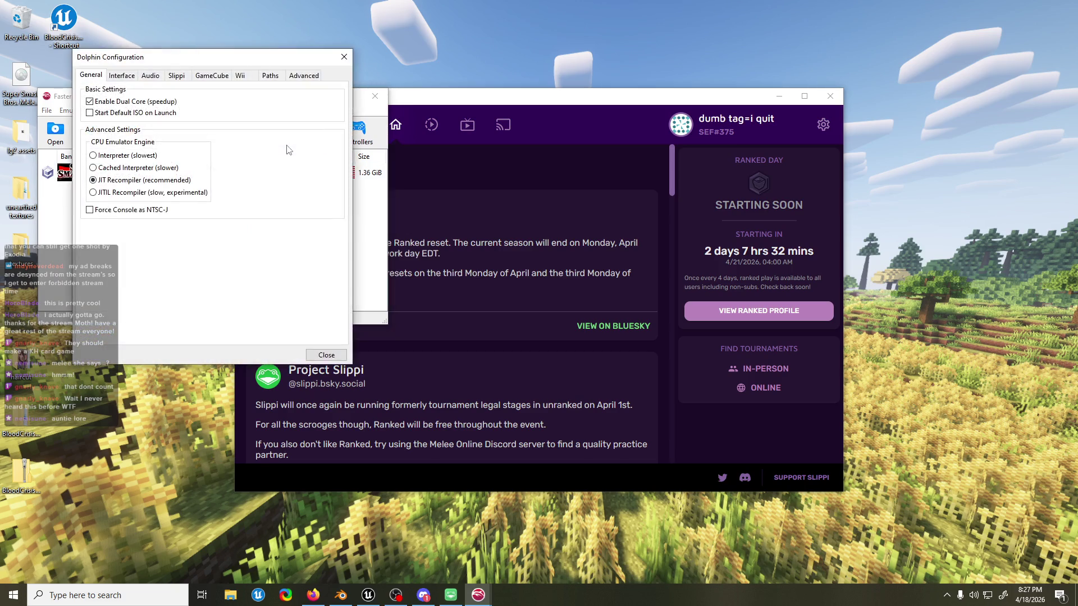
{"action": "left_click", "coordinate": [151, 77]}
{"action": "left_click_drag", "start_coordinate": [324, 144], "coordinate": [328, 158]}
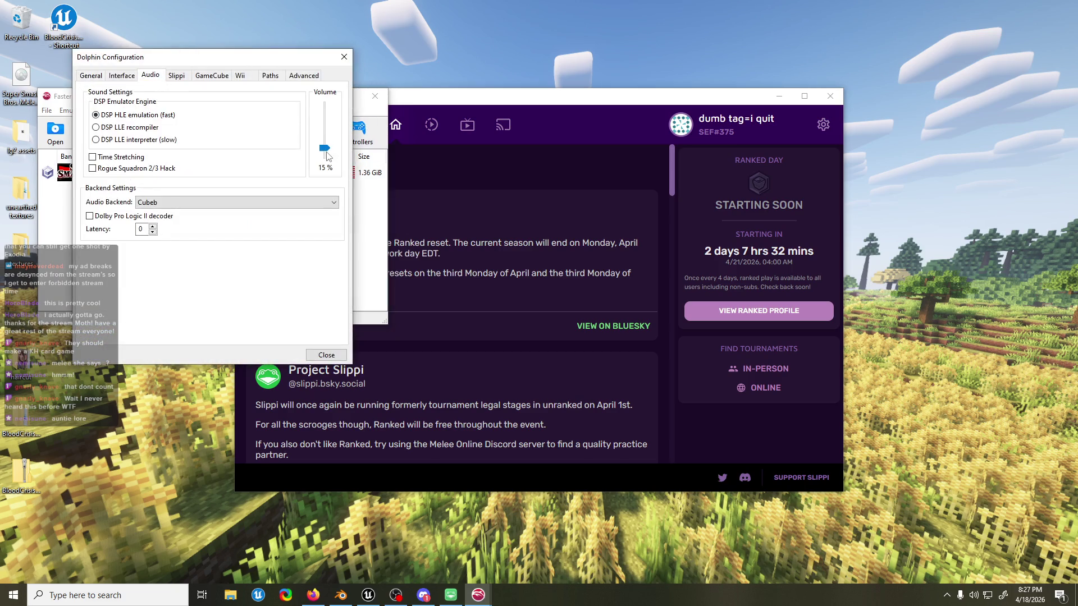
{"action": "left_click", "coordinate": [344, 56]}
- Launch Super Smash Bros. Melee from the game list to its Online Play menu
{"action": "double_click", "coordinate": [140, 171]}
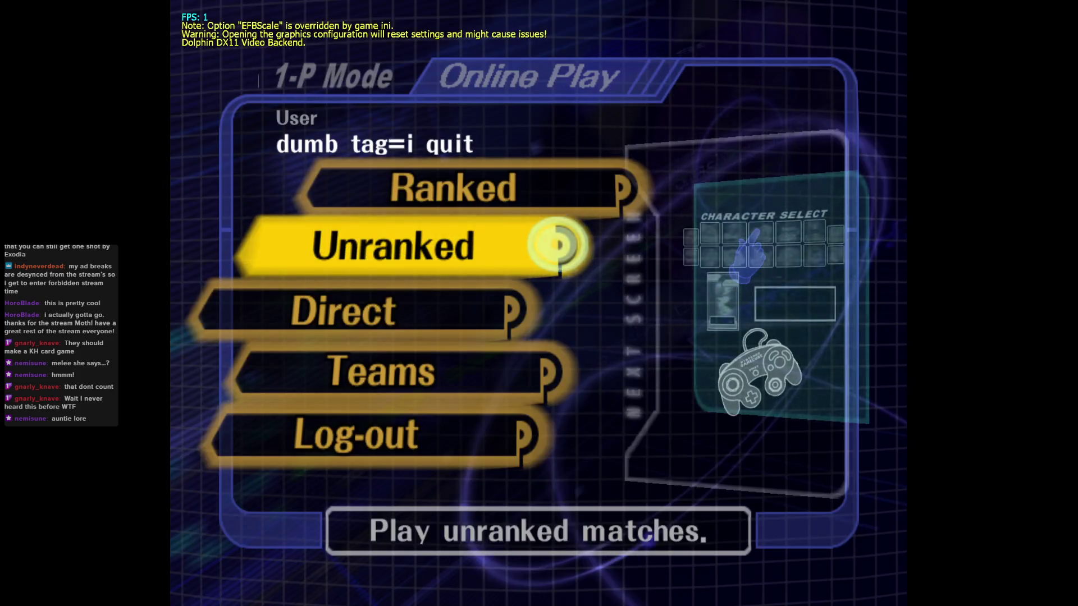
- Pick Falco for player one, lock in and search for an unranked opponent
{"action": "key", "text": "x"}
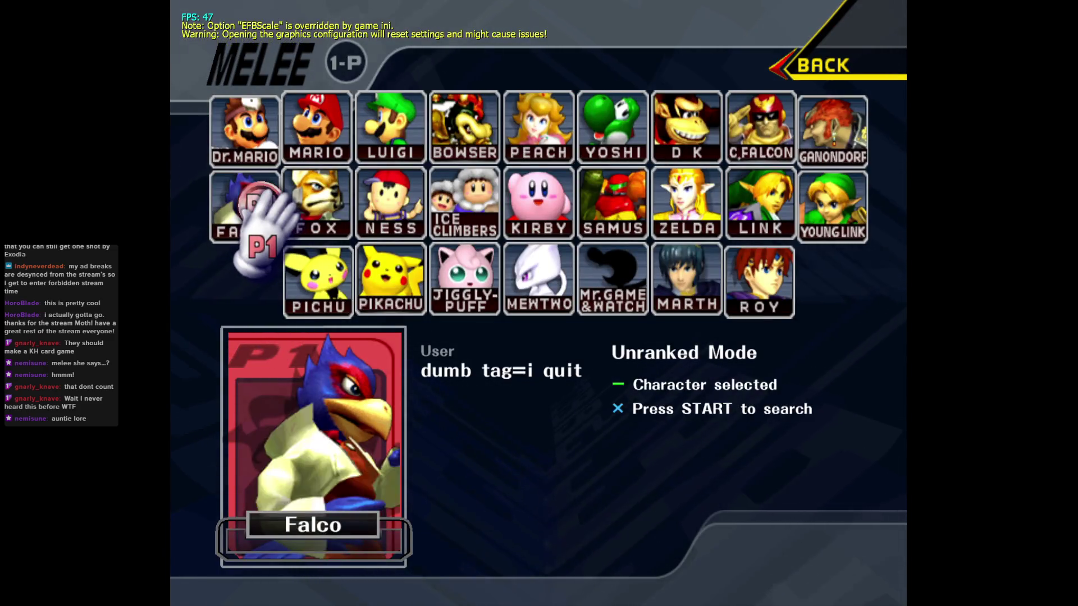
{"action": "key", "text": "Return"}
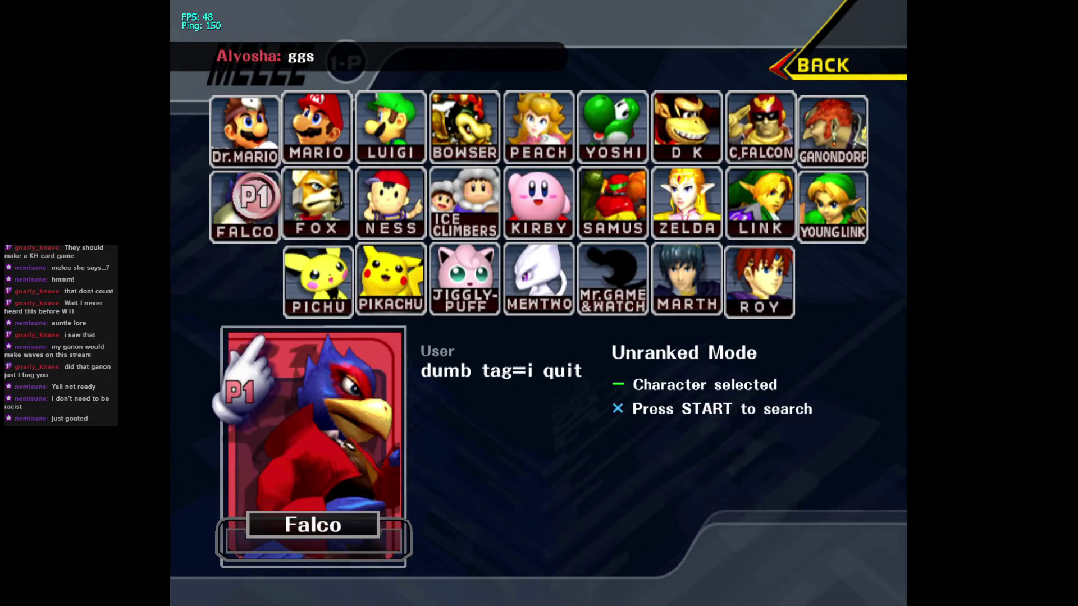
- Lock in Falco again and search for a new unranked opponent
{"action": "key", "text": "Return"}
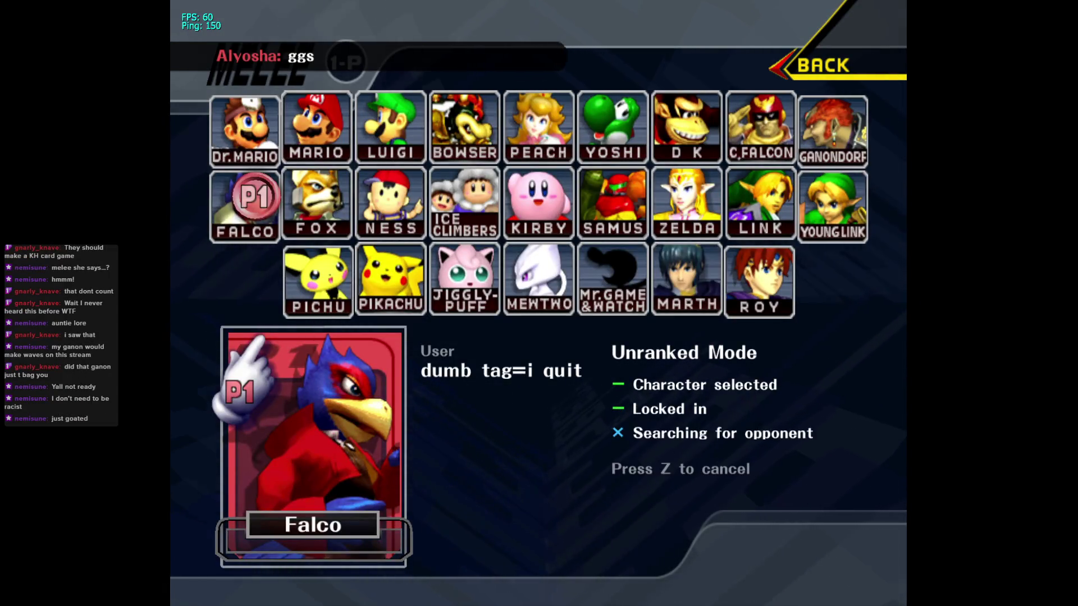
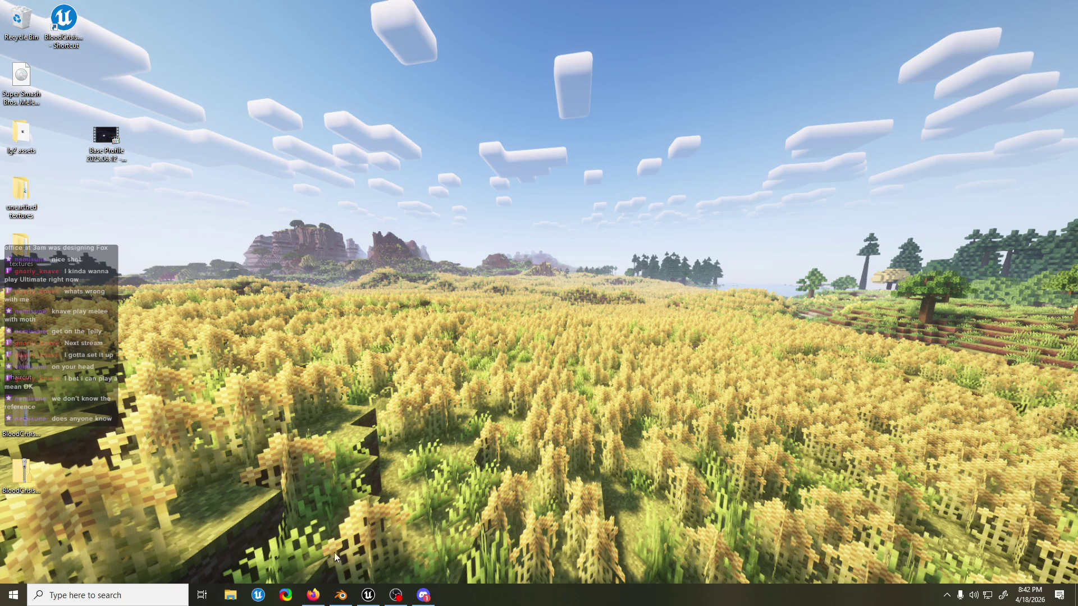
- Close the Preferences window and play the idle animation briefly to preview it
{"action": "left_click", "coordinate": [357, 598]}
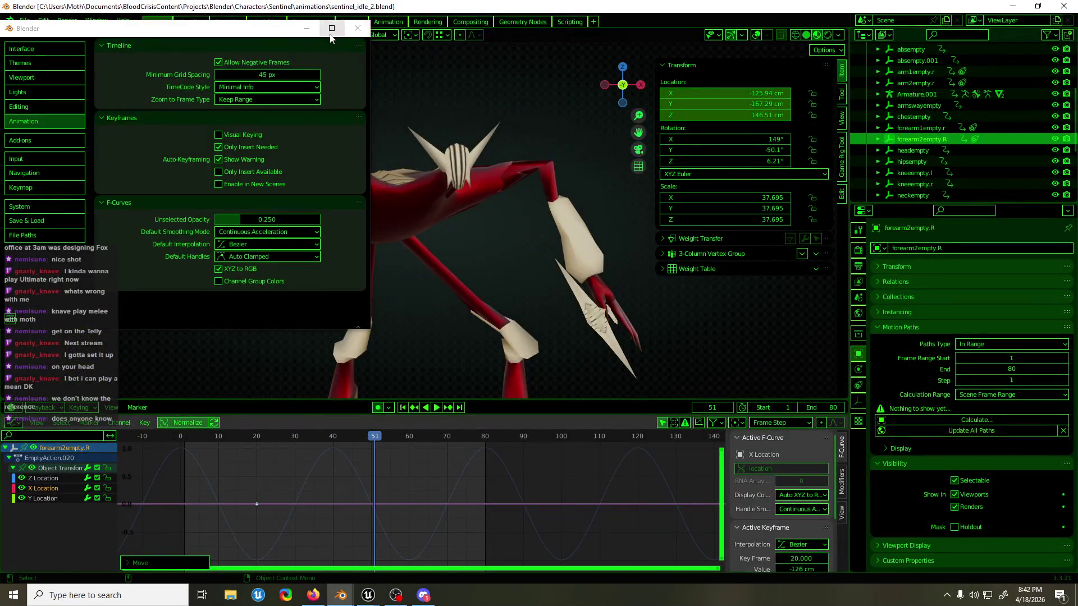
{"action": "left_click", "coordinate": [357, 28]}
{"action": "key", "text": "space"}
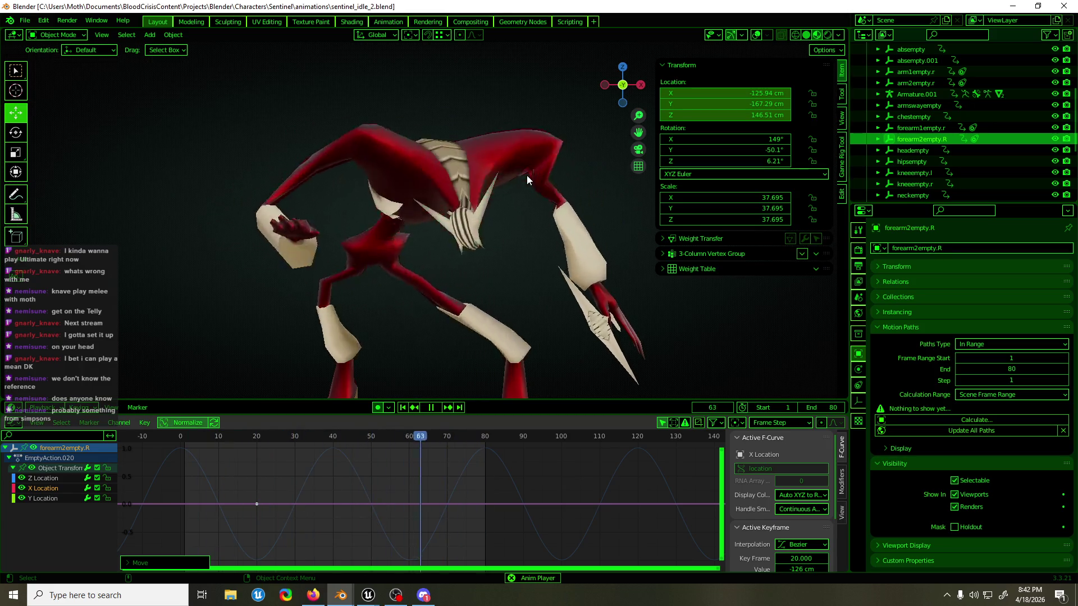
{"action": "key", "text": "space"}
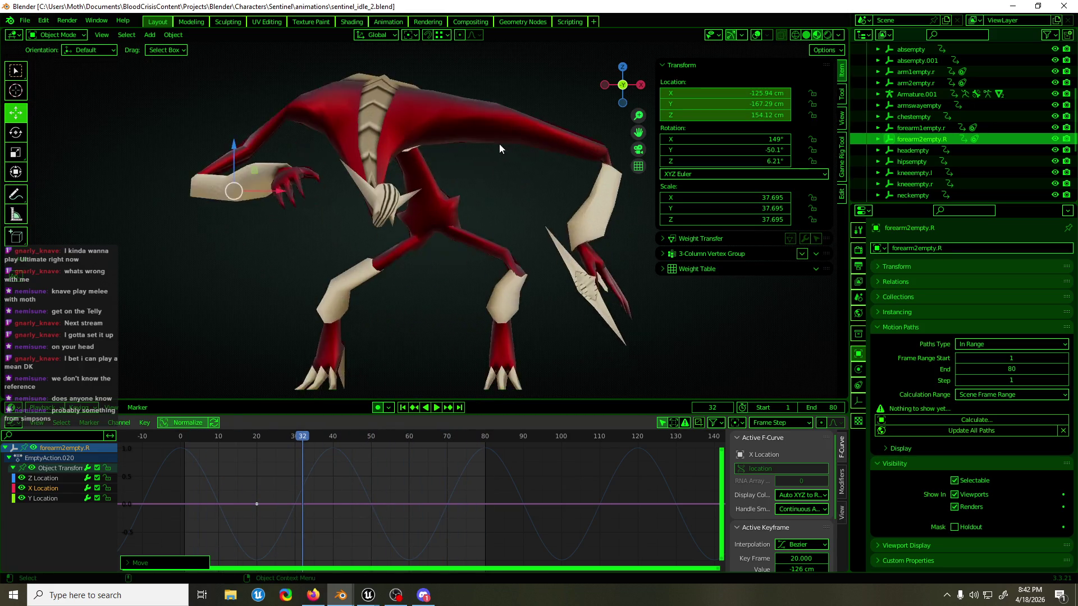
- Re-enable overlays, make the rig active in pose mode and view the creature from the front
{"action": "key", "text": "shift+alt+z"}
{"action": "middle_click_drag", "start_coordinate": [499, 144], "coordinate": [482, 169]}
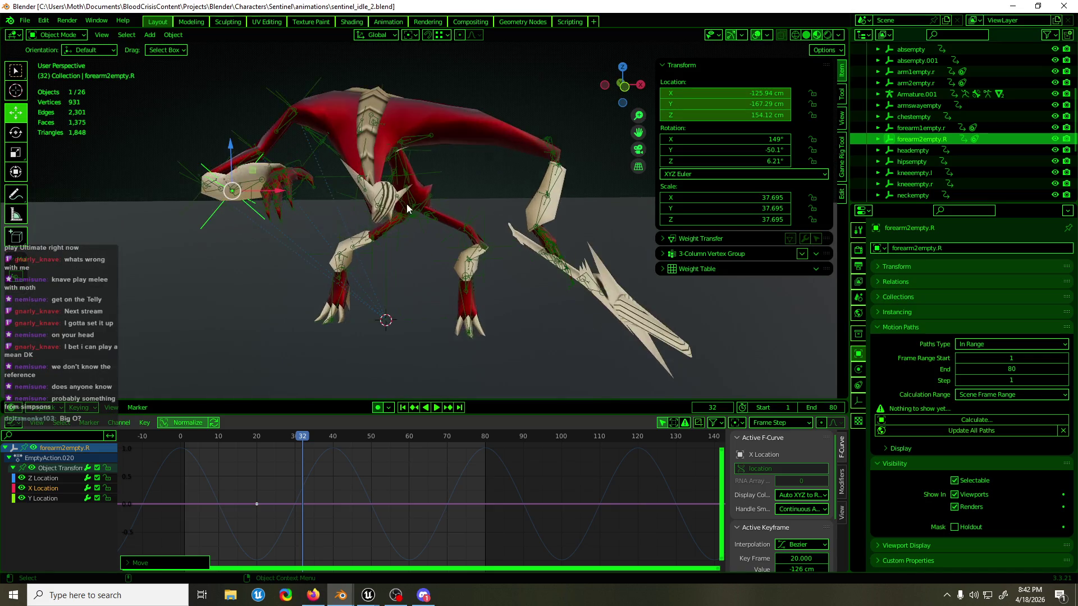
{"action": "middle_click_drag", "start_coordinate": [407, 204], "coordinate": [297, 245]}
{"action": "left_click", "coordinate": [311, 206]}
{"action": "key", "text": "ctrl+Tab"}
{"action": "key", "text": "KP_1"}
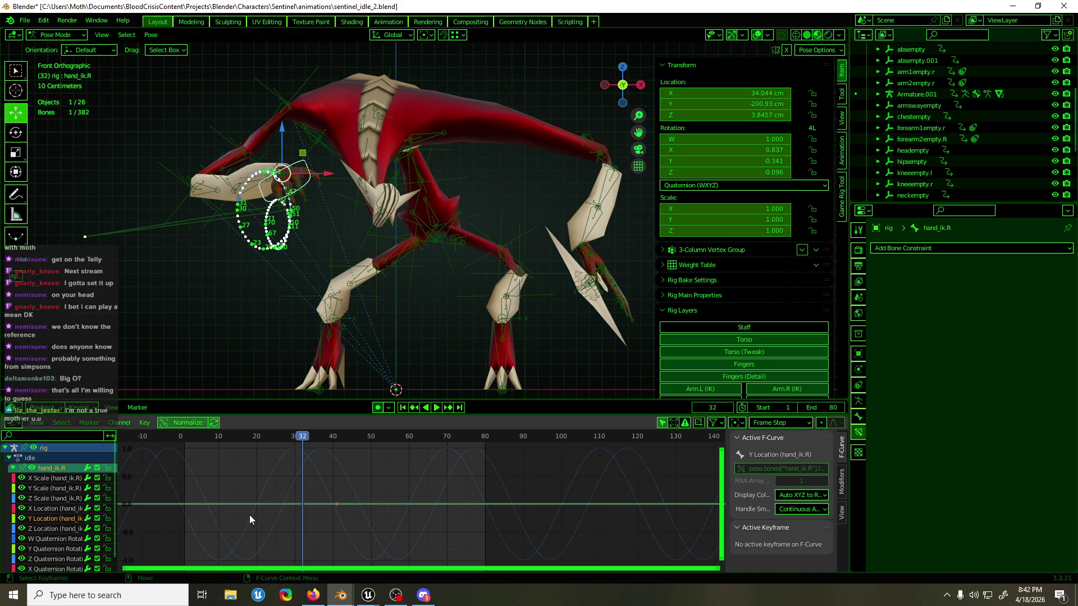
- Scrub to frame 75 and replay the right hand's idle loop from several viewing angles
{"action": "left_click_drag", "start_coordinate": [265, 432], "coordinate": [302, 438]}
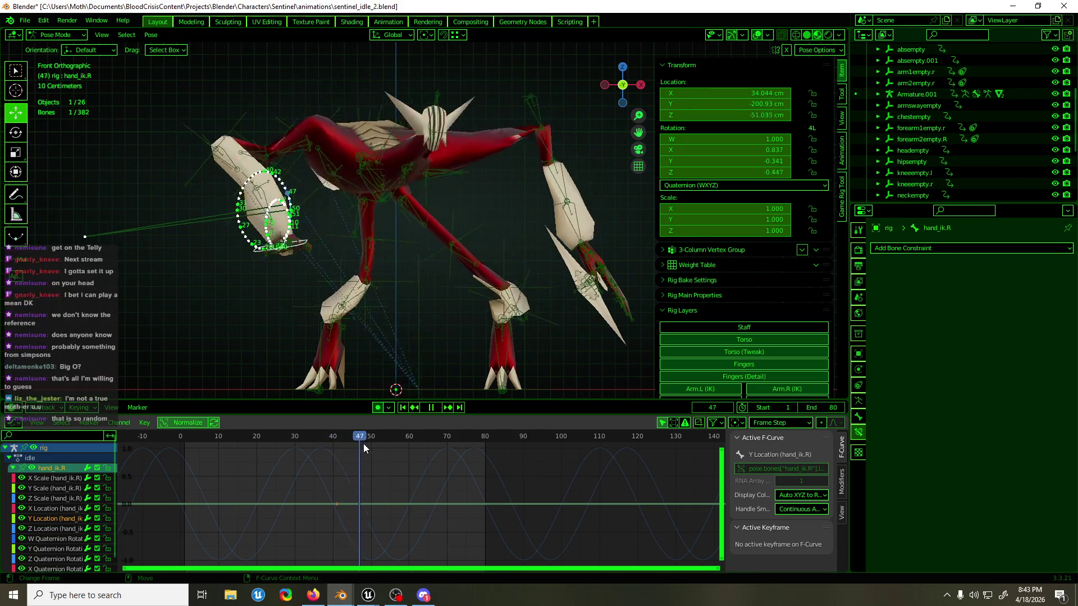
{"action": "mouse_move", "coordinate": [302, 437]}
{"action": "left_mouse_down"}
{"action": "mouse_move", "coordinate": [468, 473]}
{"action": "mouse_move", "coordinate": [461, 480]}
{"action": "left_mouse_up"}
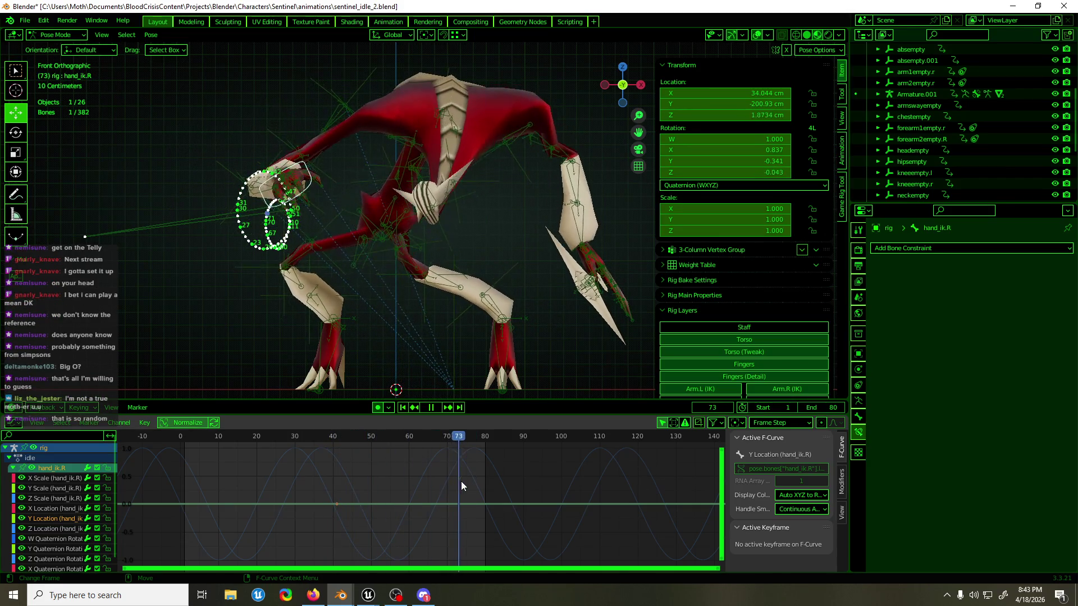
{"action": "key", "text": "space"}
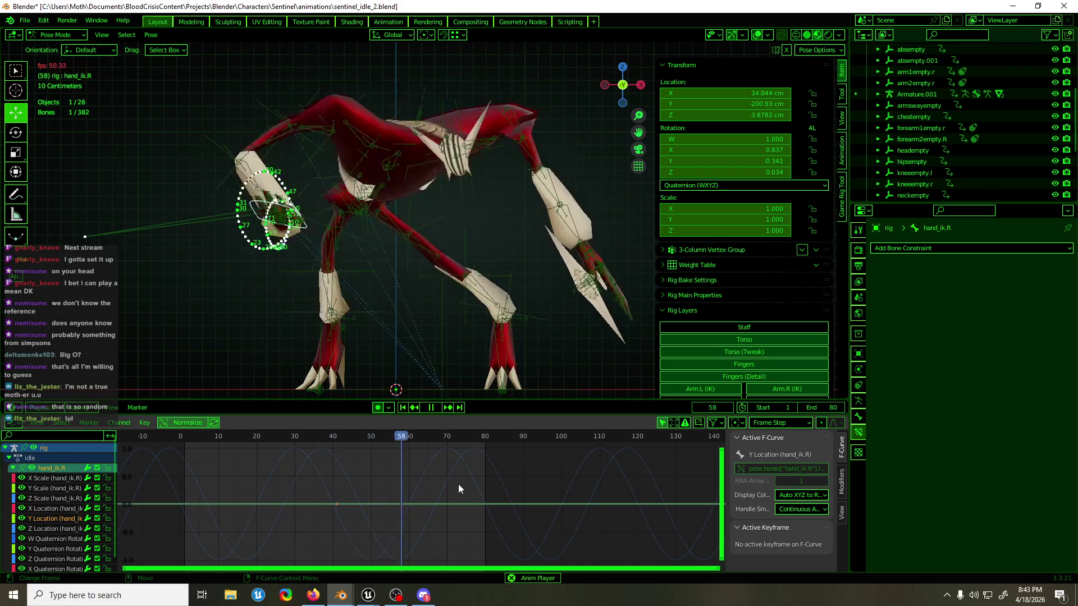
{"action": "middle_click_drag", "start_coordinate": [275, 222], "coordinate": [577, 325]}
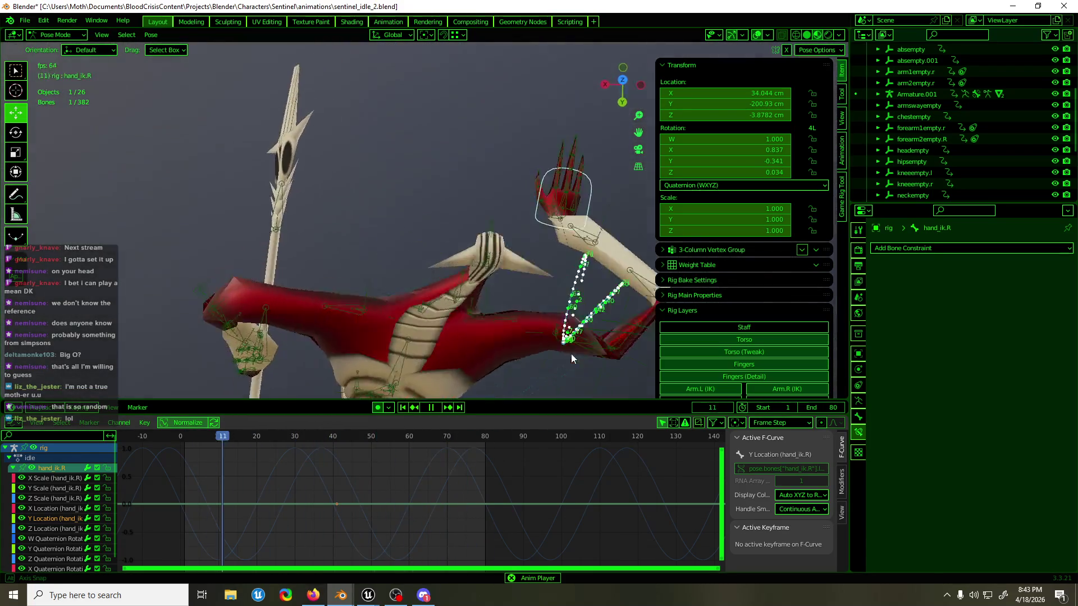
{"action": "key", "text": "KP_7"}
{"action": "scroll", "coordinate": [572, 371], "scroll_direction": "down", "scroll_amount": 3}
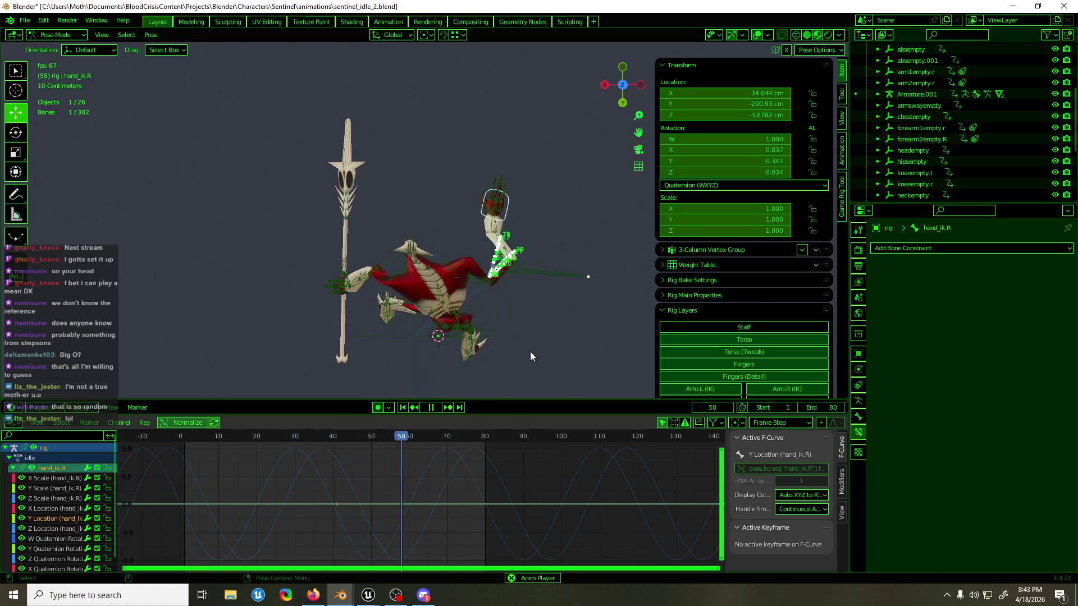
{"action": "scroll", "coordinate": [530, 351], "scroll_direction": "up", "scroll_amount": 4}
{"action": "mouse_move", "coordinate": [514, 329]}
{"action": "middle_mouse_down"}
{"action": "mouse_move", "coordinate": [275, 202]}
{"action": "mouse_move", "coordinate": [377, 213]}
{"action": "mouse_move", "coordinate": [272, 208]}
{"action": "middle_mouse_up"}
{"action": "scroll", "coordinate": [376, 212], "scroll_direction": "up", "scroll_amount": 2}
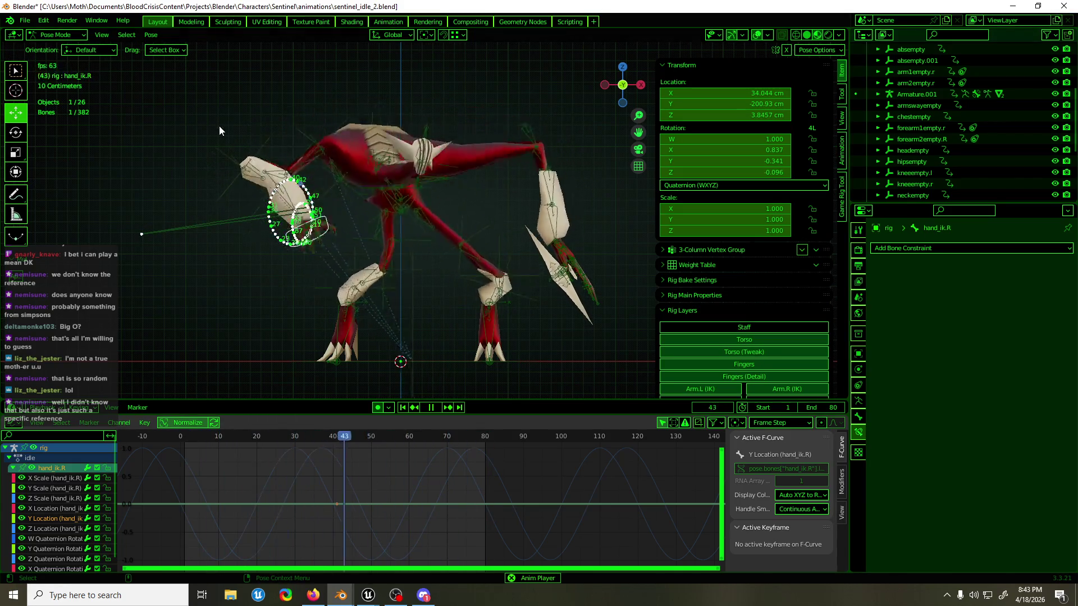
- Save the blend file and return the rig to object mode
{"action": "key", "text": "ctrl+s"}
{"action": "scroll", "coordinate": [232, 132], "scroll_direction": "up", "scroll_amount": 5}
{"action": "mouse_move", "coordinate": [232, 131]}
{"action": "middle_mouse_down"}
{"action": "mouse_move", "coordinate": [582, 234]}
{"action": "mouse_move", "coordinate": [185, 257]}
{"action": "middle_mouse_up"}
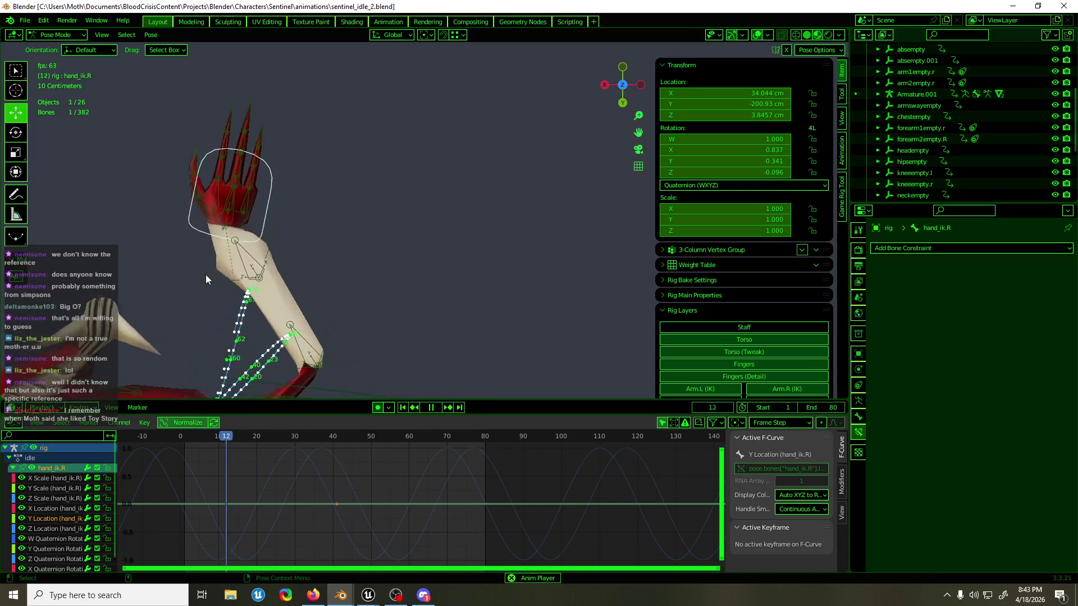
{"action": "key", "text": "ctrl+Tab"}
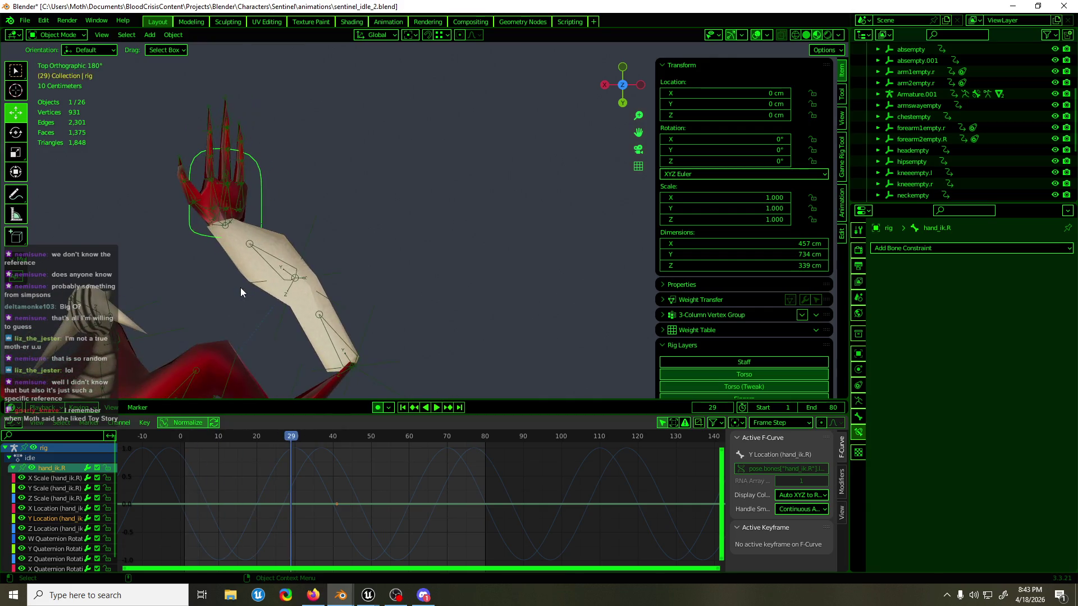
- Select forearm2empty.R's Y Location keys and shift their values slightly
{"action": "key", "text": "space"}
{"action": "left_click", "coordinate": [250, 245]}
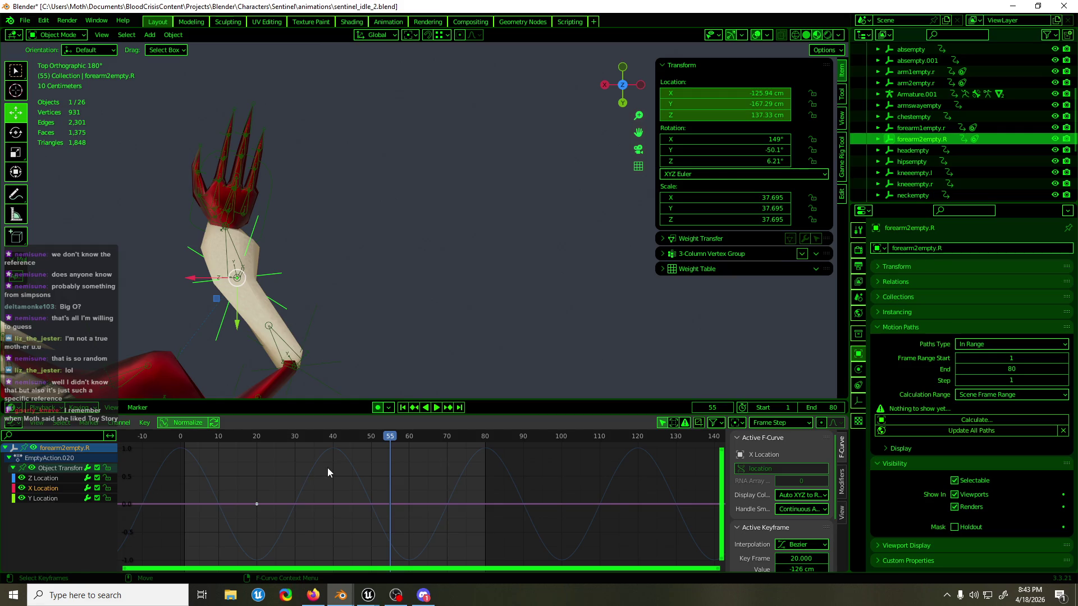
{"action": "left_click", "coordinate": [43, 499]}
{"action": "left_click_drag", "start_coordinate": [333, 480], "coordinate": [314, 508]}
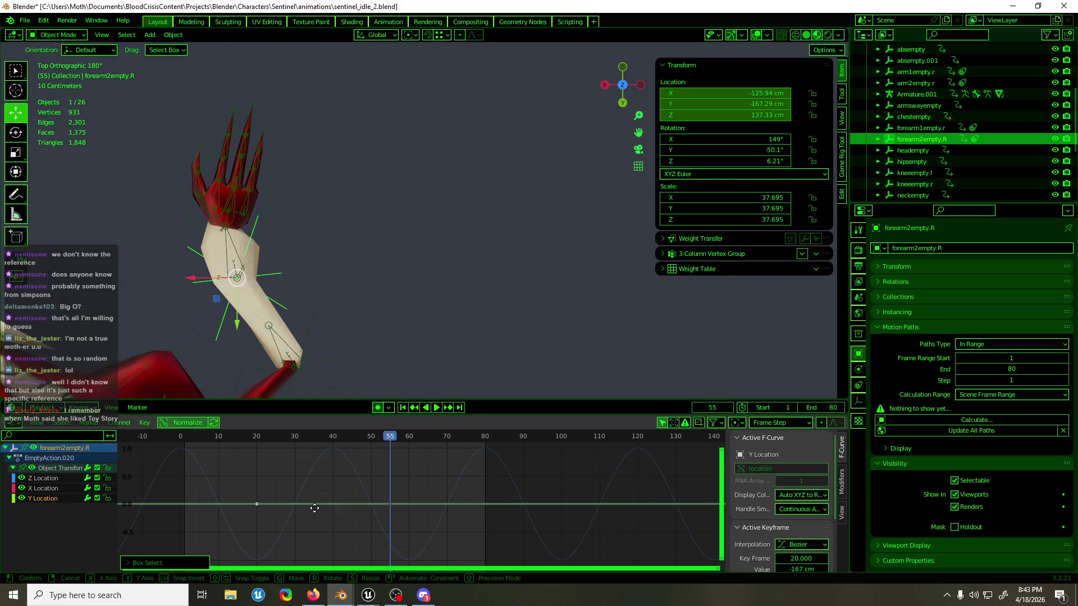
{"action": "key", "text": "g"}
{"action": "key", "text": "y"}
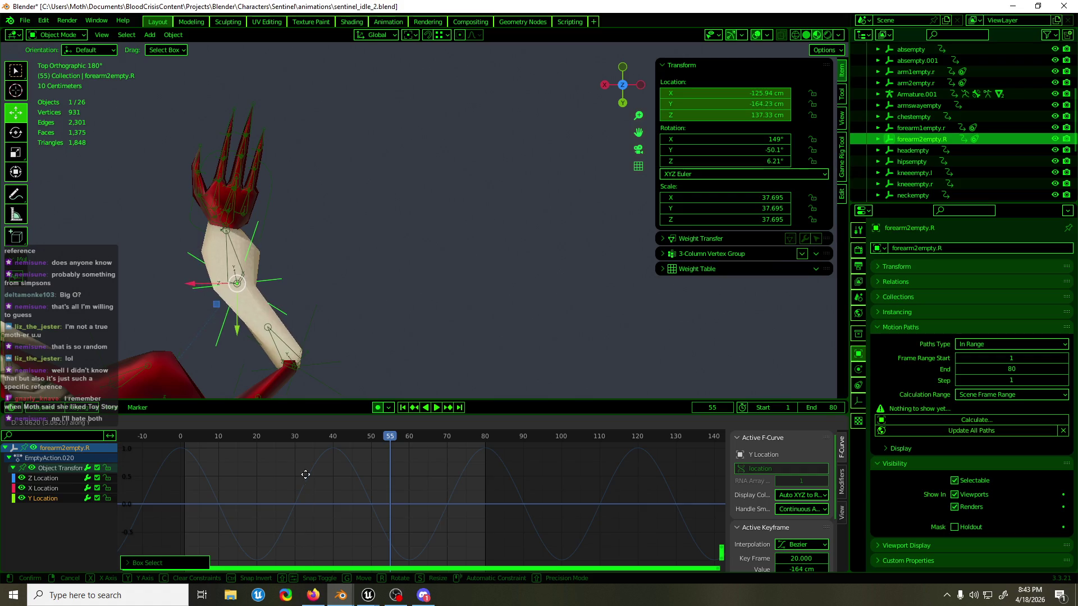
{"action": "key", "text": "Escape"}
- Replay from the start to frame 61, then select hand_ik.R in pose mode viewed from the front
{"action": "key", "text": "shift+Left"}
{"action": "key", "text": "space"}
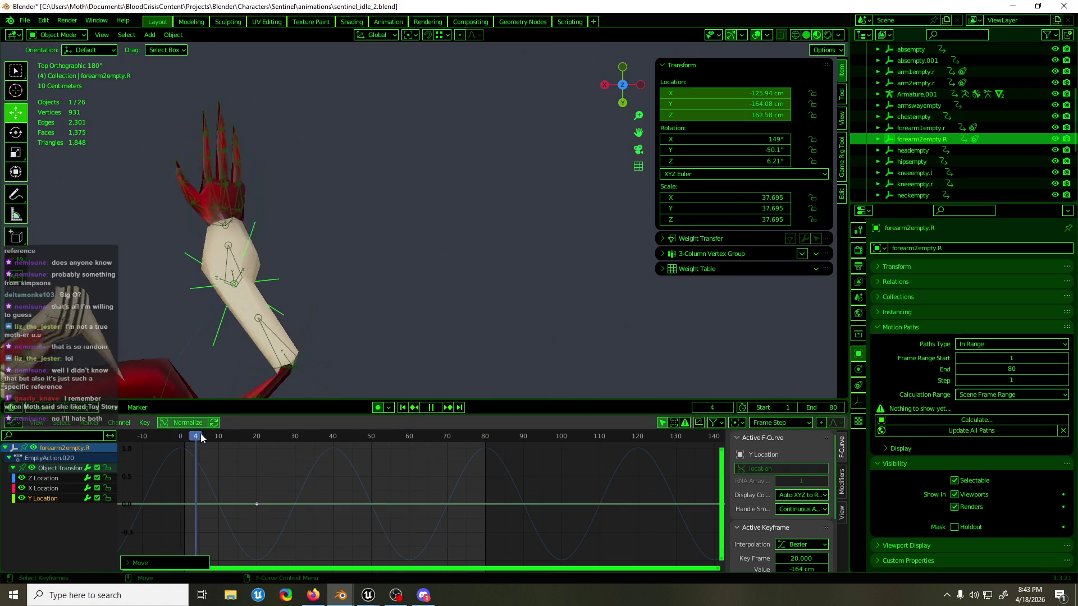
{"action": "left_click_drag", "start_coordinate": [397, 435], "coordinate": [412, 436]}
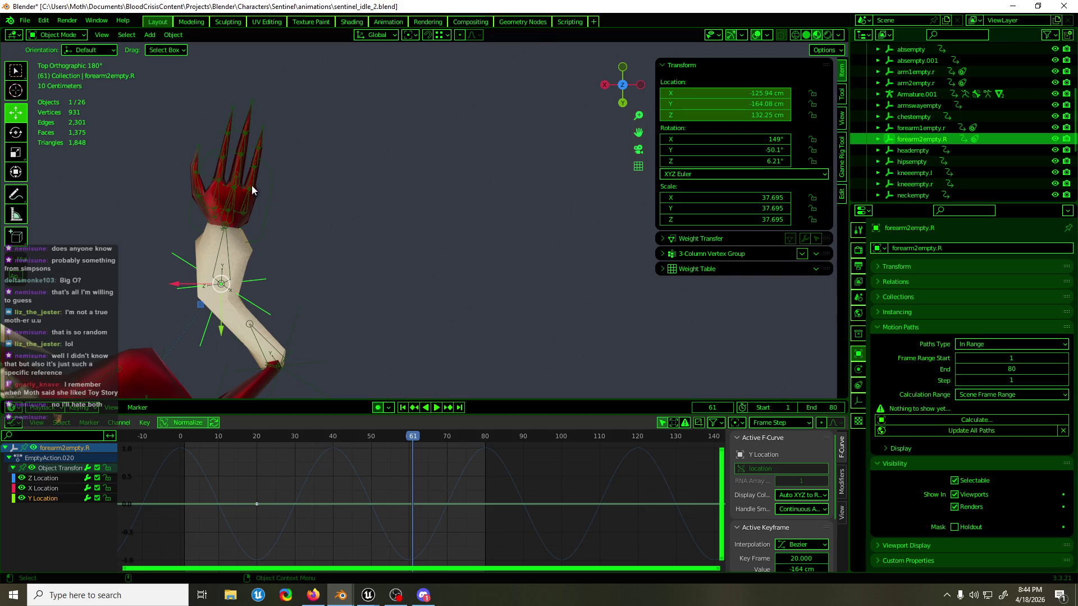
{"action": "left_click", "coordinate": [270, 188]}
{"action": "scroll", "coordinate": [270, 182], "scroll_direction": "up", "scroll_amount": 5}
{"action": "mouse_move", "coordinate": [350, 231]}
{"action": "middle_mouse_down"}
{"action": "mouse_move", "coordinate": [625, 140]}
{"action": "mouse_move", "coordinate": [578, 98]}
{"action": "mouse_move", "coordinate": [572, 61]}
{"action": "mouse_move", "coordinate": [595, 87]}
{"action": "middle_mouse_up"}
{"action": "key", "text": "KP_1"}
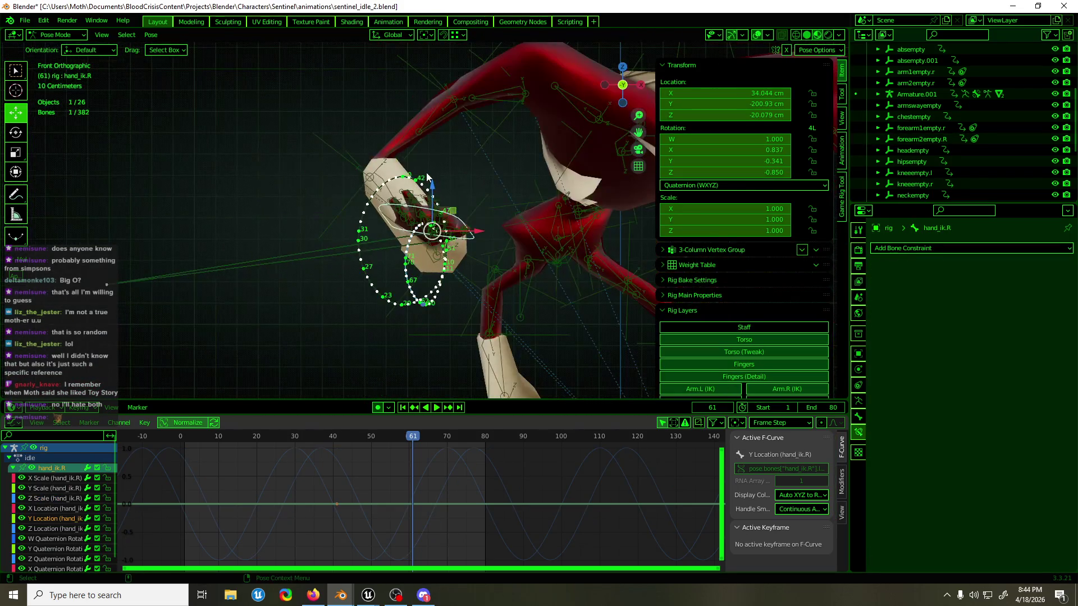
{"action": "scroll", "coordinate": [427, 178], "scroll_direction": "down", "scroll_amount": 4}
{"action": "middle_click_drag", "start_coordinate": [487, 166], "coordinate": [390, 176], "text": "shift"}
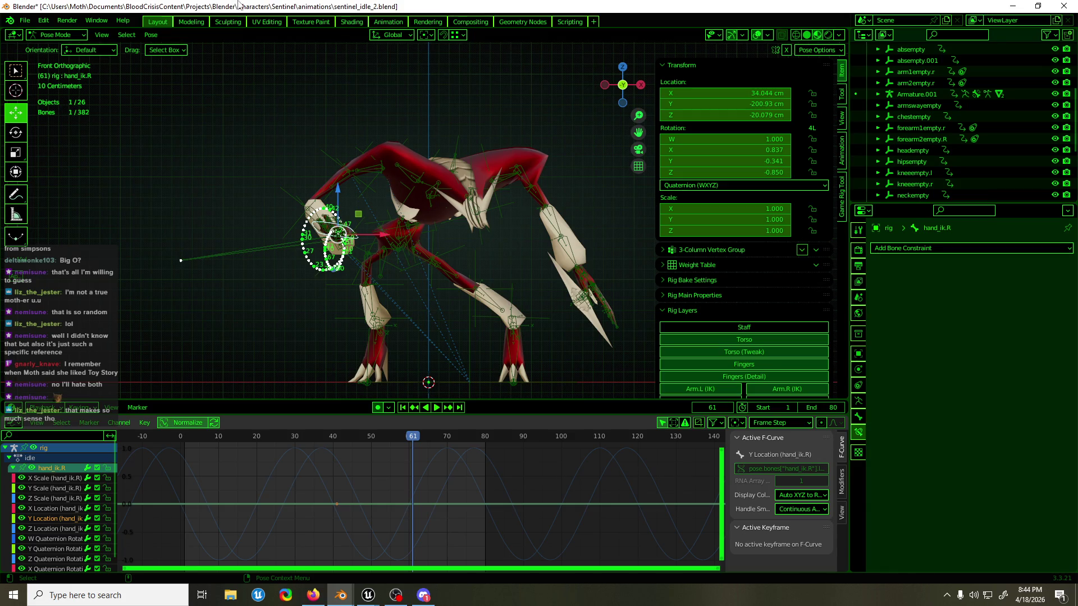
{"action": "middle_click_drag", "start_coordinate": [293, 131], "coordinate": [564, 242]}
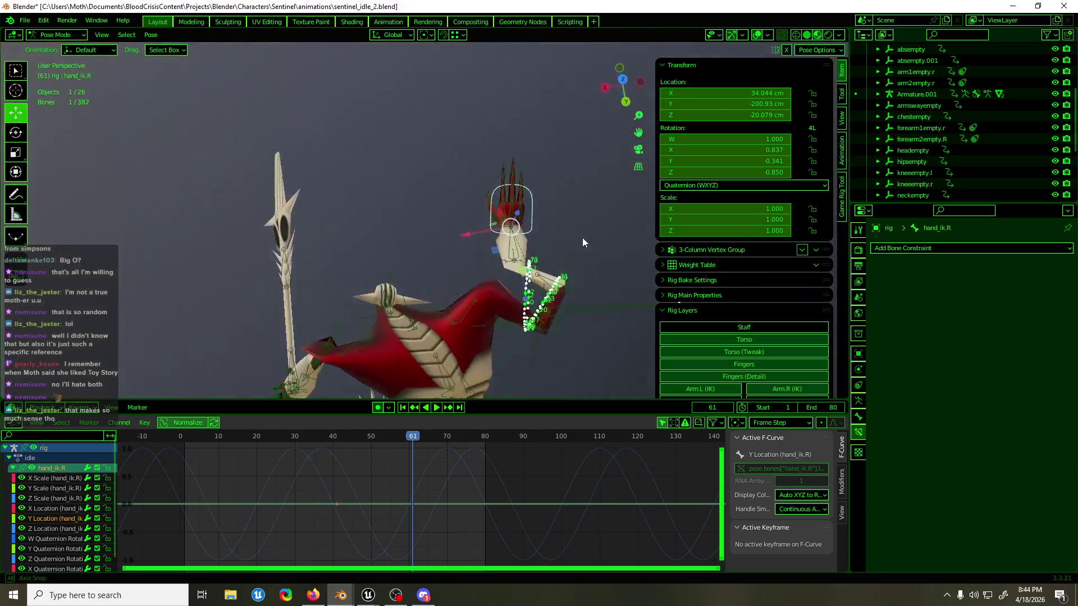
{"action": "key", "text": "space"}
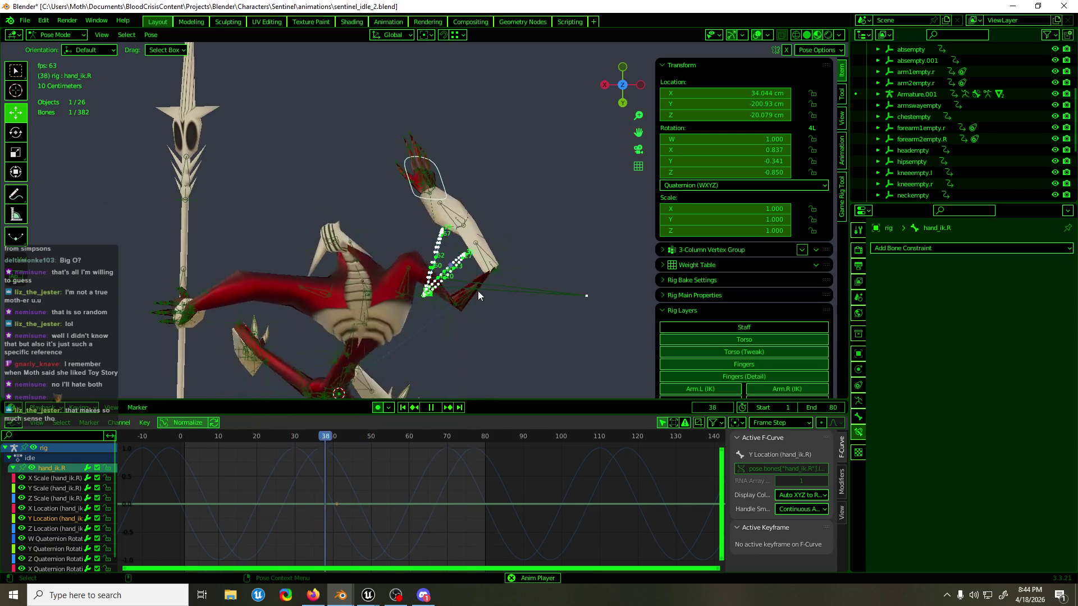
{"action": "key", "text": "space"}
{"action": "middle_click_drag", "start_coordinate": [451, 192], "coordinate": [214, 92]}
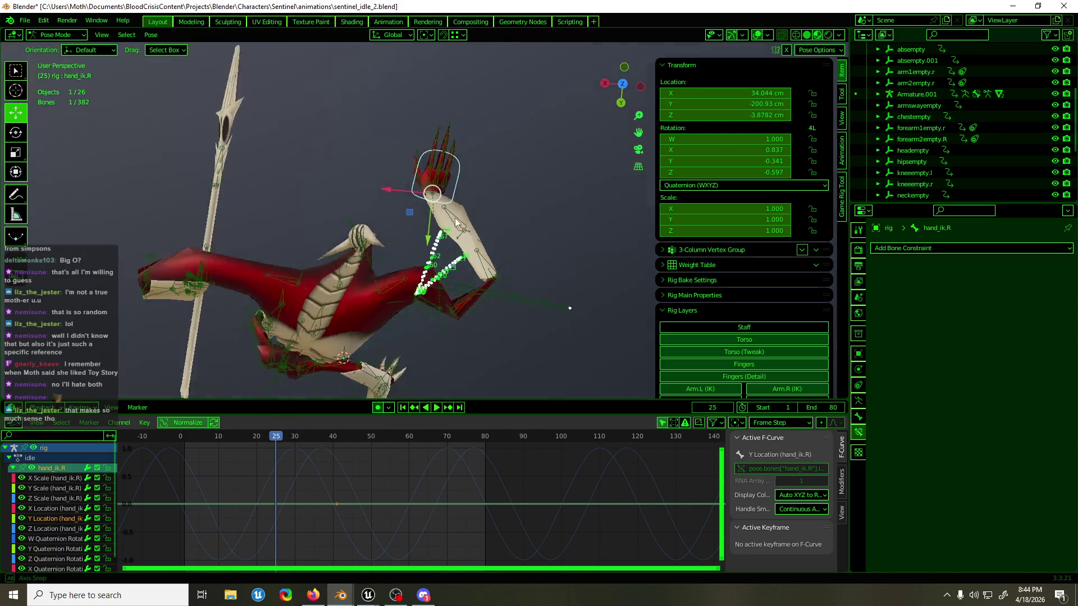
{"action": "left_click_drag", "start_coordinate": [282, 438], "coordinate": [184, 436]}
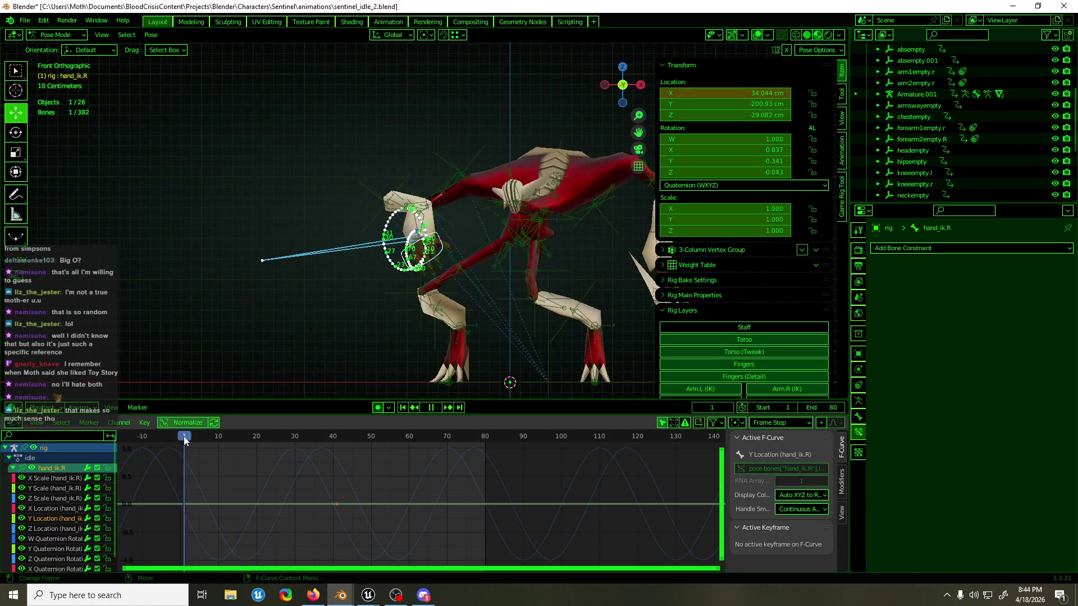
{"action": "middle_click_drag", "start_coordinate": [379, 362], "coordinate": [711, 306]}
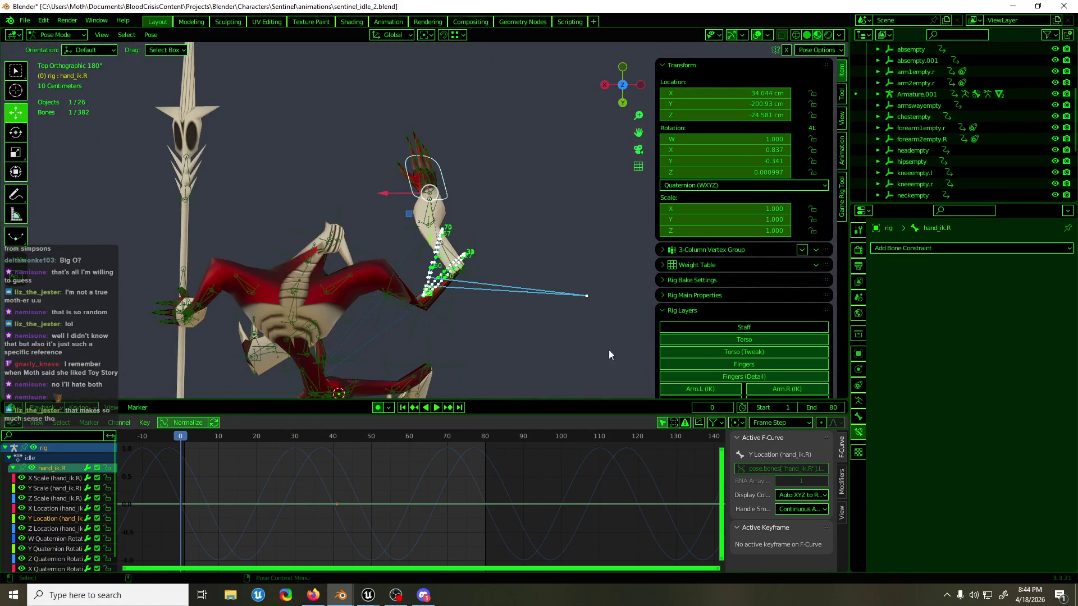
{"action": "left_click_drag", "start_coordinate": [194, 441], "coordinate": [314, 440]}
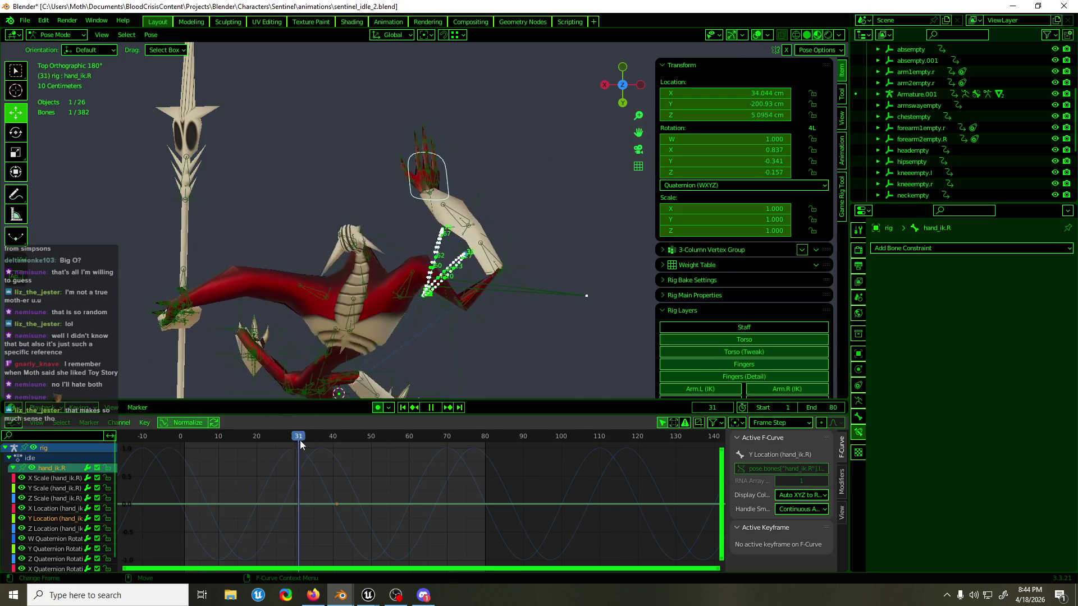
{"action": "middle_click_drag", "start_coordinate": [475, 302], "coordinate": [522, 316]}
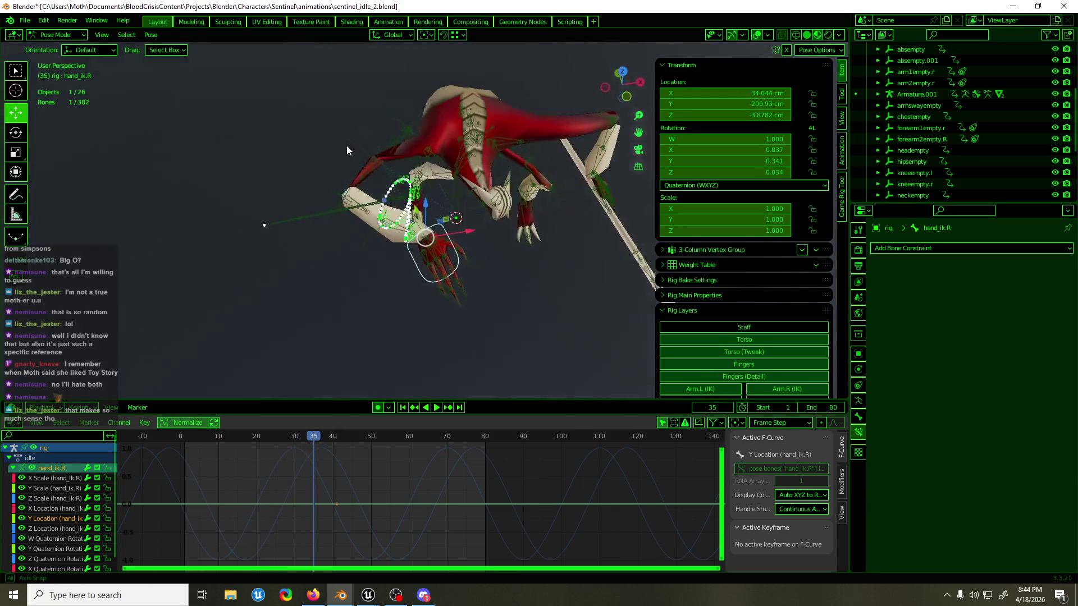
{"action": "left_click", "coordinate": [961, 248]}
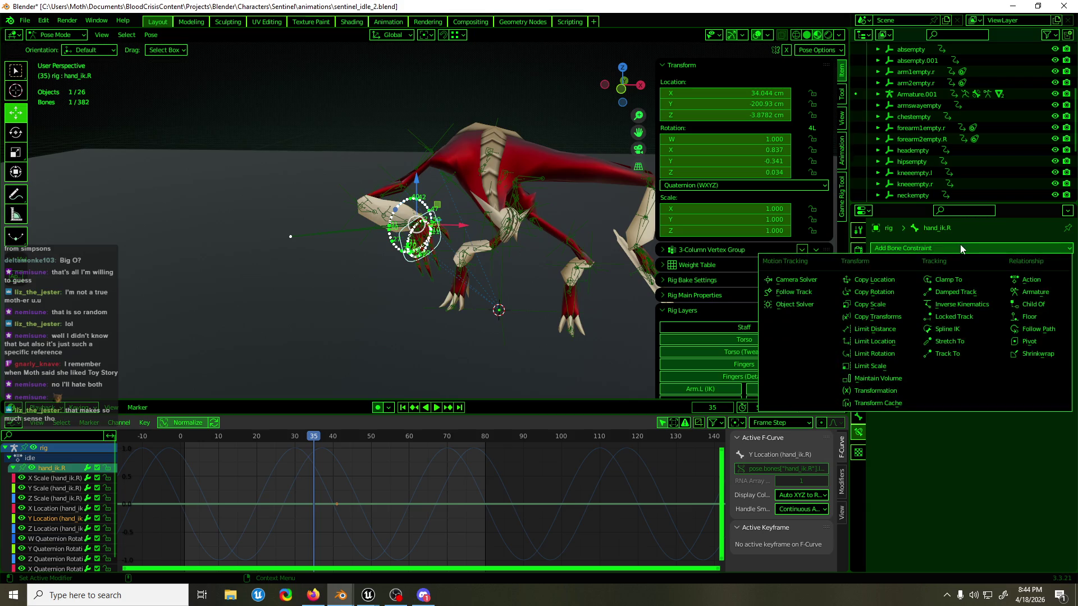
- Add a Child Of constraint on hand_ik.R targeting armswayempty and play the result
{"action": "left_click", "coordinate": [1031, 304]}
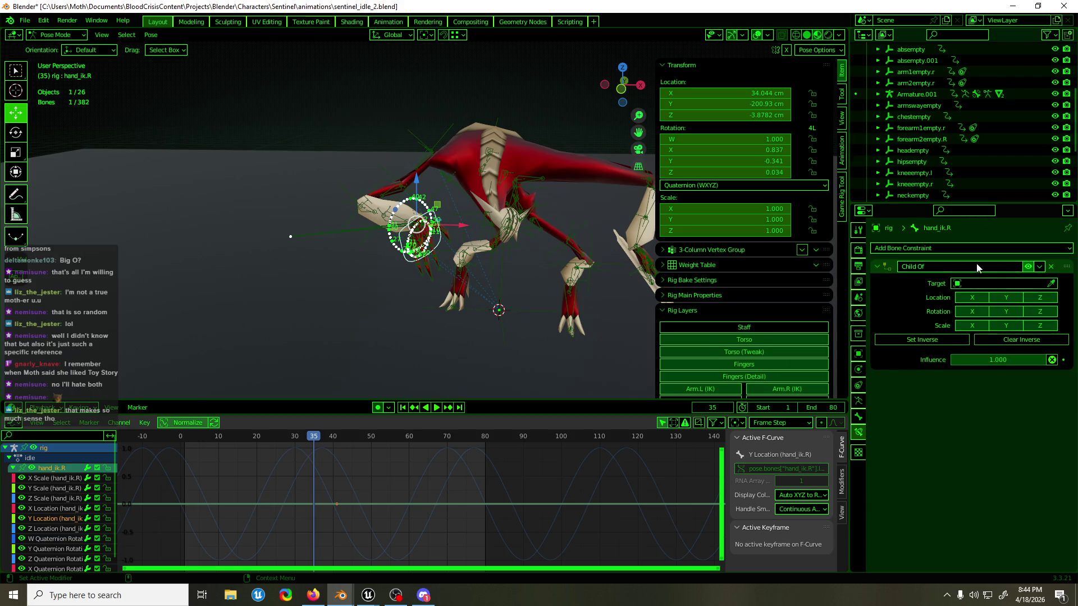
{"action": "left_click", "coordinate": [980, 284]}
{"action": "type", "text": "armsway"}
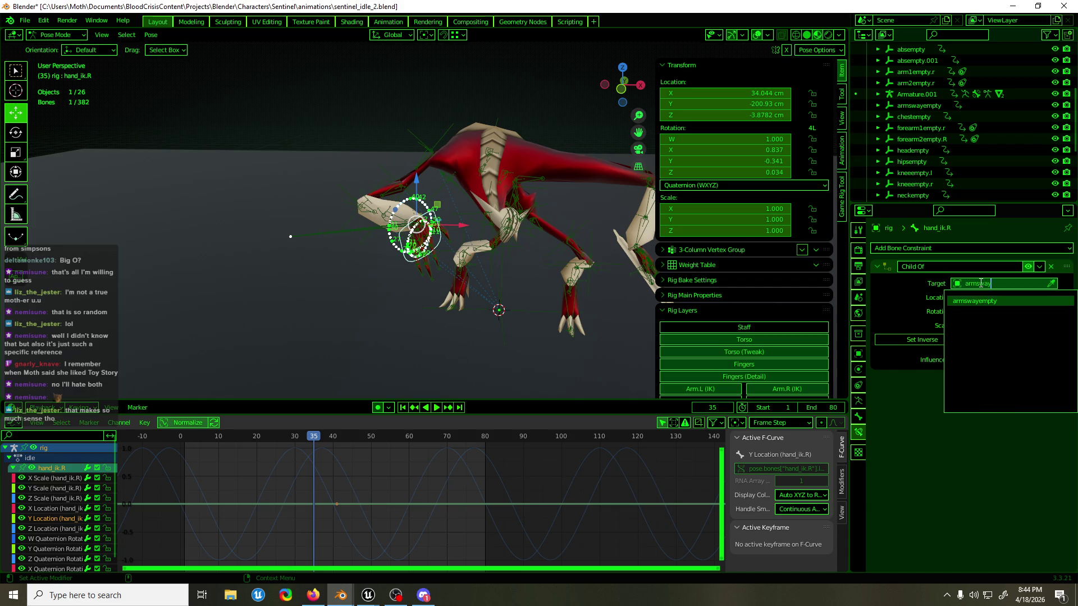
{"action": "left_click", "coordinate": [974, 300]}
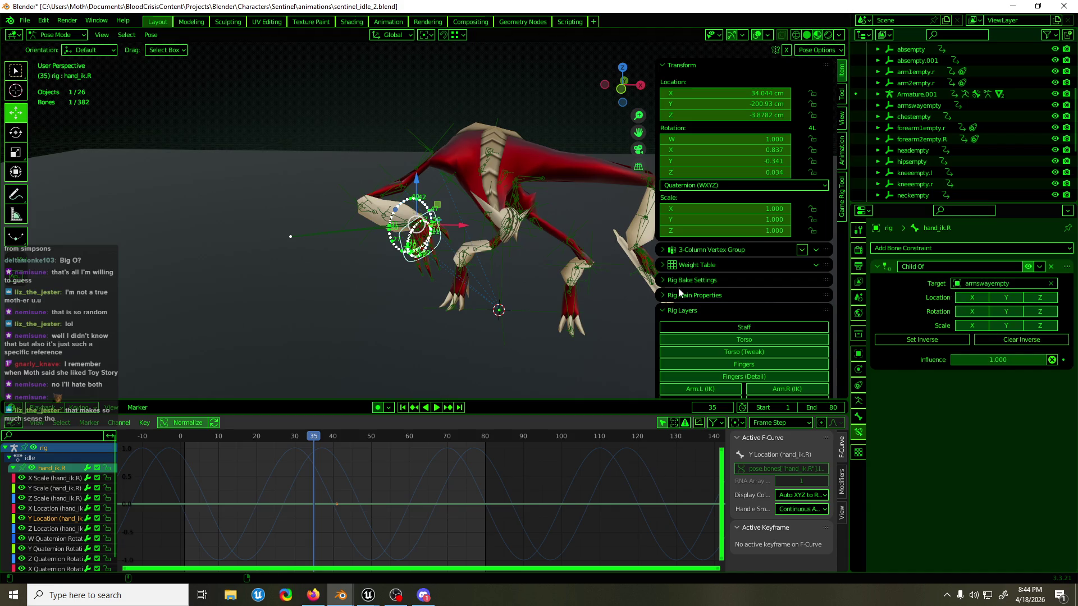
{"action": "key", "text": "space"}
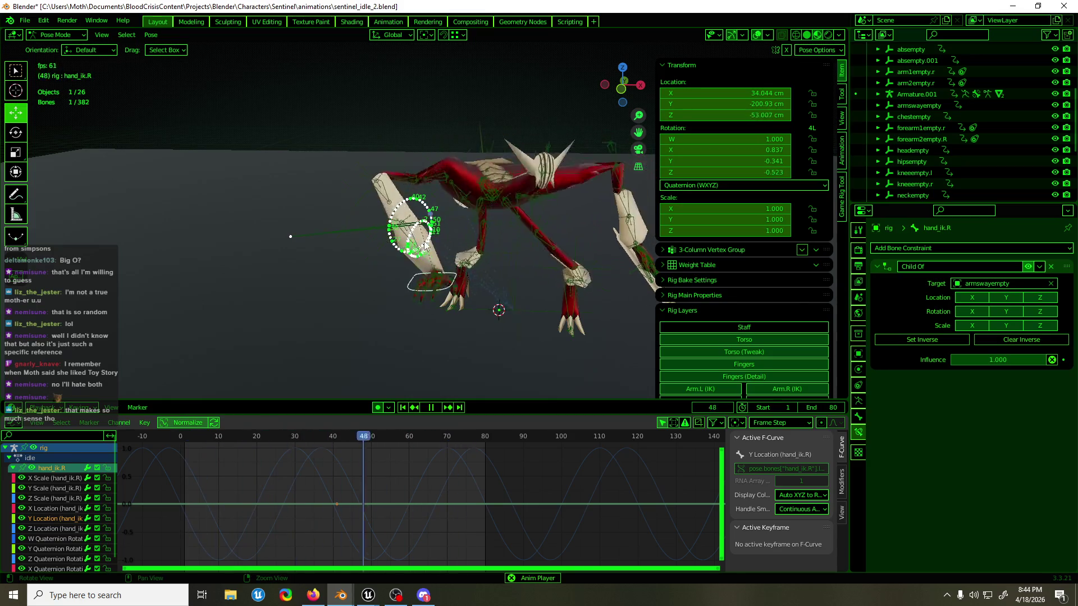
- Save the file, leave pose mode and select the arm2empty.r empty
{"action": "middle_click_drag", "start_coordinate": [472, 253], "coordinate": [520, 239]}
{"action": "key", "text": "ctrl+s"}
{"action": "mouse_move", "coordinate": [452, 270]}
{"action": "middle_mouse_down"}
{"action": "mouse_move", "coordinate": [572, 305]}
{"action": "mouse_move", "coordinate": [625, 352]}
{"action": "mouse_move", "coordinate": [564, 354]}
{"action": "middle_mouse_up"}
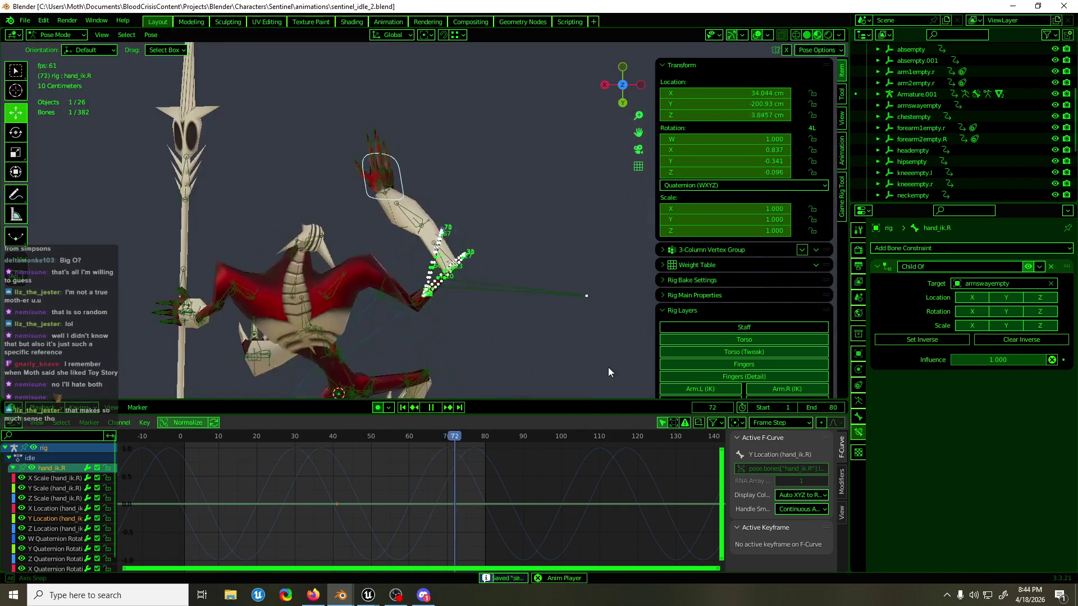
{"action": "key", "text": "ctrl+Tab"}
{"action": "left_click", "coordinate": [476, 324]}
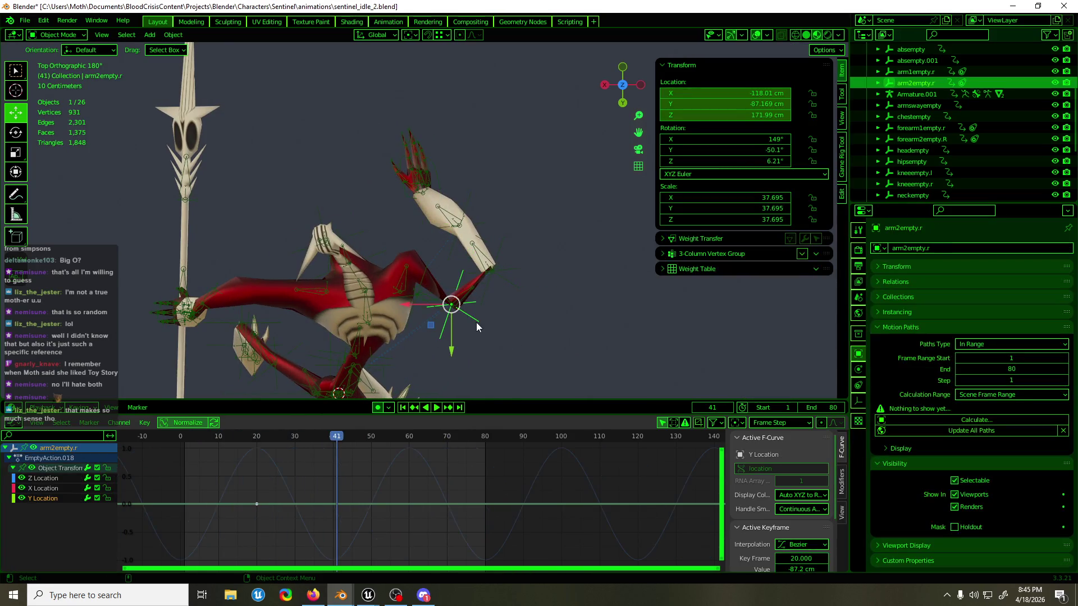
- Move arm2empty.r's Y Location sway keys to larger negative values
{"action": "left_click", "coordinate": [46, 499]}
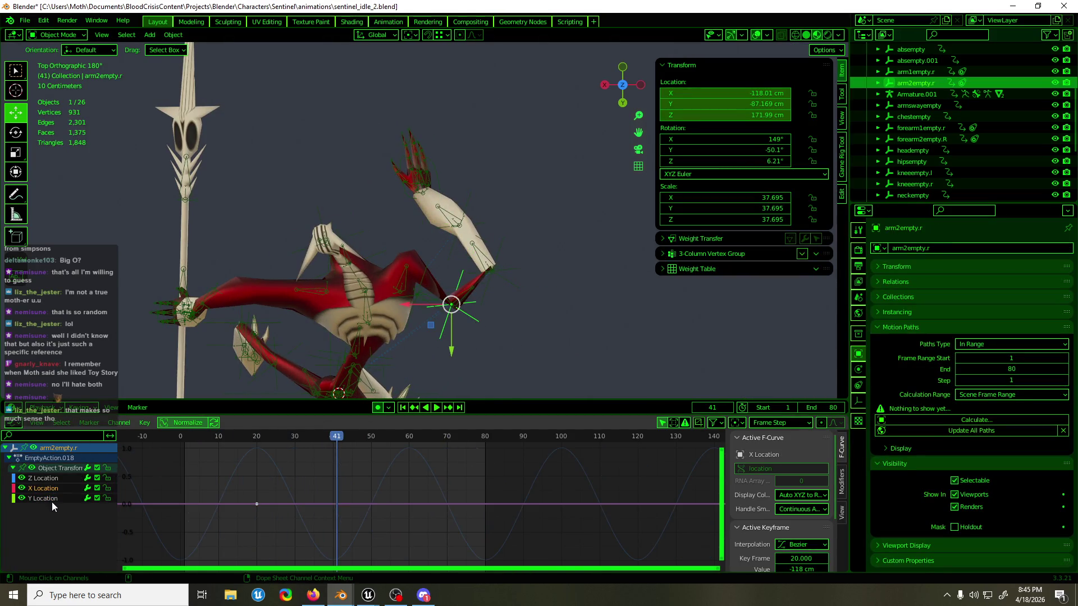
{"action": "left_click_drag", "start_coordinate": [173, 495], "coordinate": [427, 540]}
{"action": "key", "text": "g"}
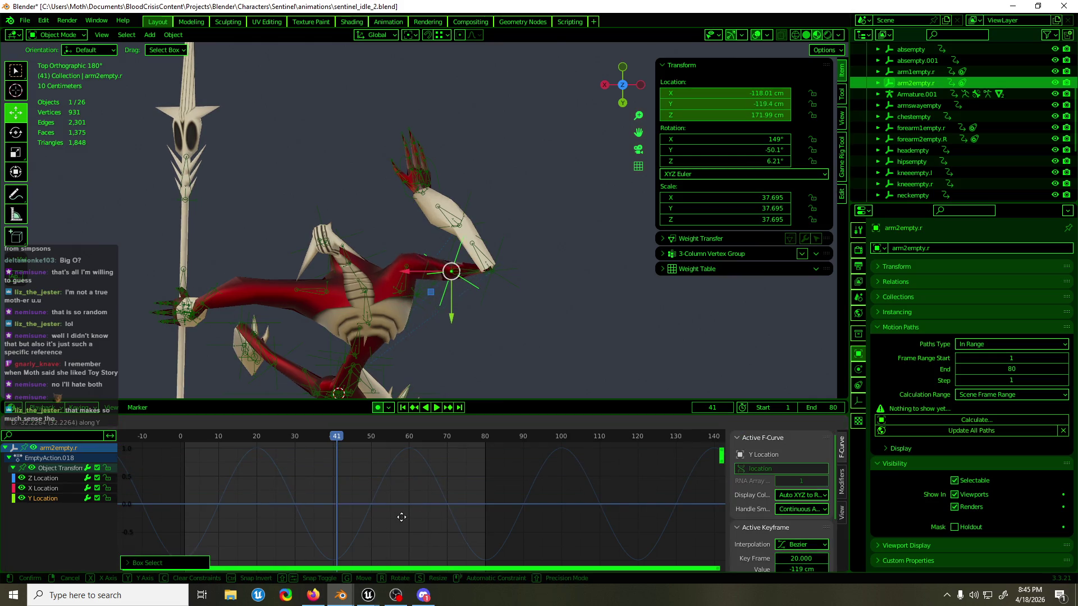
{"action": "left_click", "coordinate": [397, 488]}
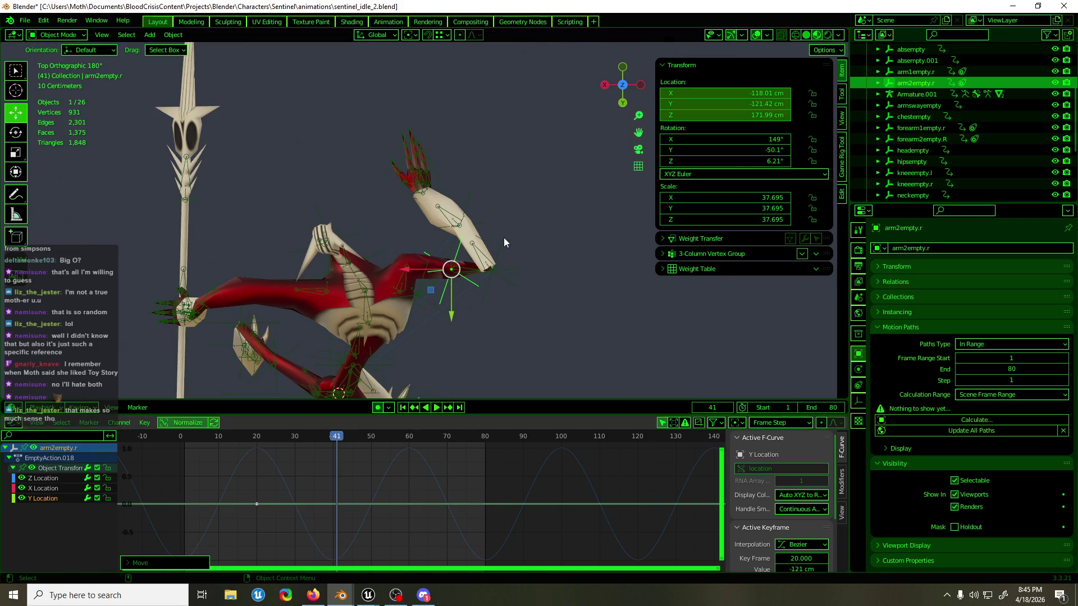
- Shift both right forearm empties' Y Location keys further negative, then select hand_ik.R
{"action": "left_click", "coordinate": [502, 254]}
{"action": "left_click", "coordinate": [469, 203], "text": "shift"}
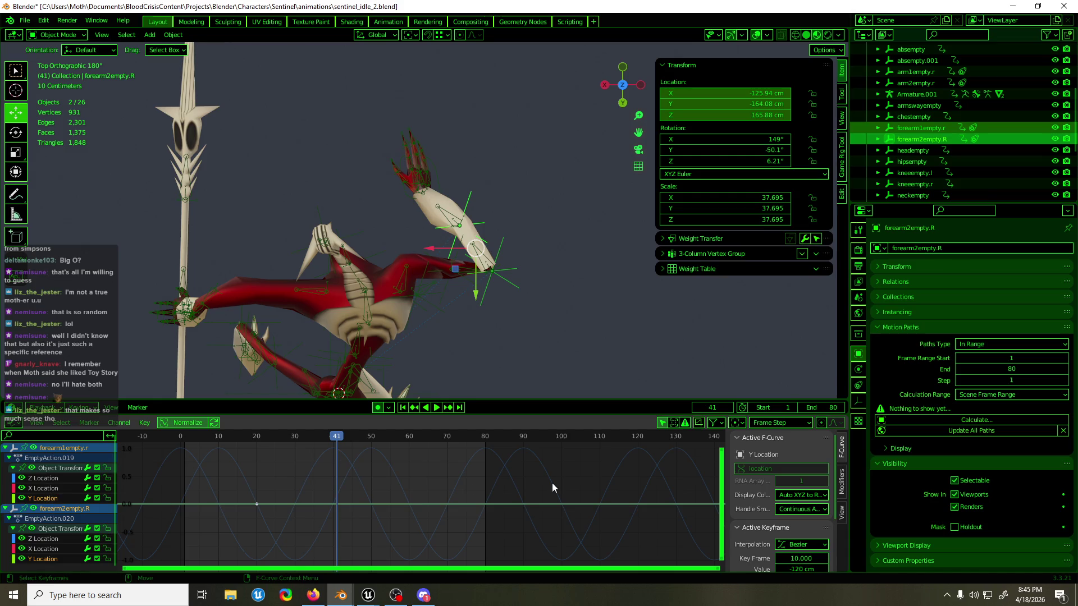
{"action": "key", "text": "g"}
{"action": "key", "text": "y"}
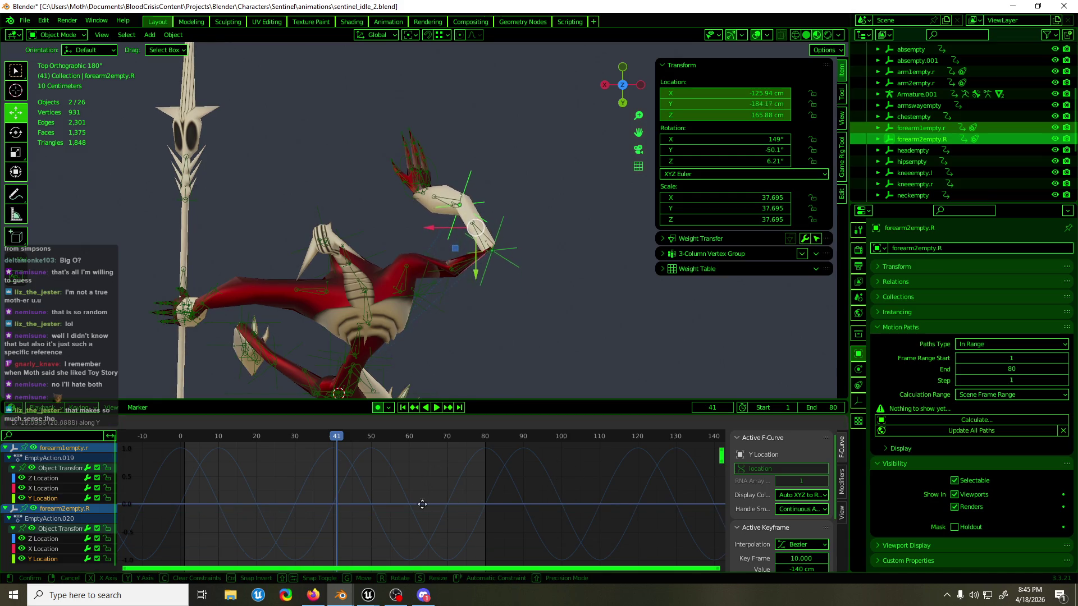
{"action": "left_click", "coordinate": [425, 492]}
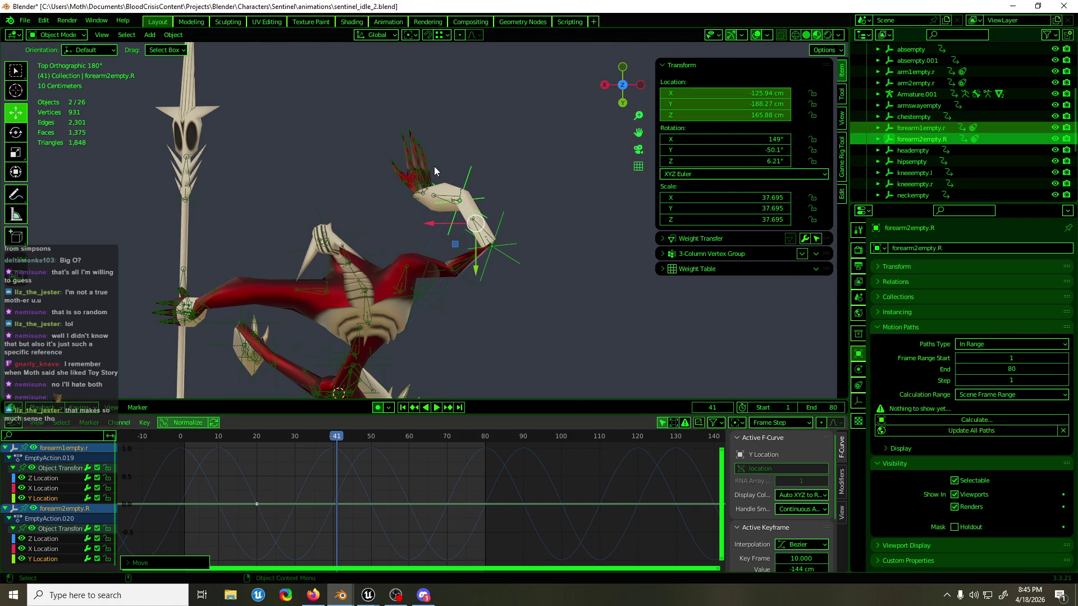
{"action": "left_click", "coordinate": [434, 166]}
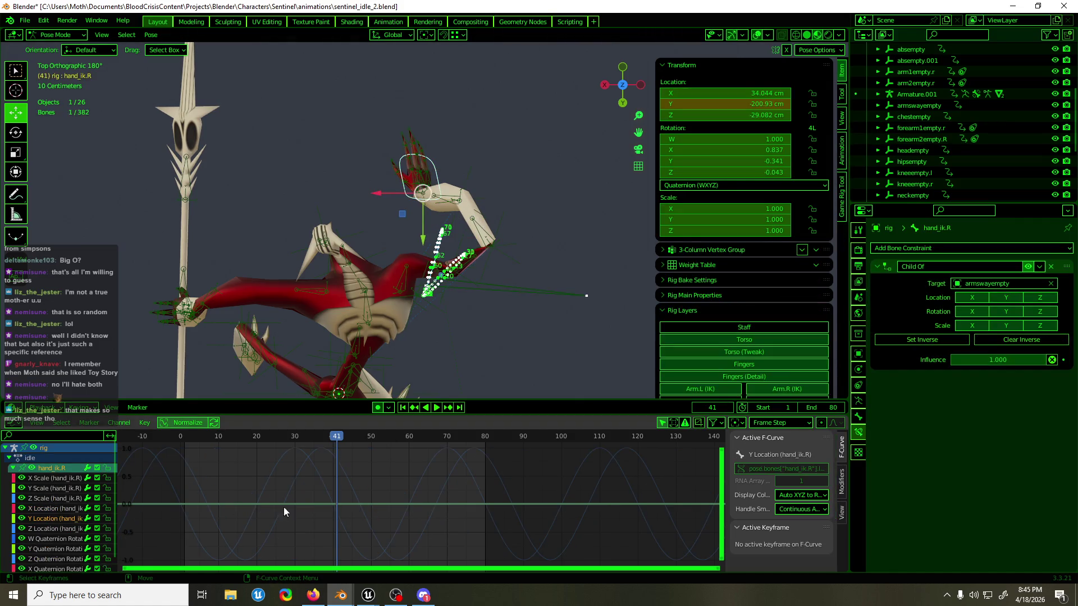
- Move hand_ik.R along Y to about -217 cm, play the animation and save the file
{"action": "key", "text": "g"}
{"action": "key", "text": "y"}
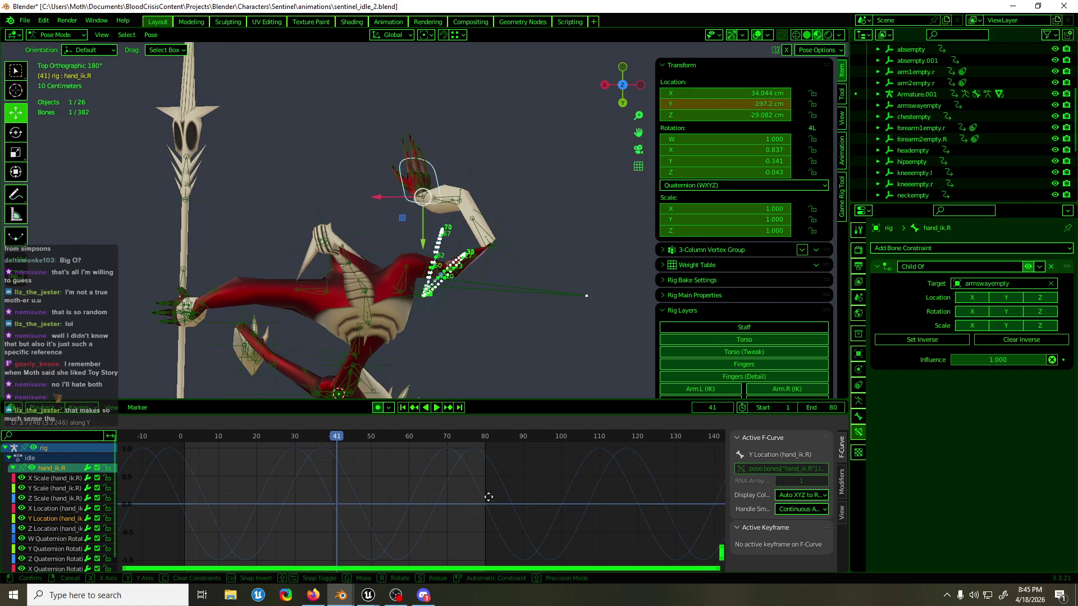
{"action": "left_click", "coordinate": [383, 560]}
{"action": "key", "text": "space"}
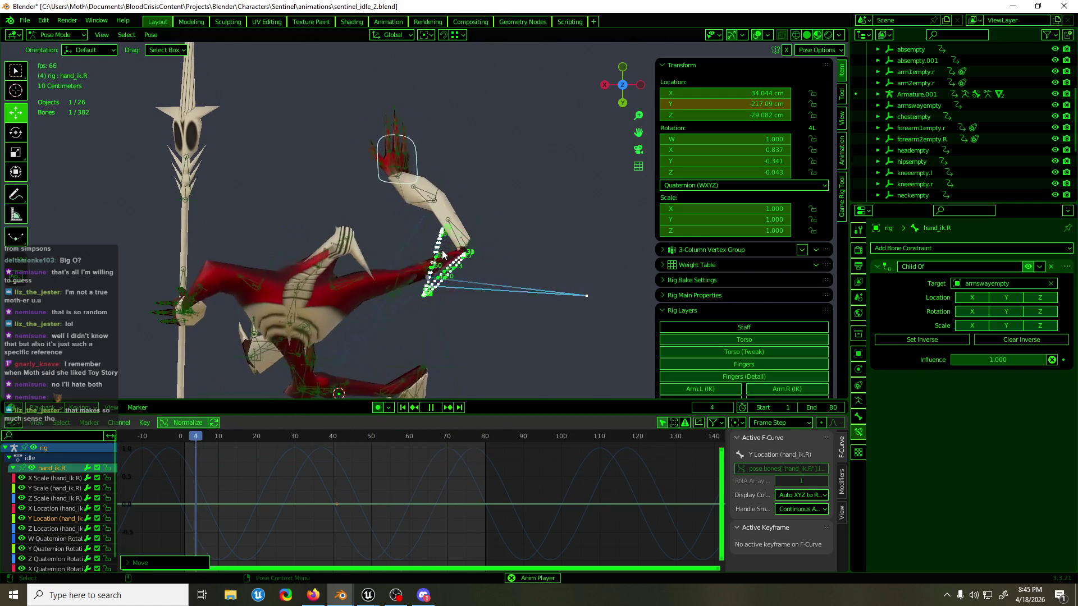
{"action": "mouse_move", "coordinate": [444, 254]}
{"action": "middle_mouse_down"}
{"action": "mouse_move", "coordinate": [289, 139]}
{"action": "mouse_move", "coordinate": [515, 226]}
{"action": "middle_mouse_up"}
{"action": "key", "text": "ctrl+s"}
- Review the loop from low and front views, stop playback at frame 41 and switch to the browser
{"action": "mouse_move", "coordinate": [428, 253]}
{"action": "middle_mouse_down"}
{"action": "mouse_move", "coordinate": [527, 265]}
{"action": "mouse_move", "coordinate": [312, 261]}
{"action": "middle_mouse_up"}
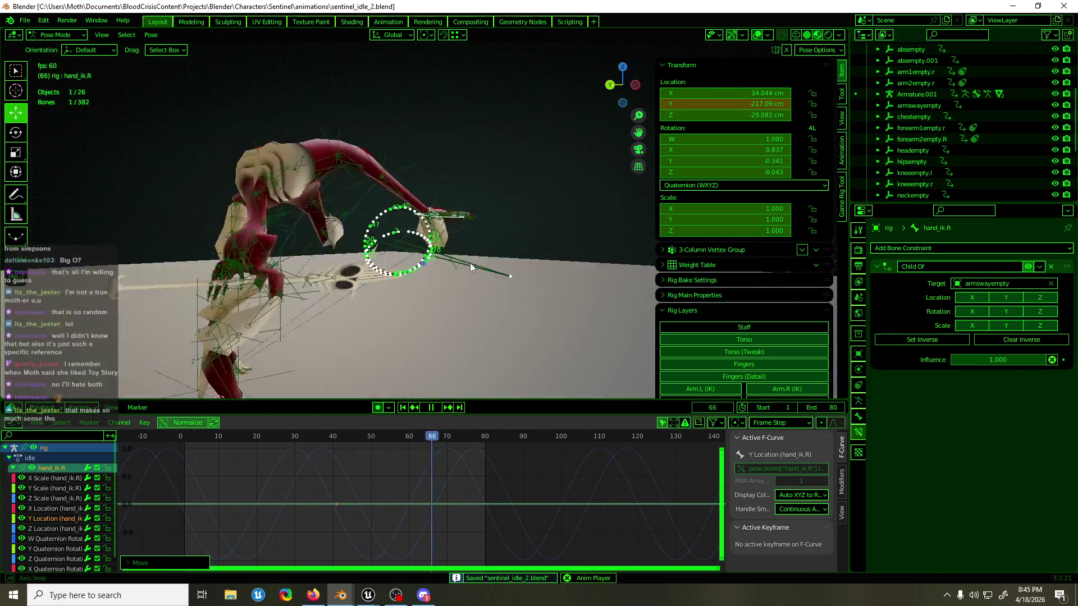
{"action": "key", "text": "KP_1"}
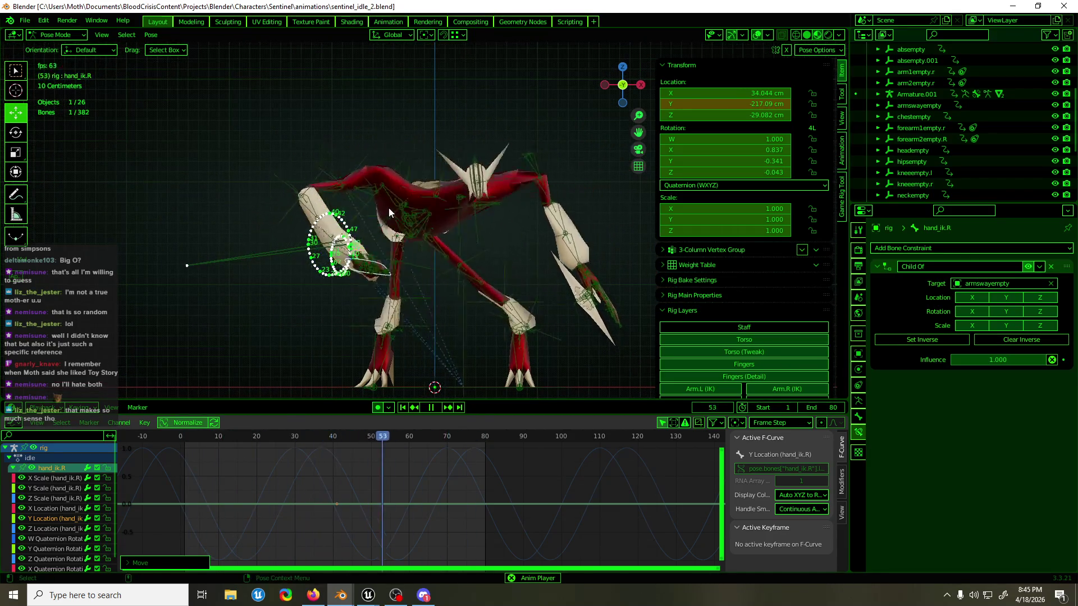
{"action": "middle_click_drag", "start_coordinate": [383, 209], "coordinate": [403, 218]}
{"action": "key", "text": "KP_1"}
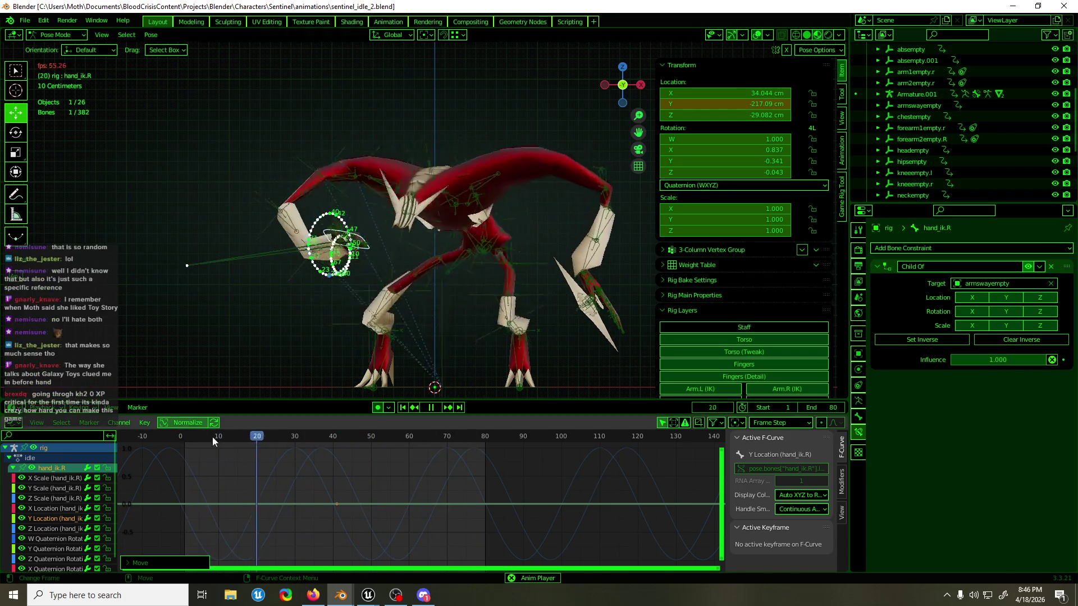
{"action": "left_click", "coordinate": [181, 438]}
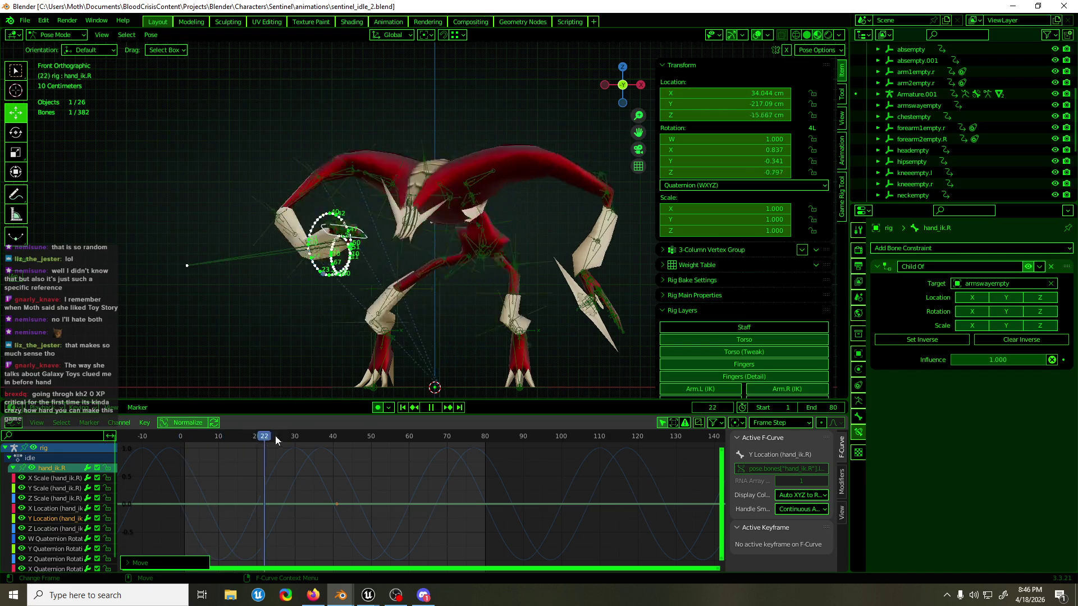
{"action": "key", "text": "space"}
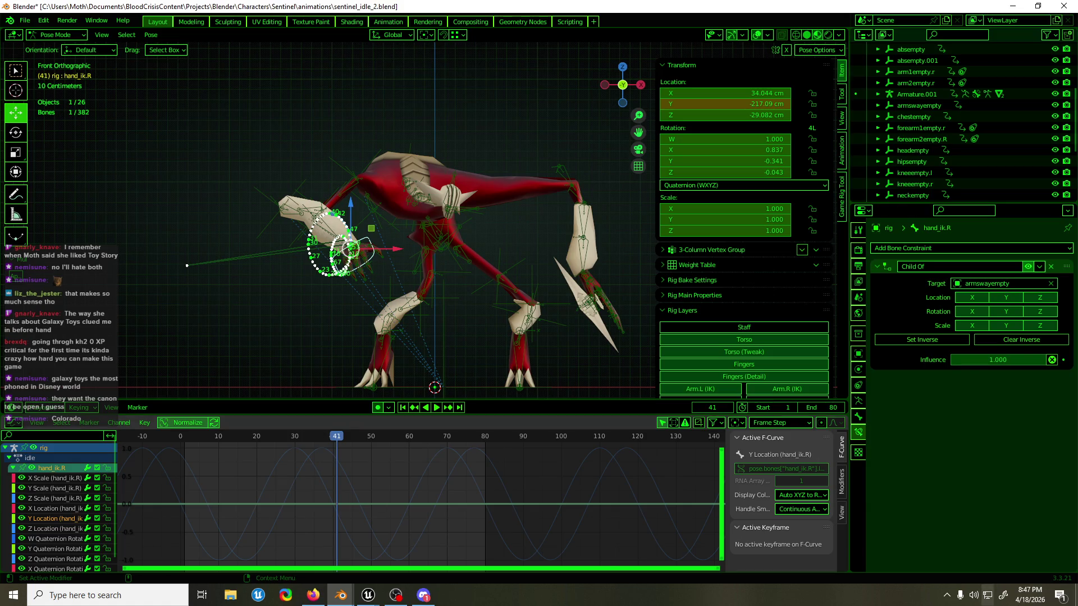
{"action": "key", "text": "alt+Tab"}
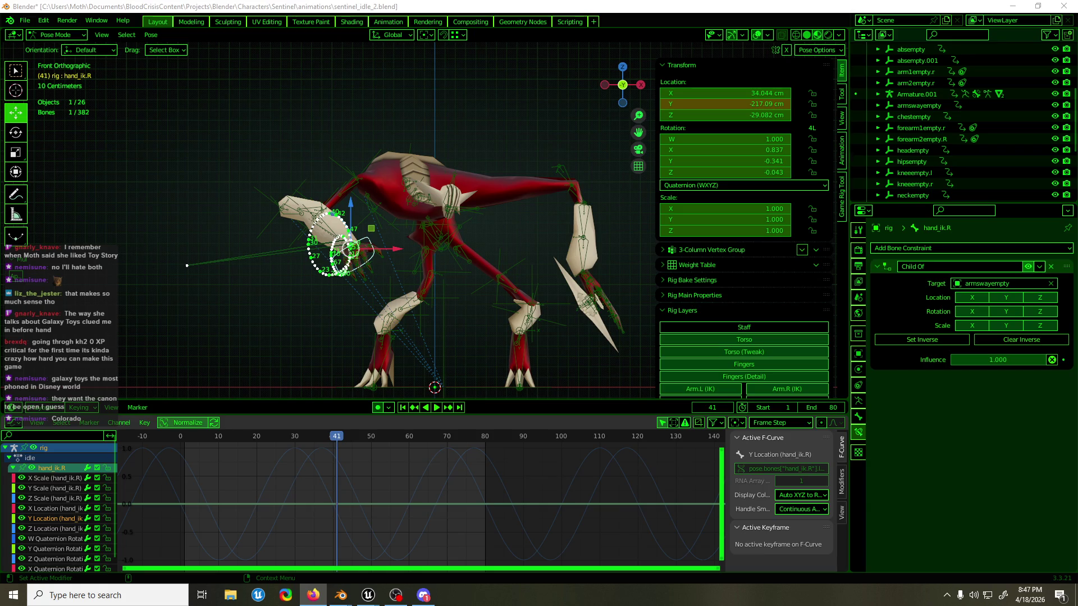
- Return to Blender, select arm2empty.r in object mode and play its sway from the left view
{"action": "key", "text": "alt+Tab"}
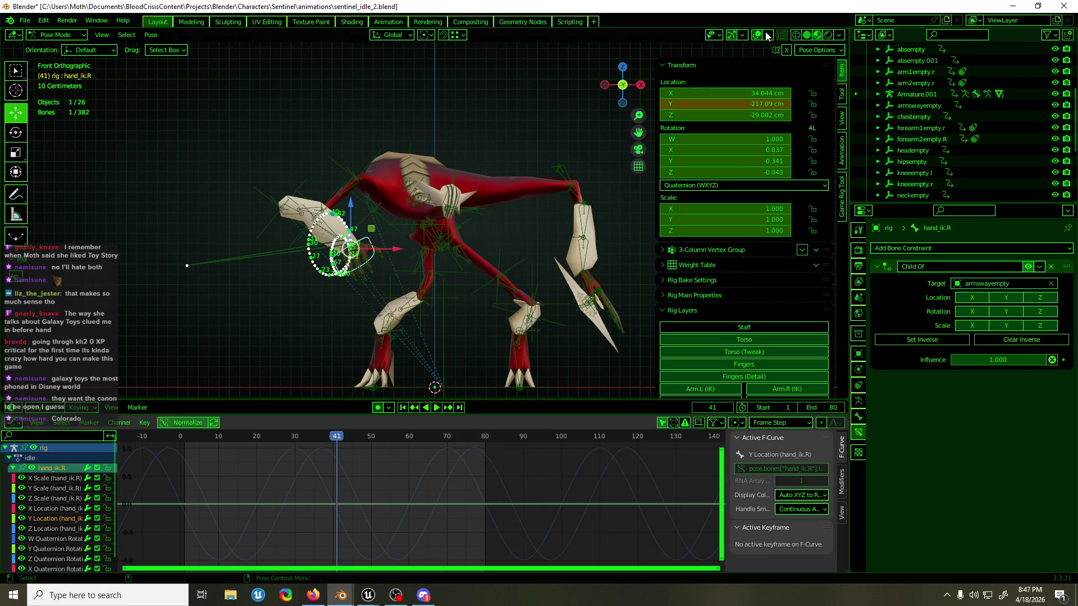
{"action": "mouse_move", "coordinate": [361, 152]}
{"action": "middle_mouse_down"}
{"action": "mouse_move", "coordinate": [508, 163]}
{"action": "mouse_move", "coordinate": [441, 213]}
{"action": "middle_mouse_up"}
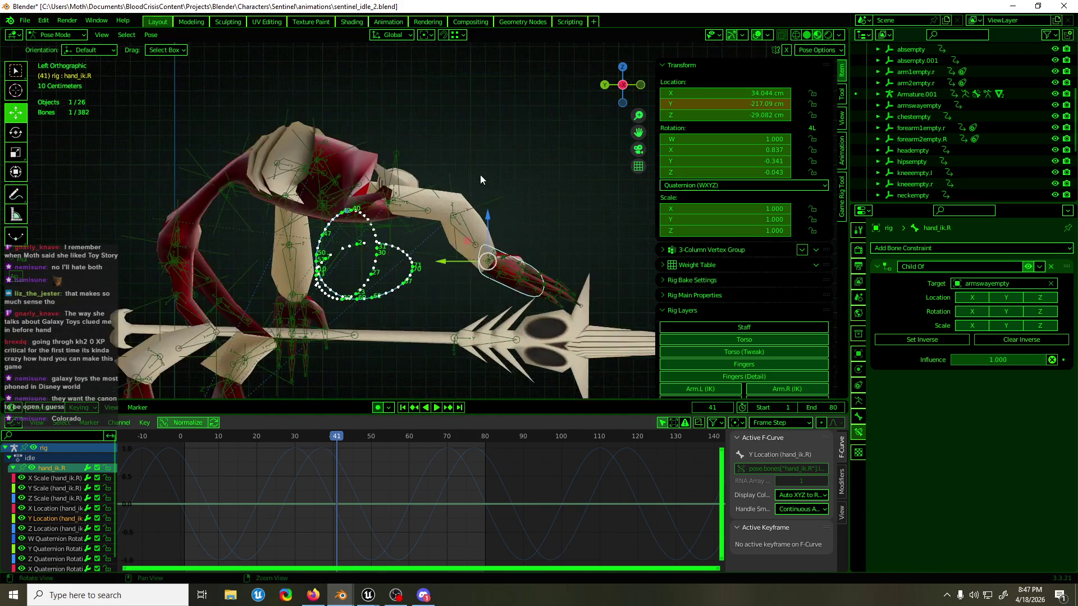
{"action": "key", "text": "ctrl+Tab"}
{"action": "left_click", "coordinate": [404, 191]}
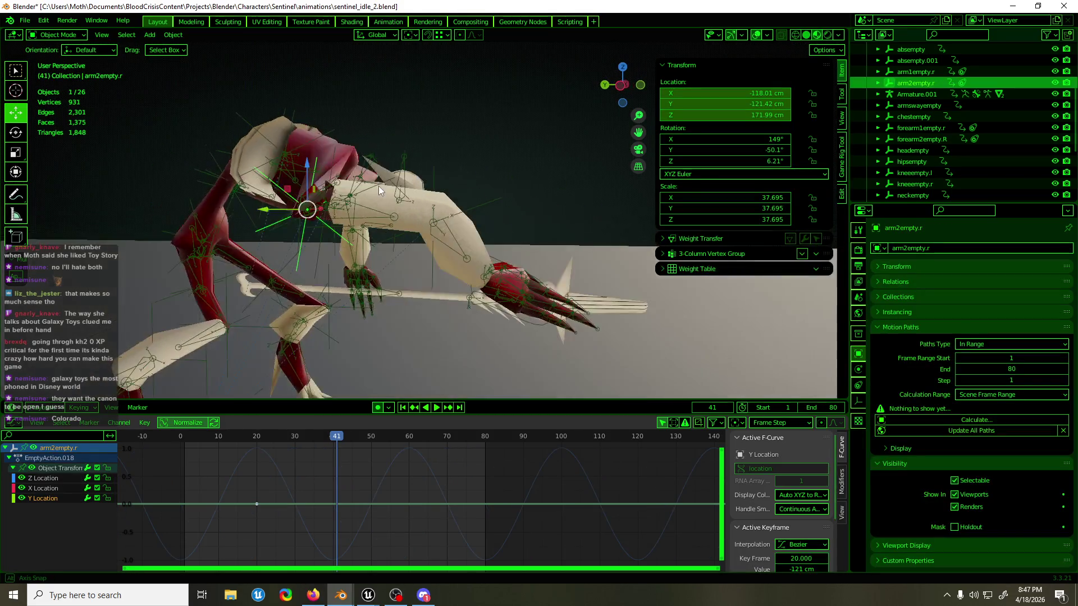
{"action": "key", "text": "ctrl+KP_3"}
{"action": "key", "text": "space"}
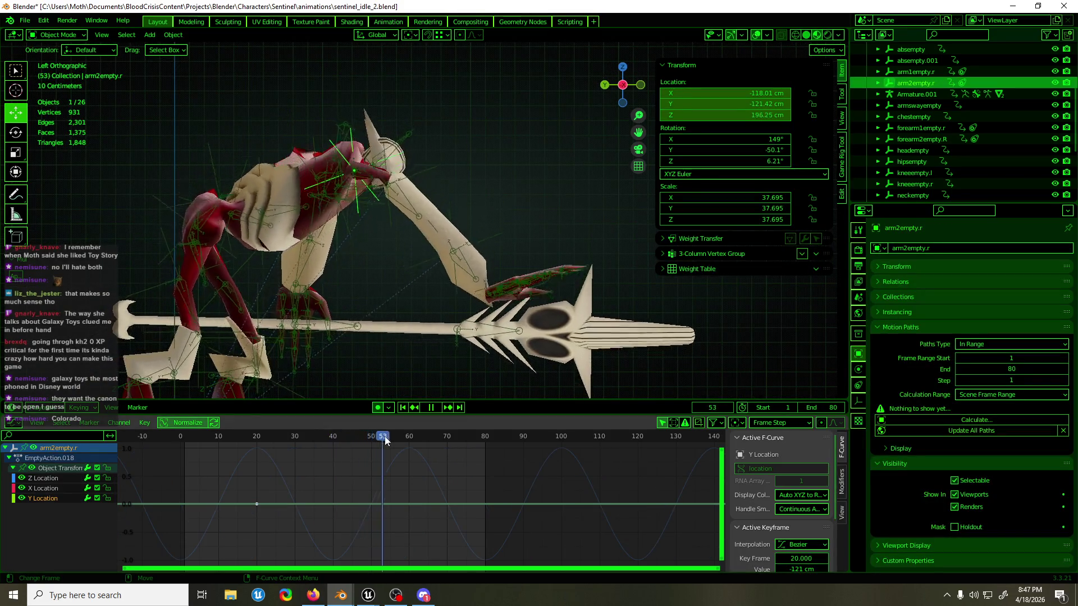
{"action": "left_click", "coordinate": [395, 439]}
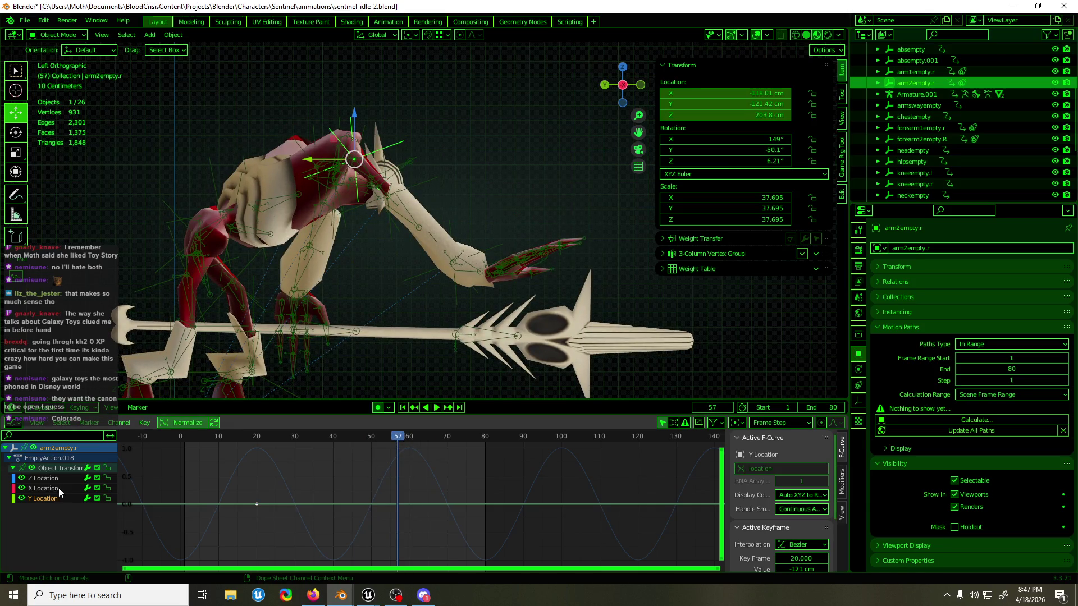
- Select arm2empty.r's Z Location keys, check playback until frame 18, then select the body mesh
{"action": "left_click", "coordinate": [47, 478]}
{"action": "left_click_drag", "start_coordinate": [347, 467], "coordinate": [394, 506]}
{"action": "key", "text": "space"}
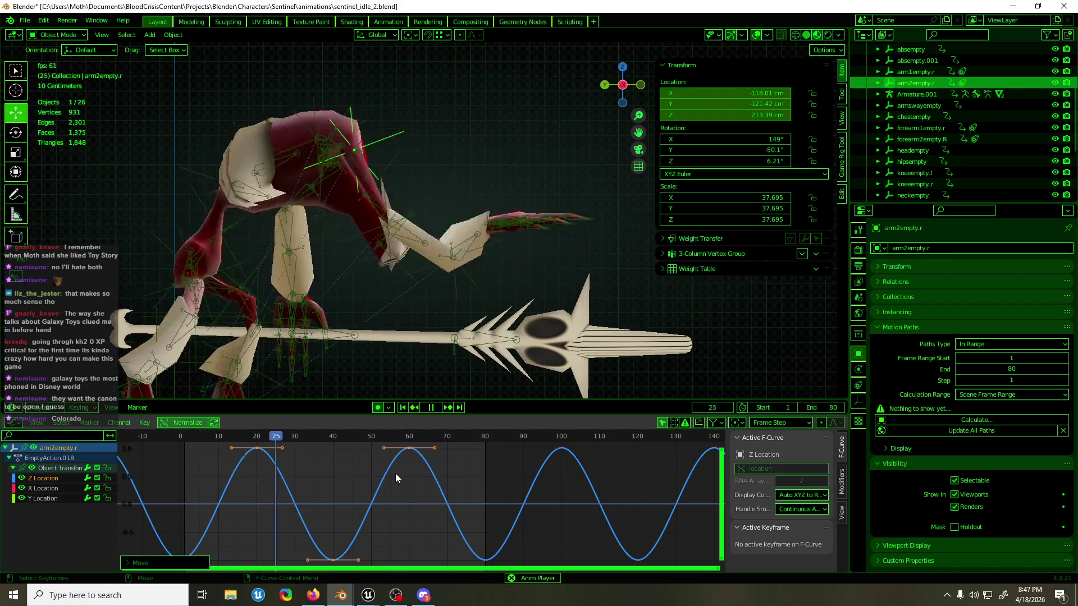
{"action": "mouse_move", "coordinate": [362, 253]}
{"action": "middle_mouse_down"}
{"action": "mouse_move", "coordinate": [339, 320]}
{"action": "mouse_move", "coordinate": [323, 305]}
{"action": "middle_mouse_up"}
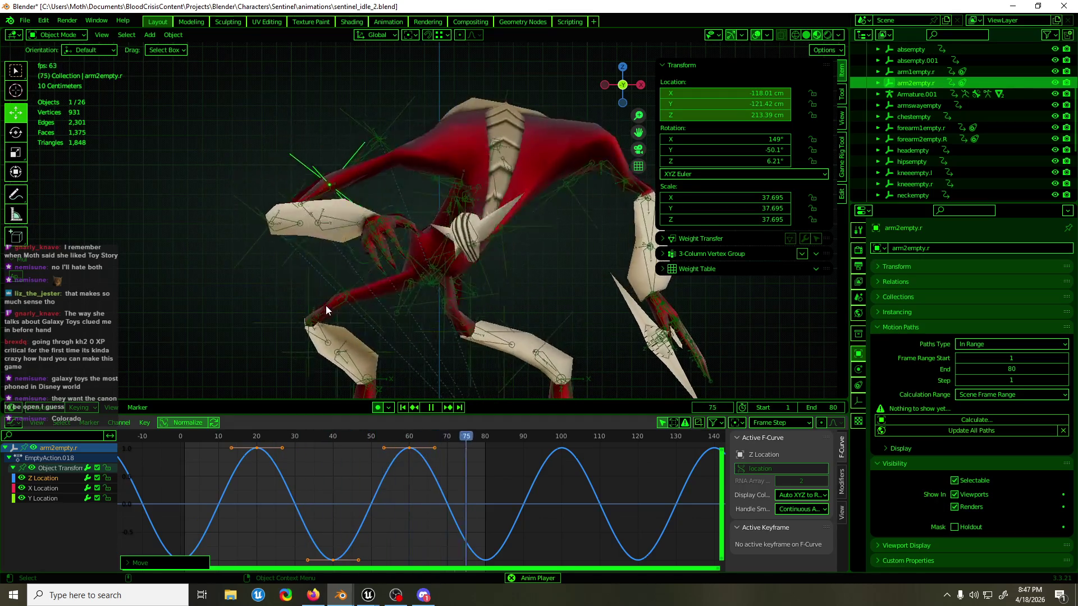
{"action": "key", "text": "space"}
{"action": "left_click", "coordinate": [352, 154]}
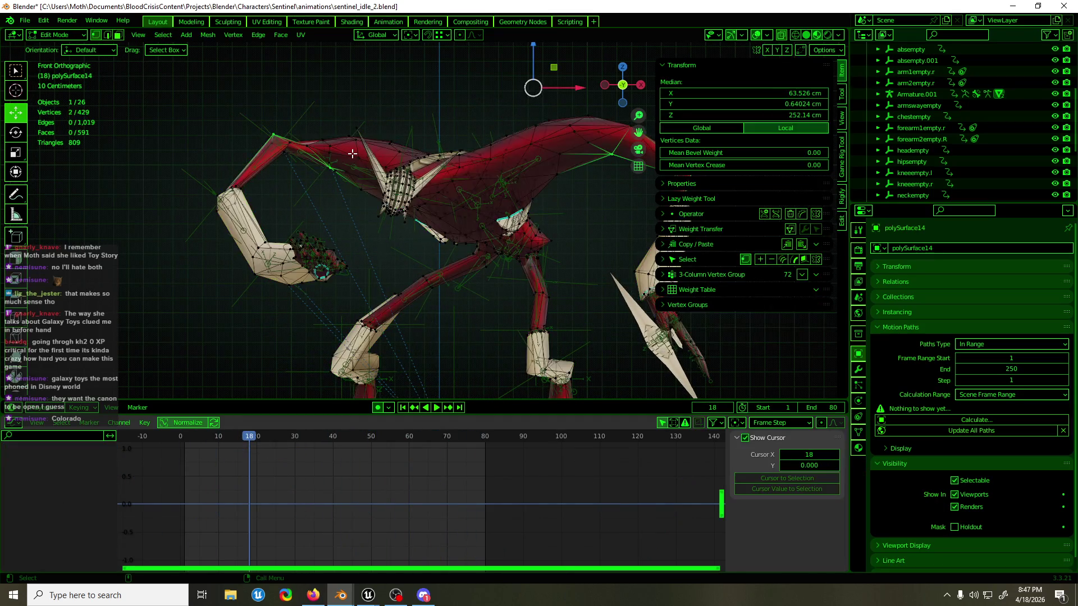
- Briefly enter and leave edit mode on the body mesh, then select shoulder.R in pose mode
{"action": "key", "text": "Tab"}
{"action": "mouse_move", "coordinate": [355, 193]}
{"action": "middle_mouse_down"}
{"action": "mouse_move", "coordinate": [360, 307]}
{"action": "mouse_move", "coordinate": [564, 157]}
{"action": "mouse_move", "coordinate": [539, 259]}
{"action": "mouse_move", "coordinate": [468, 289]}
{"action": "middle_mouse_up"}
{"action": "scroll", "coordinate": [361, 307], "scroll_direction": "up", "scroll_amount": 3}
{"action": "key", "text": "Tab"}
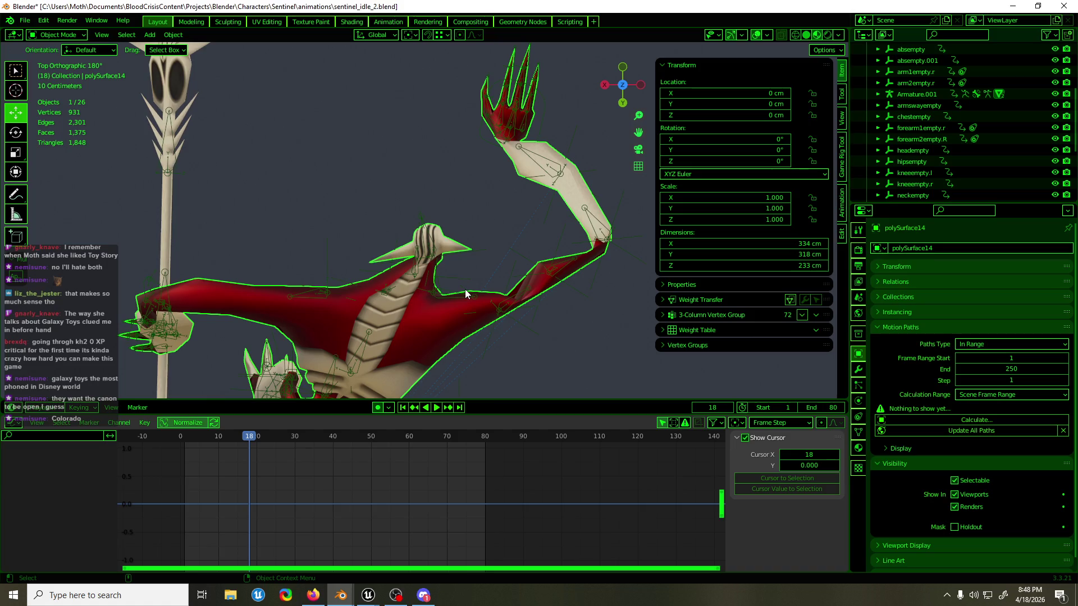
{"action": "left_click", "coordinate": [462, 293]}
{"action": "key", "text": "ctrl+Tab"}
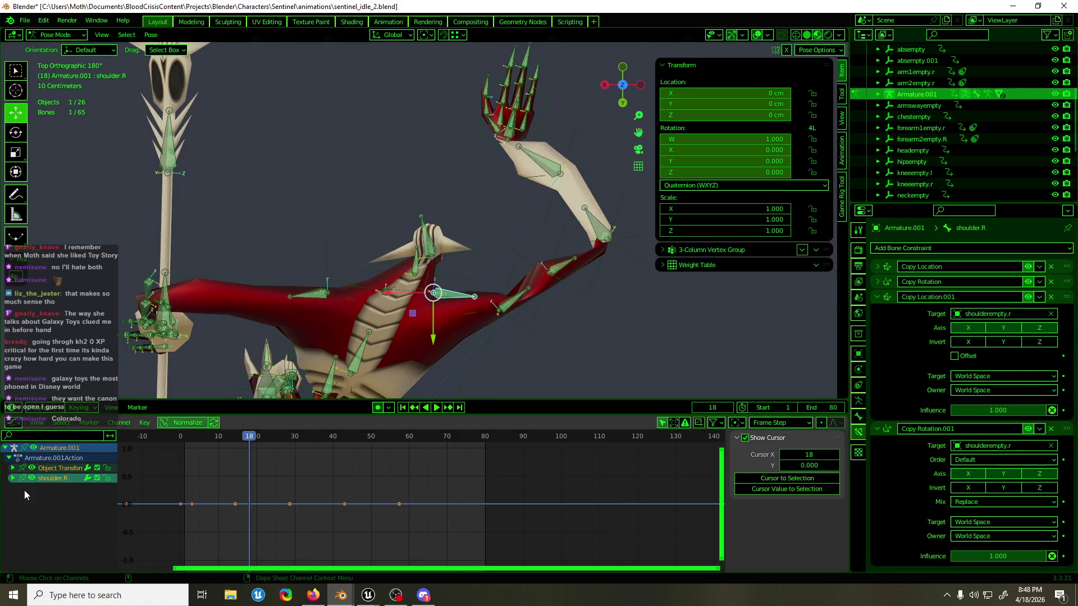
- Expand shoulder.R's channels, cancel a key grab on Y Quaternion Rotation, and select shoulderempty.r
{"action": "left_click", "coordinate": [13, 479]}
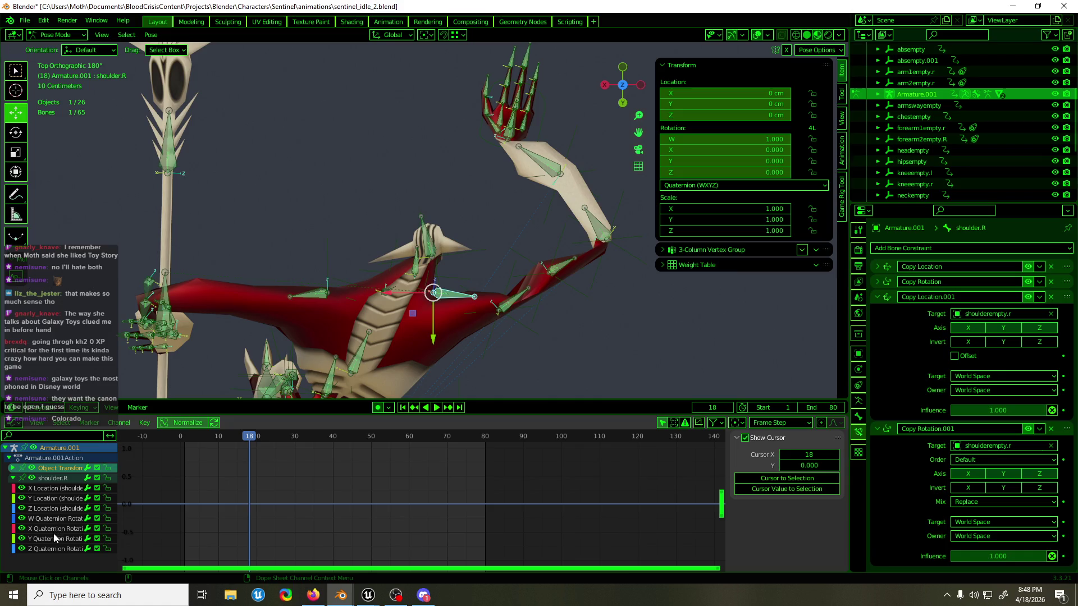
{"action": "left_click", "coordinate": [55, 539]}
{"action": "key", "text": "g"}
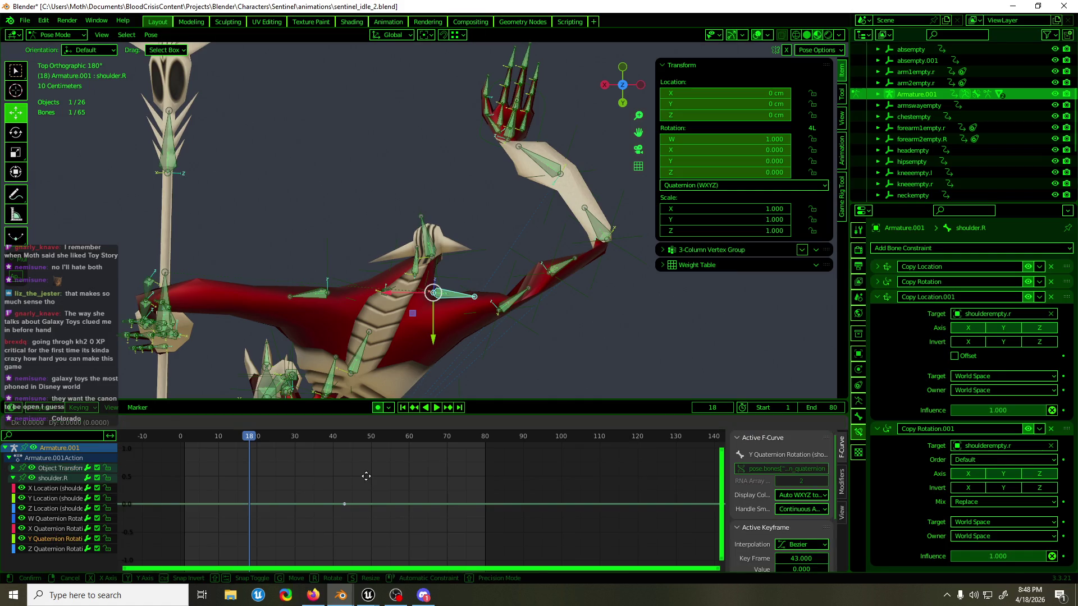
{"action": "key", "text": "Escape"}
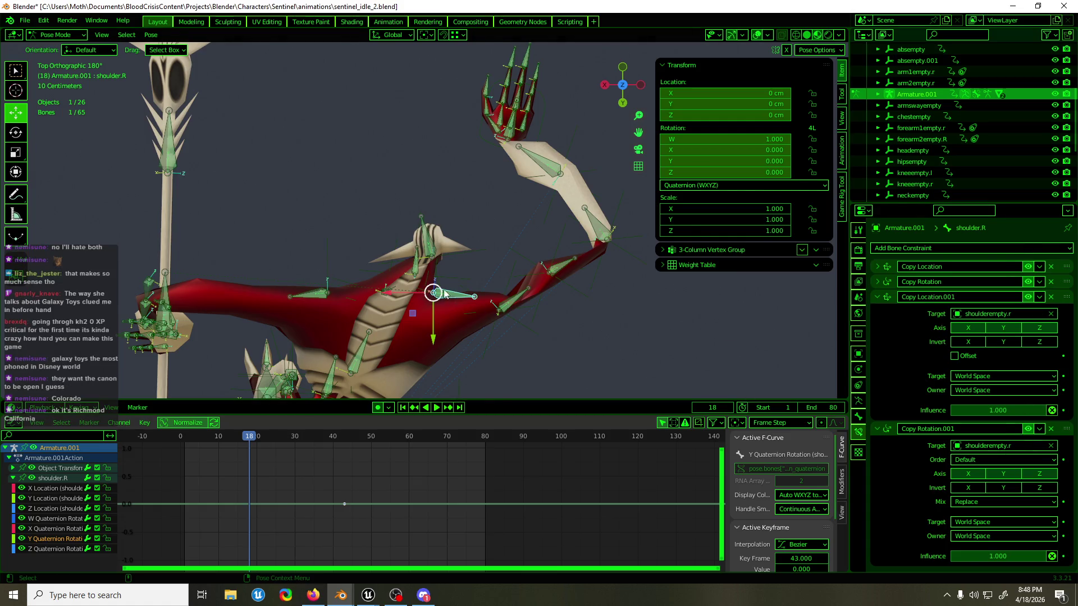
{"action": "left_click", "coordinate": [439, 270]}
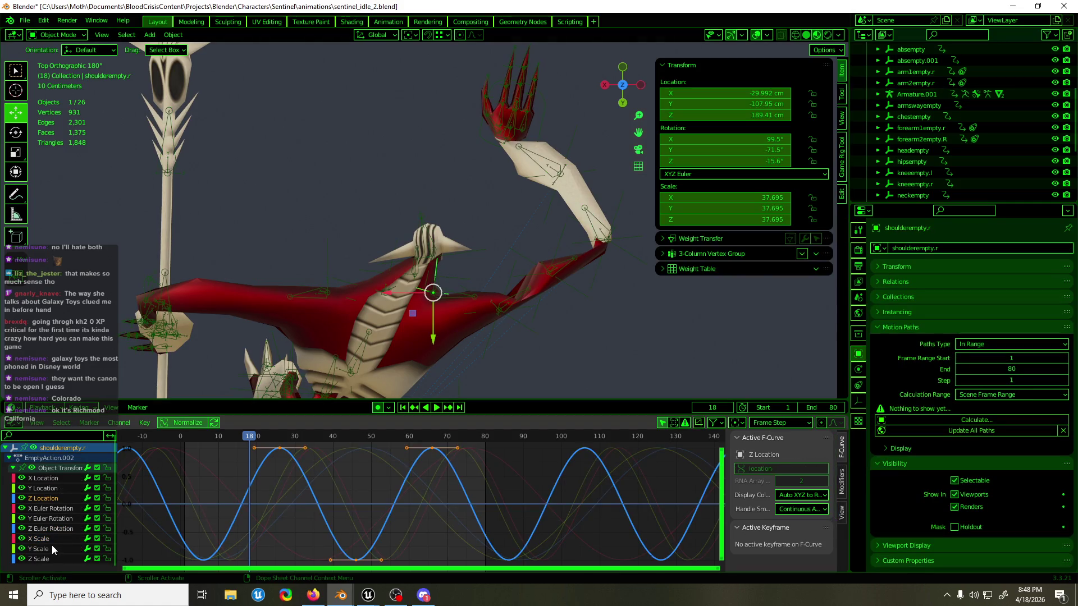
- Shift shoulderempty.r's Y and Z Euler Rotation sway keys in time
{"action": "left_click", "coordinate": [52, 518]}
{"action": "left_click_drag", "start_coordinate": [326, 496], "coordinate": [412, 472]}
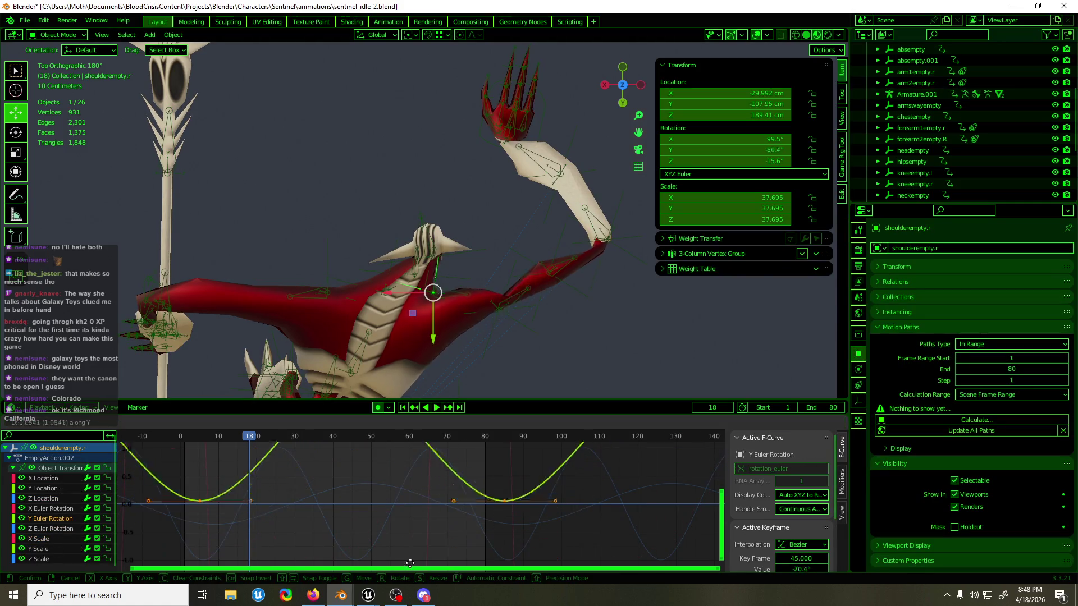
{"action": "left_click", "coordinate": [412, 473]}
{"action": "left_click", "coordinate": [51, 529]}
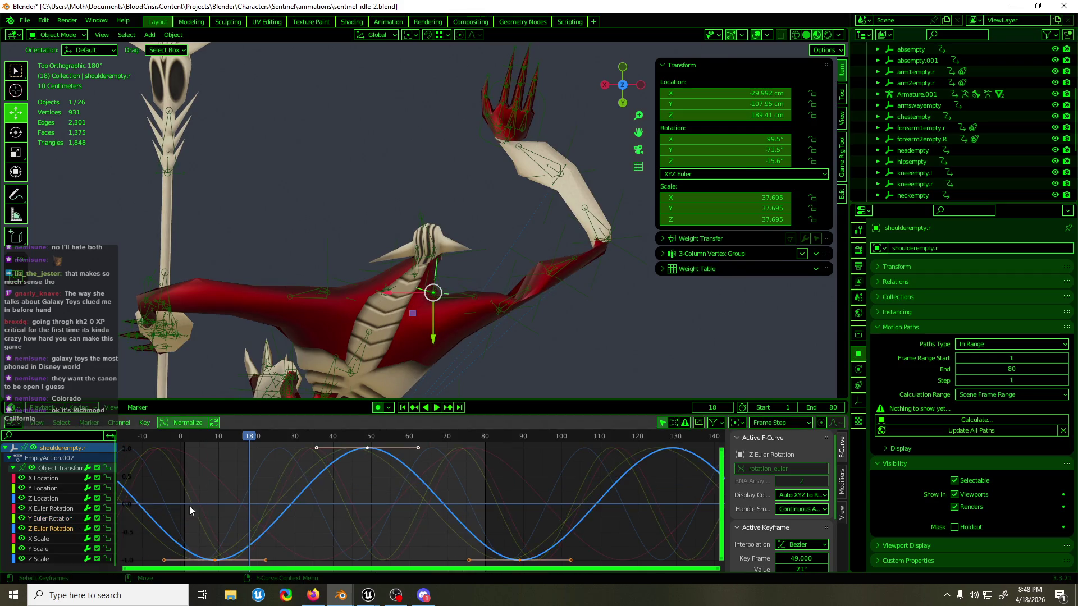
{"action": "left_click_drag", "start_coordinate": [558, 471], "coordinate": [561, 483]}
- Preview the shoulder sway from several angles and inspect the keyframe near frame 49
{"action": "mouse_move", "coordinate": [488, 354]}
{"action": "middle_mouse_down"}
{"action": "mouse_move", "coordinate": [424, 300]}
{"action": "mouse_move", "coordinate": [285, 235]}
{"action": "middle_mouse_up"}
{"action": "key", "text": "space"}
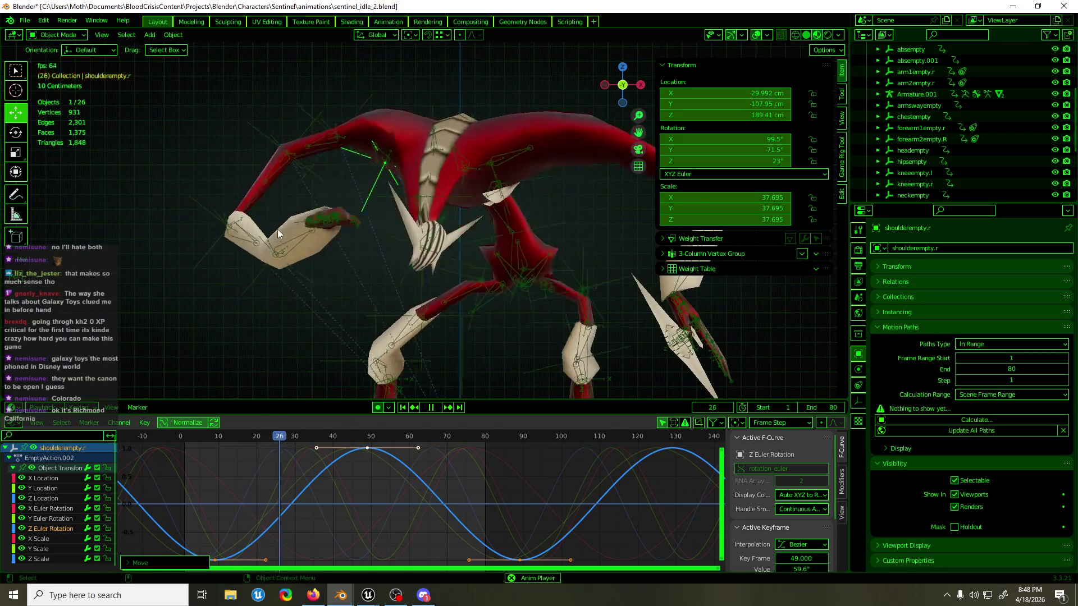
{"action": "middle_click_drag", "start_coordinate": [344, 220], "coordinate": [647, 382]}
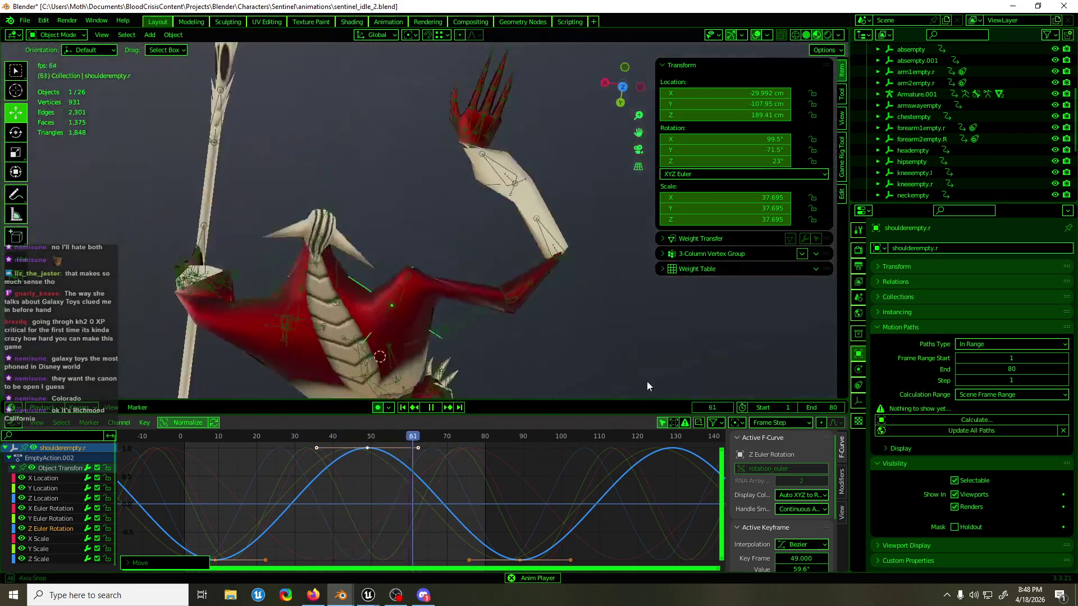
{"action": "key", "text": "space"}
{"action": "mouse_move", "coordinate": [497, 388]}
{"action": "middle_mouse_down"}
{"action": "mouse_move", "coordinate": [524, 267]}
{"action": "mouse_move", "coordinate": [738, 257]}
{"action": "mouse_move", "coordinate": [745, 319]}
{"action": "middle_mouse_up"}
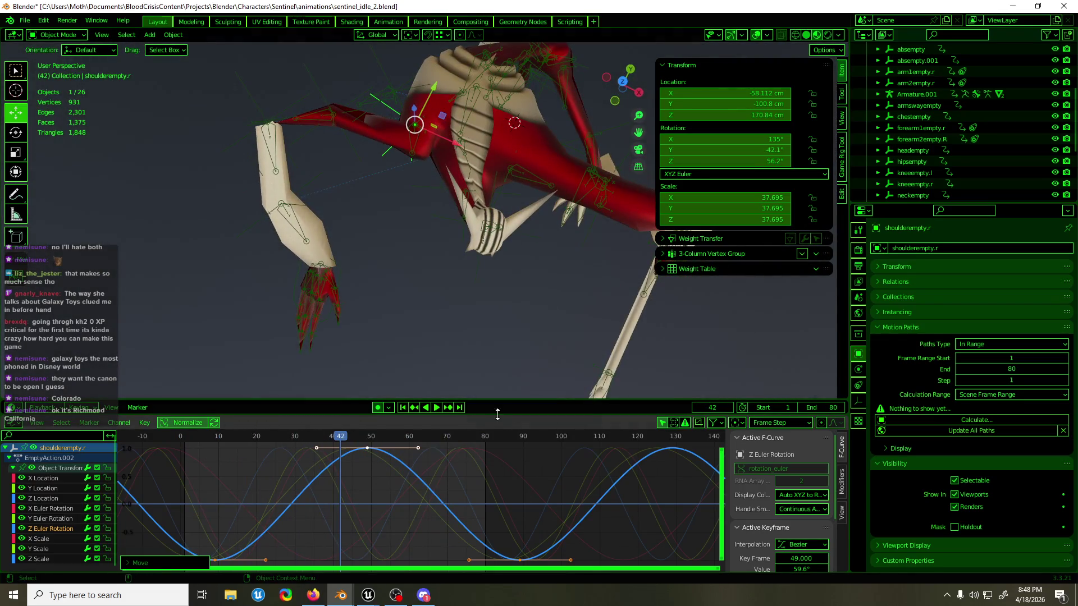
{"action": "left_click_drag", "start_coordinate": [352, 435], "coordinate": [367, 435]}
{"action": "middle_click_drag", "start_coordinate": [463, 277], "coordinate": [575, 206]}
{"action": "key", "text": "KP_1"}
{"action": "left_click_drag", "start_coordinate": [405, 472], "coordinate": [350, 446]}
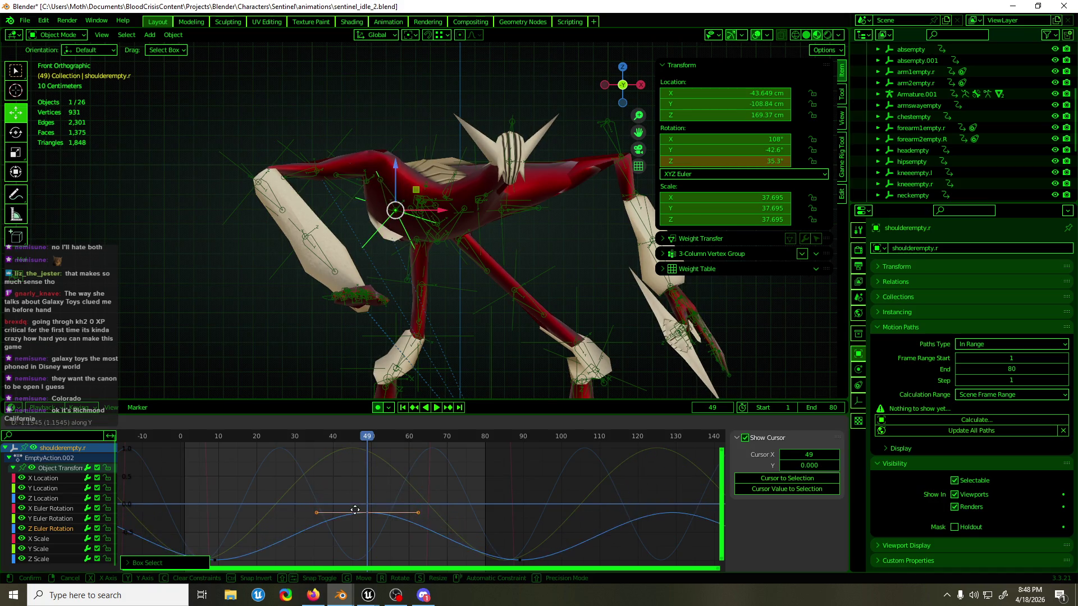
{"action": "key", "text": "space"}
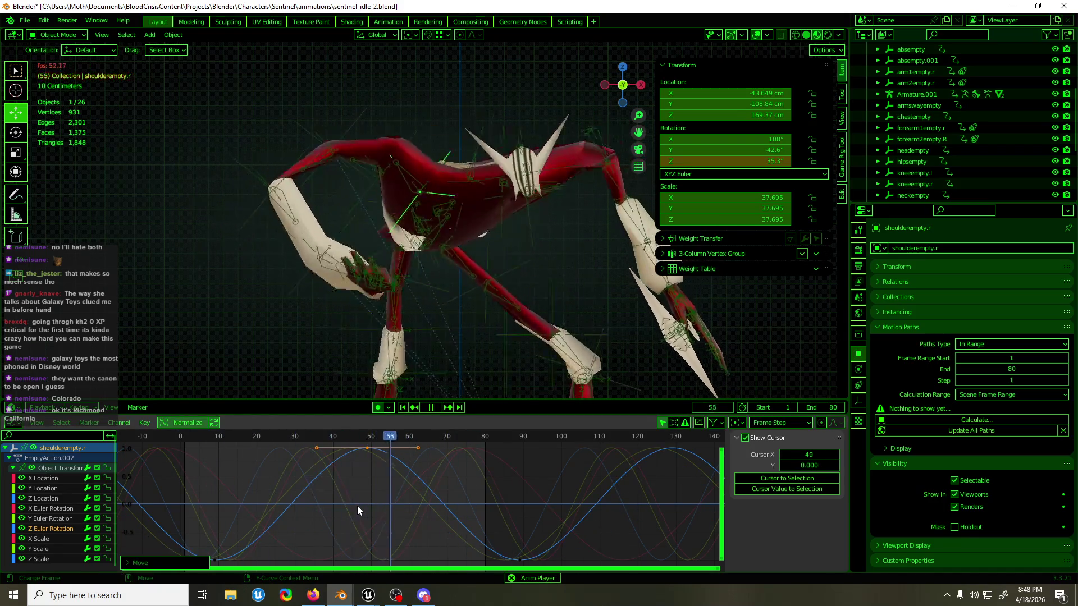
{"action": "key", "text": "space"}
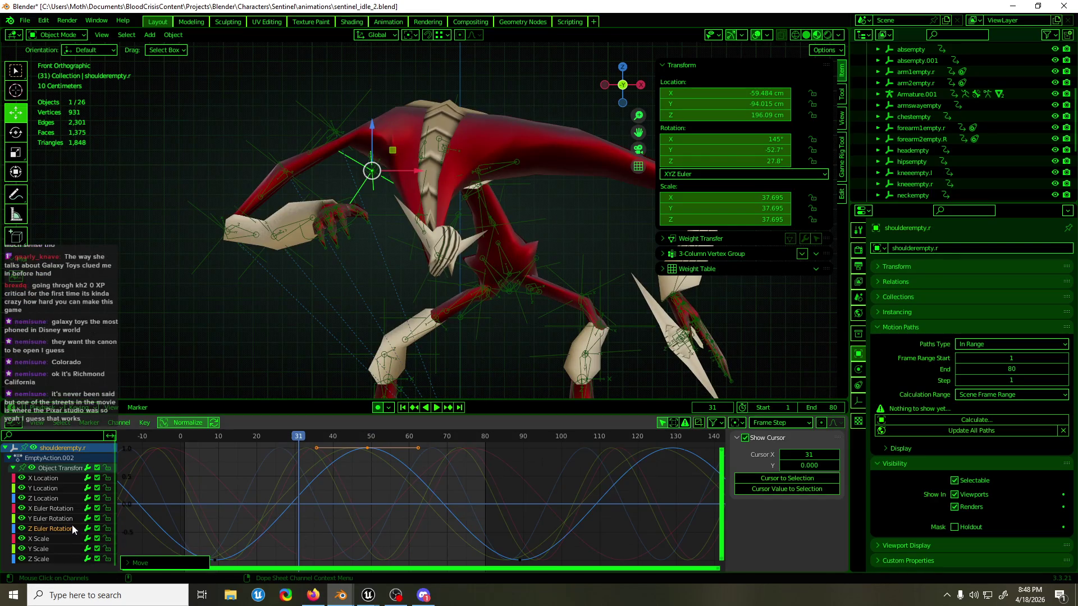
- Raise the Y Euler Rotation peak at frame 45 so the swing reaches about -65°
{"action": "left_click", "coordinate": [71, 519]}
{"action": "left_click", "coordinate": [358, 437]}
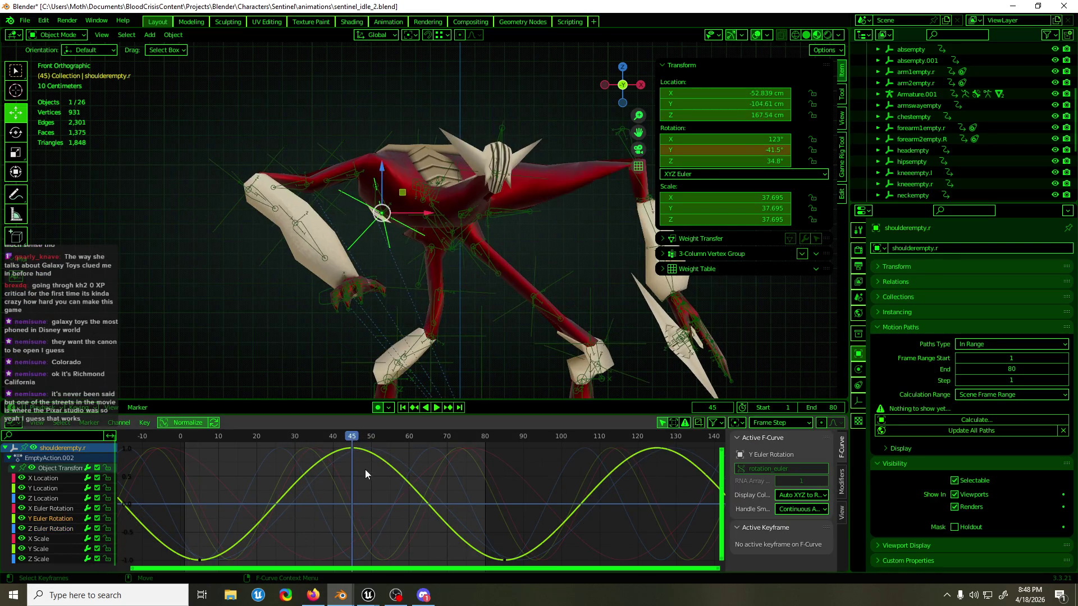
{"action": "left_click_drag", "start_coordinate": [364, 465], "coordinate": [346, 446]}
{"action": "key", "text": "g"}
{"action": "key", "text": "Escape"}
{"action": "key", "text": "g"}
{"action": "left_click", "coordinate": [377, 435]}
- Play back the larger swing, show the empty's constraints and select the shoulder.R bone
{"action": "key", "text": "space"}
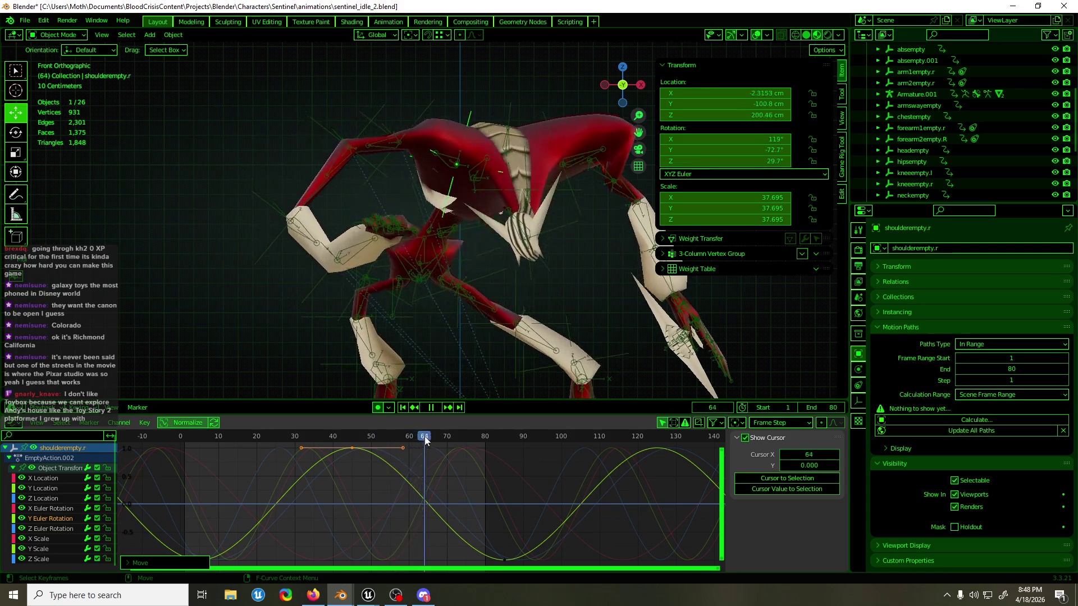
{"action": "left_click_drag", "start_coordinate": [446, 437], "coordinate": [350, 449]}
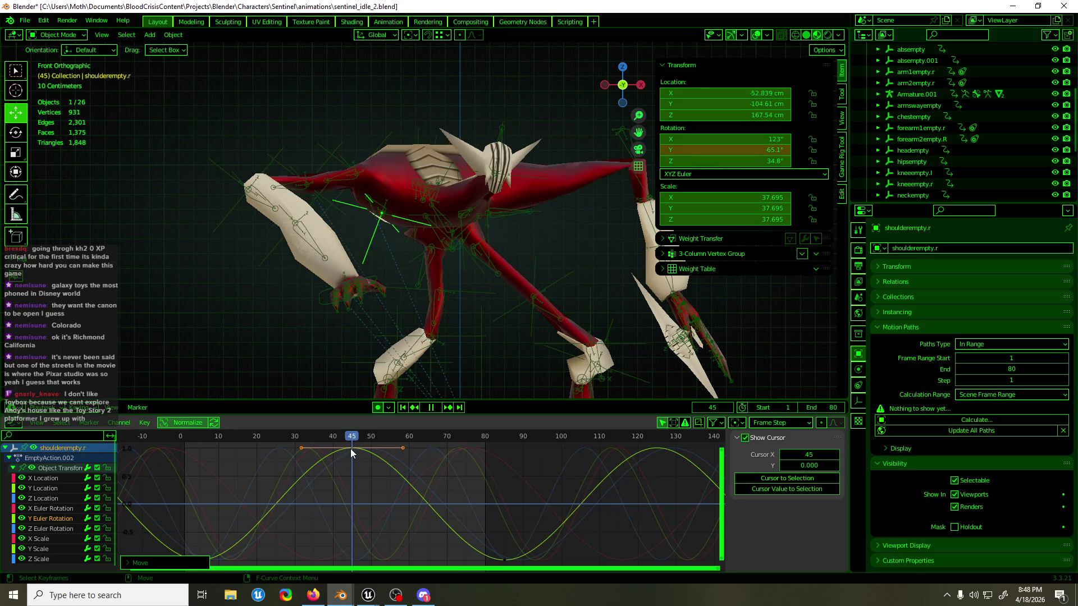
{"action": "key", "text": "space"}
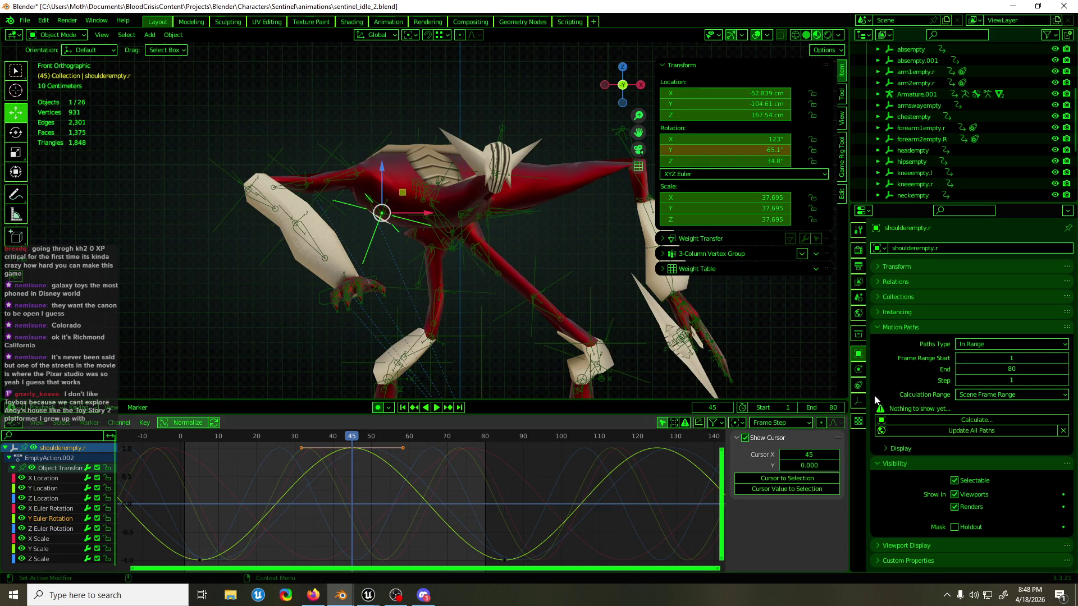
{"action": "left_click", "coordinate": [858, 384]}
{"action": "left_click", "coordinate": [390, 215]}
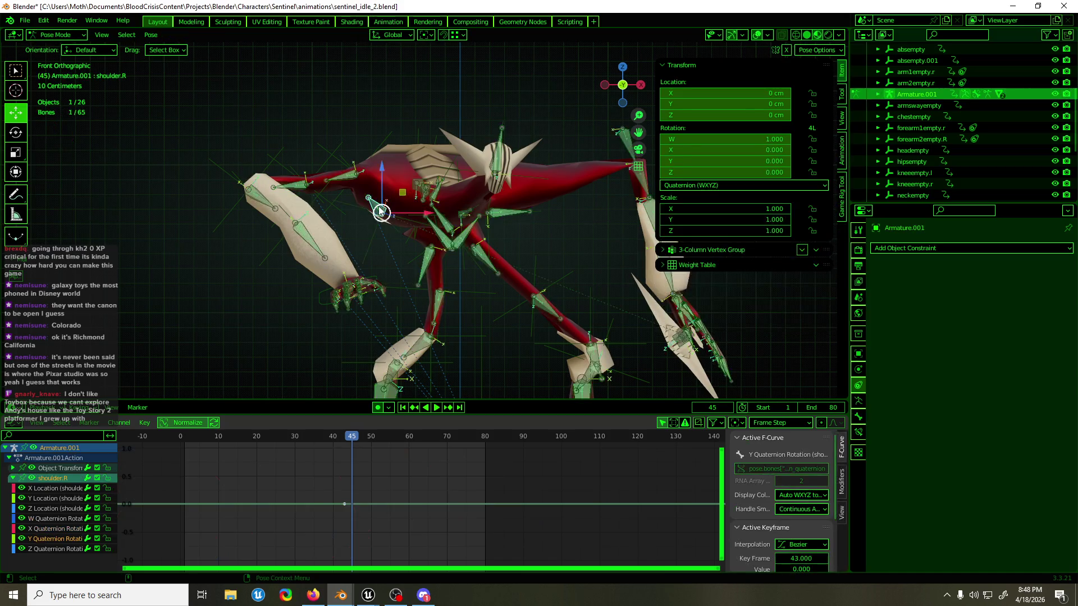
- Play the revised shoulder sway from angled and front views, then select shoulderempty.r and stop
{"action": "mouse_move", "coordinate": [589, 337]}
{"action": "middle_mouse_down"}
{"action": "mouse_move", "coordinate": [424, 374]}
{"action": "mouse_move", "coordinate": [575, 368]}
{"action": "middle_mouse_up"}
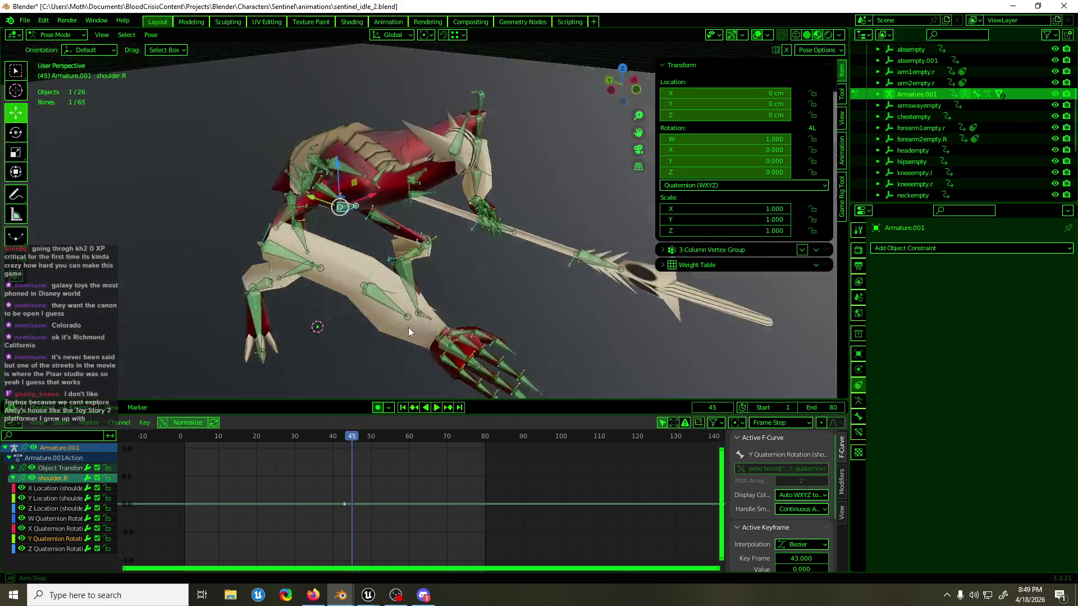
{"action": "mouse_move", "coordinate": [576, 369]}
{"action": "middle_mouse_down"}
{"action": "mouse_move", "coordinate": [347, 319]}
{"action": "mouse_move", "coordinate": [570, 395]}
{"action": "middle_mouse_up"}
{"action": "key", "text": "space"}
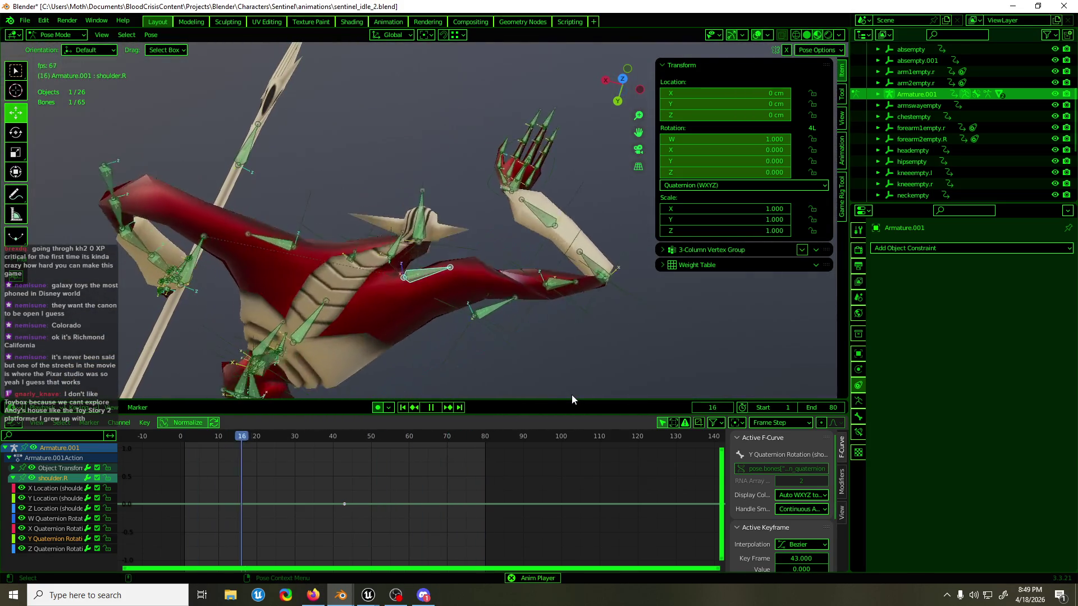
{"action": "middle_click_drag", "start_coordinate": [572, 395], "coordinate": [258, 213]}
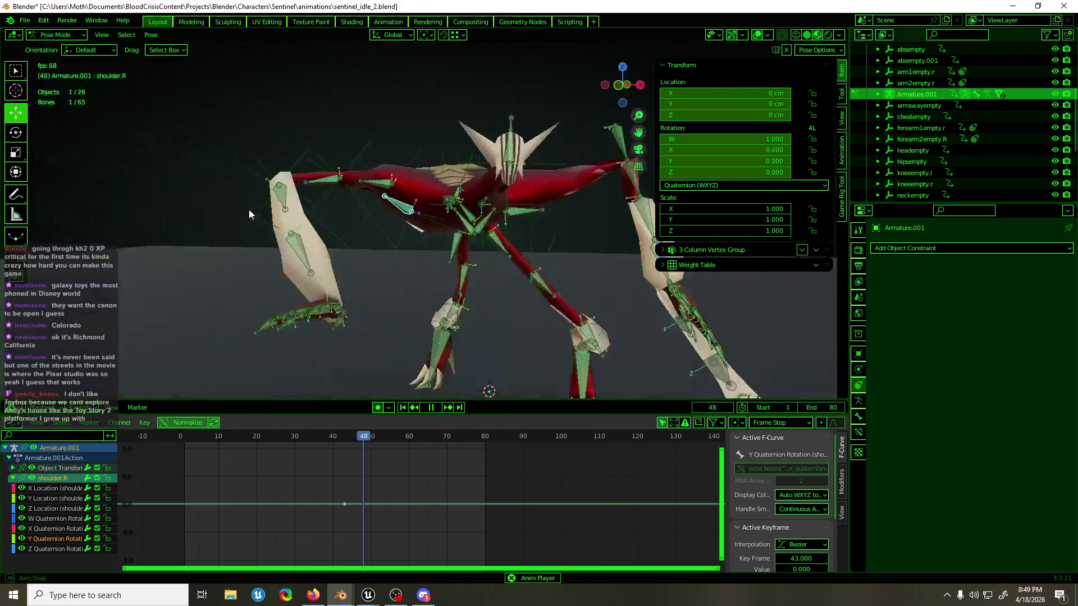
{"action": "key", "text": "KP_1"}
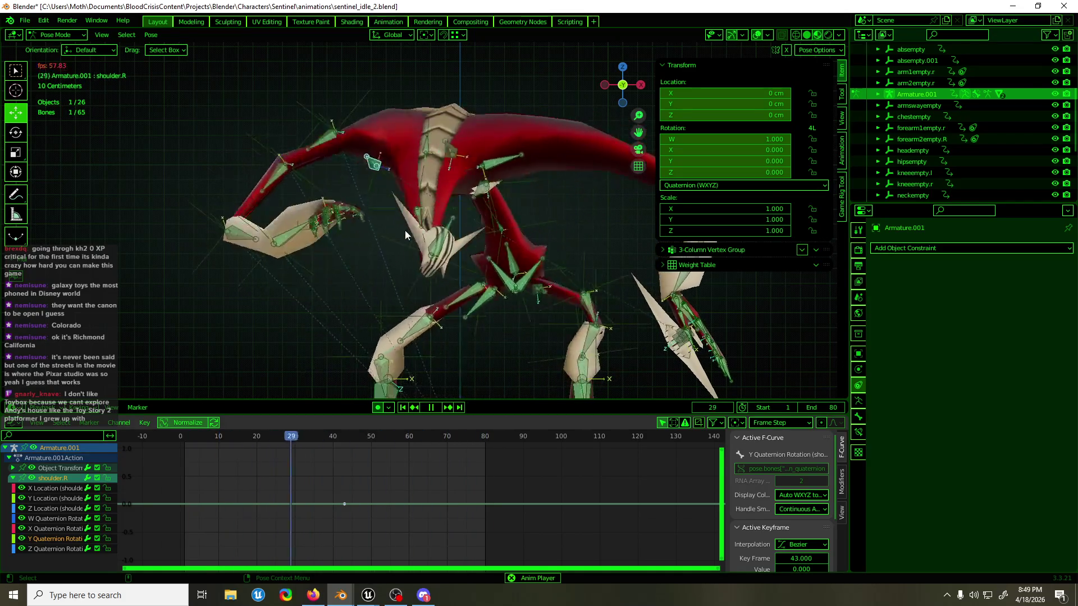
{"action": "left_click", "coordinate": [405, 231]}
{"action": "key", "text": "space"}
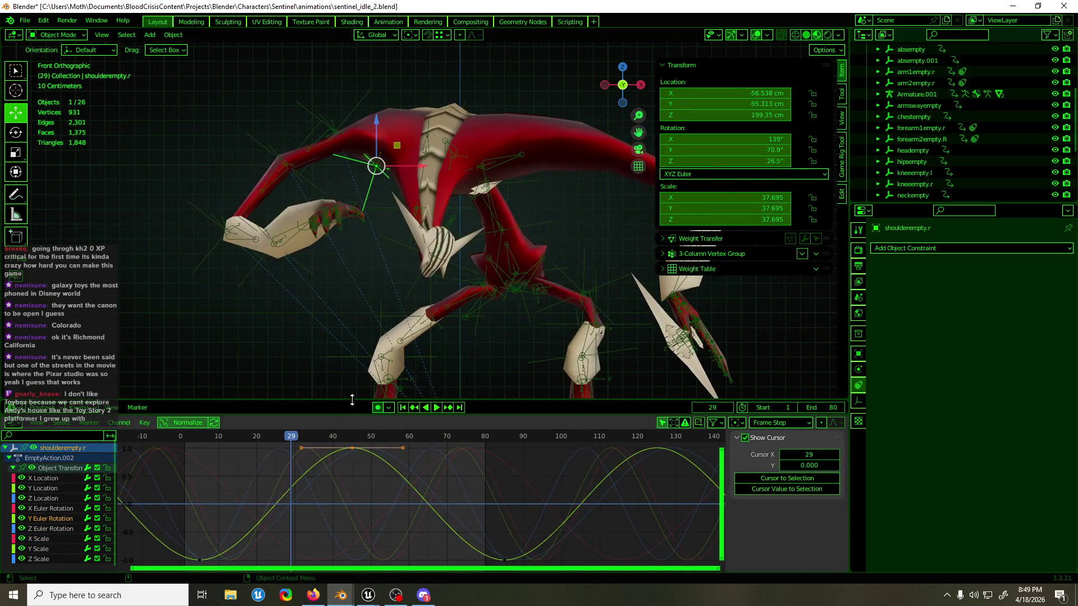
{"action": "left_click_drag", "start_coordinate": [338, 437], "coordinate": [492, 444]}
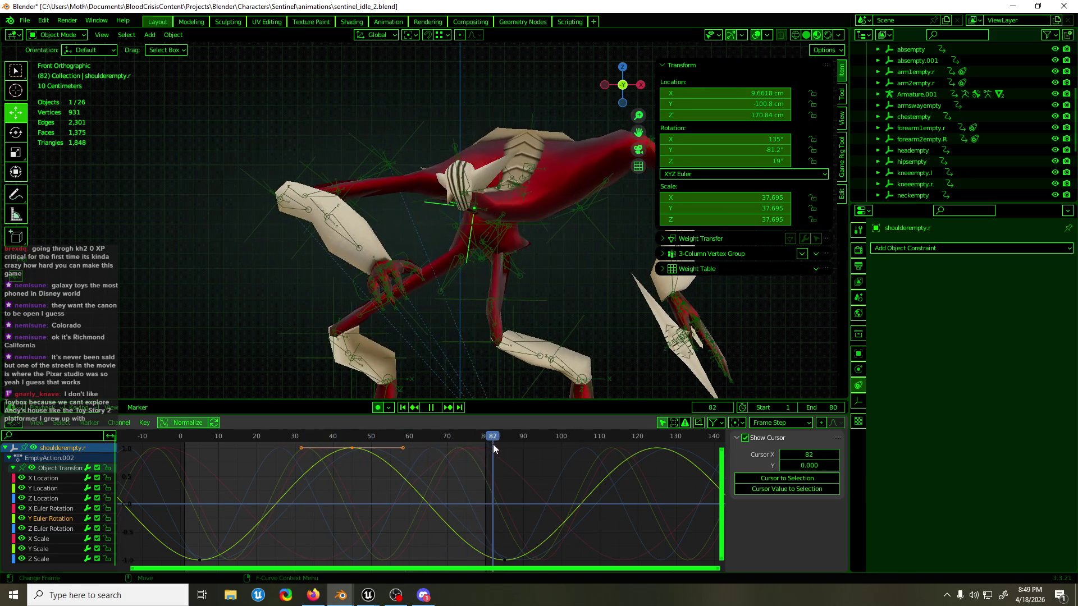
{"action": "key", "text": "Down"}
{"action": "key", "text": "Down"}
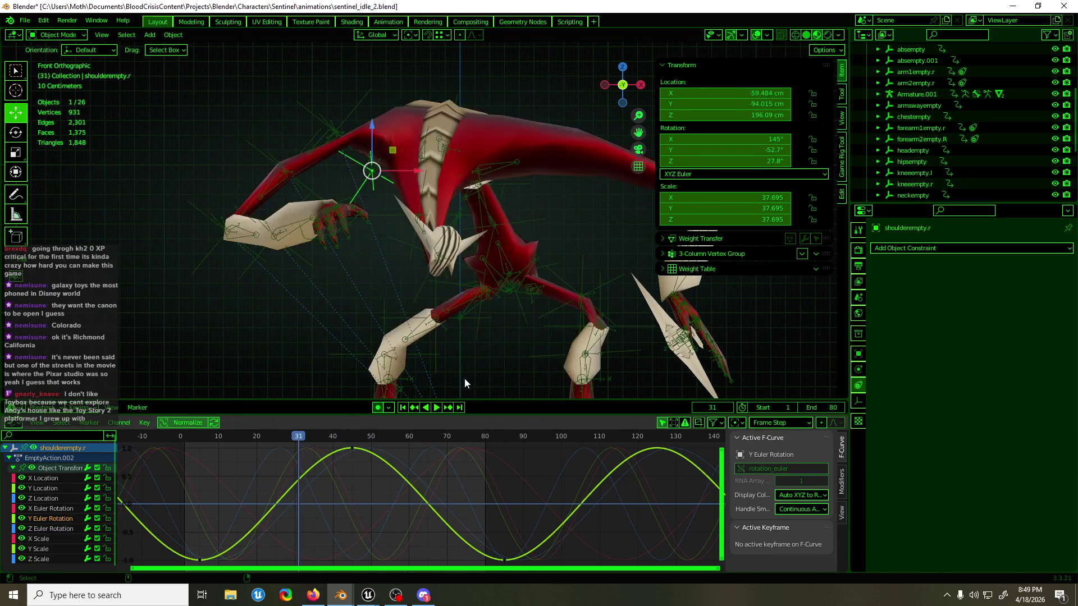
{"action": "key", "text": "Up"}
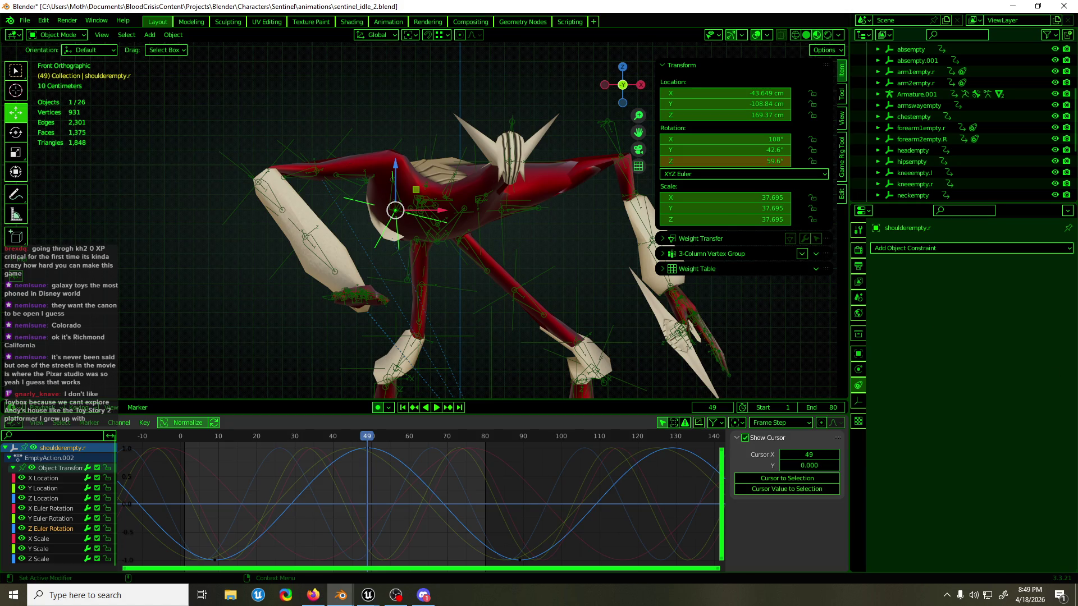
{"action": "key", "text": "alt+Tab"}
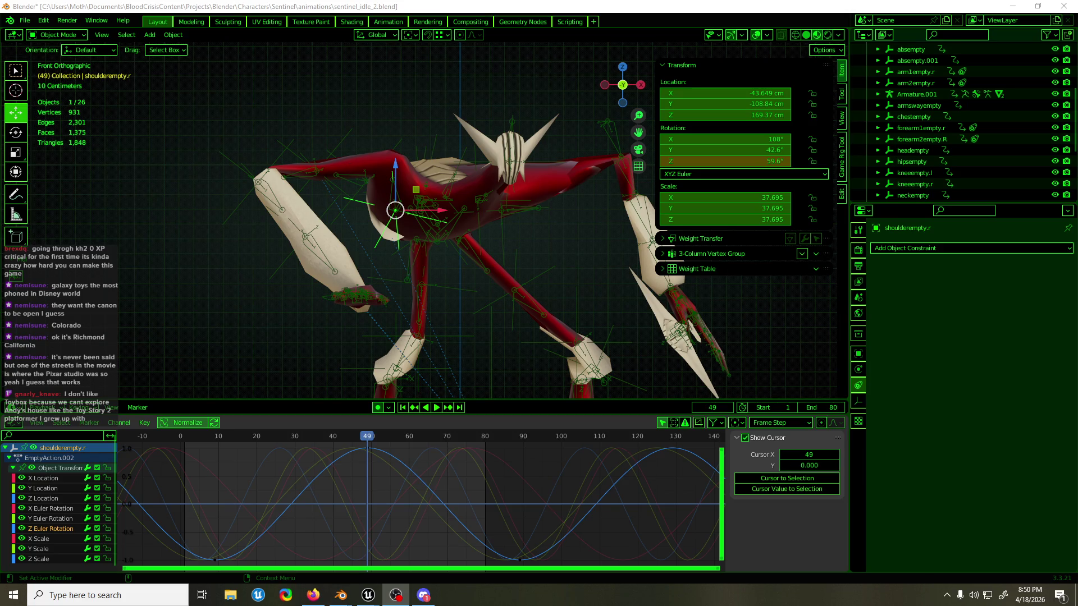
{"action": "key", "text": "alt+Tab"}
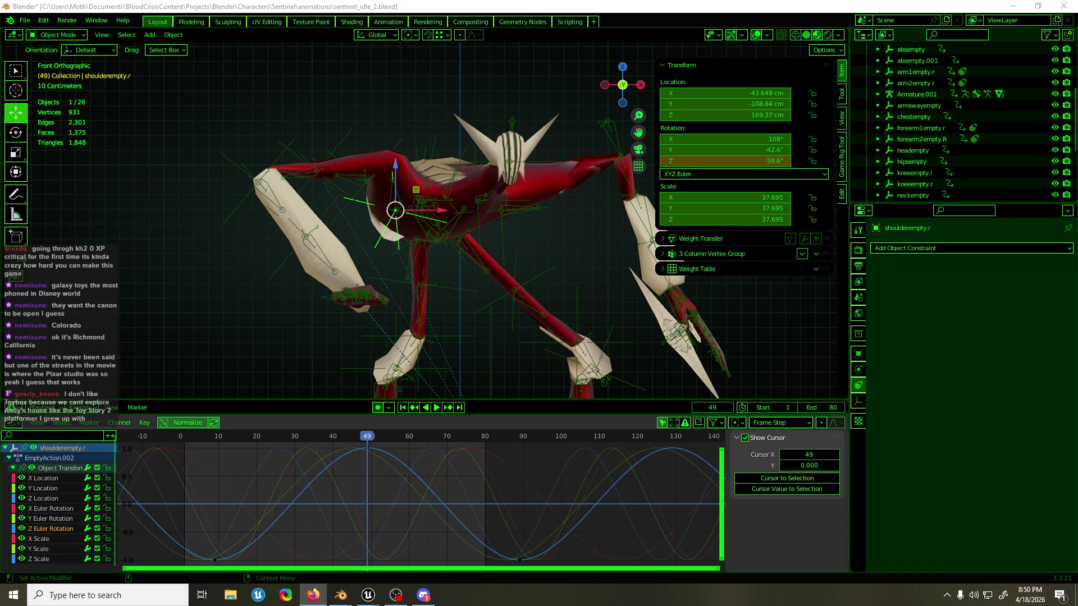
- Lower shoulderempty.r's Z Euler Rotation keys so the sway peaks near 15.9°
{"action": "mouse_move", "coordinate": [548, 96]}
{"action": "middle_mouse_down"}
{"action": "mouse_move", "coordinate": [483, 149]}
{"action": "mouse_move", "coordinate": [559, 188]}
{"action": "mouse_move", "coordinate": [506, 252]}
{"action": "middle_mouse_up"}
{"action": "left_click_drag", "start_coordinate": [302, 435], "coordinate": [489, 435]}
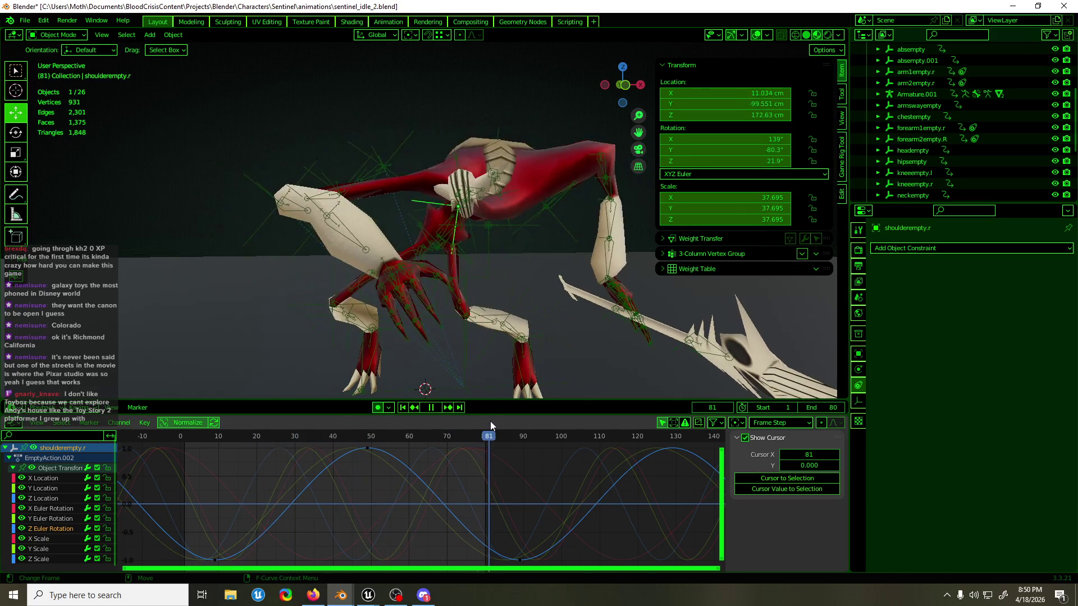
{"action": "mouse_move", "coordinate": [462, 230]}
{"action": "middle_mouse_down"}
{"action": "mouse_move", "coordinate": [554, 299]}
{"action": "mouse_move", "coordinate": [697, 329]}
{"action": "mouse_move", "coordinate": [465, 297]}
{"action": "mouse_move", "coordinate": [475, 243]}
{"action": "middle_mouse_up"}
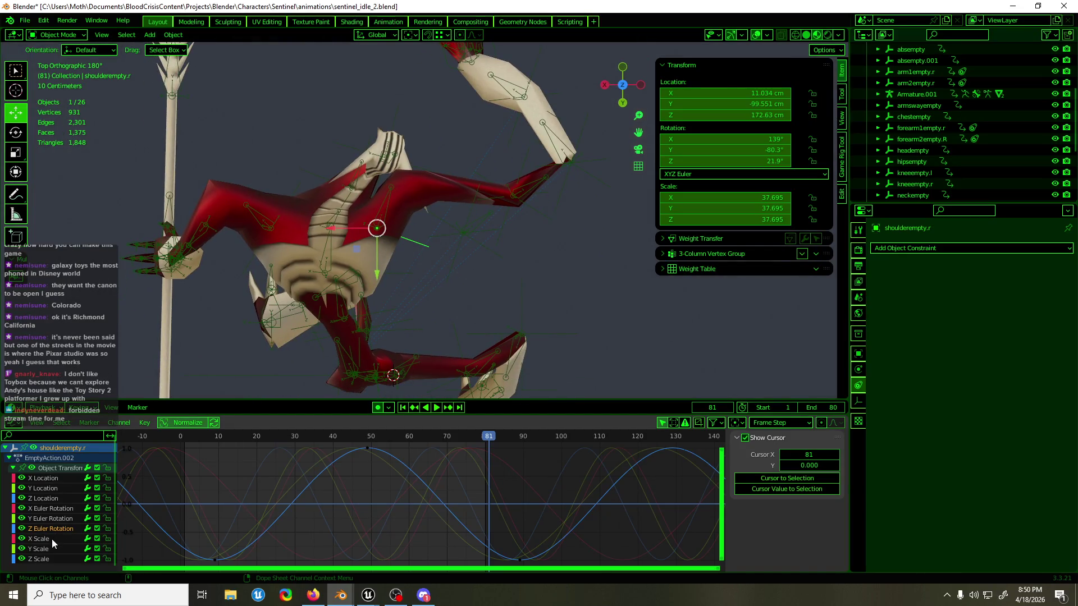
{"action": "left_click_drag", "start_coordinate": [445, 465], "coordinate": [416, 497]}
{"action": "key", "text": "g"}
{"action": "key", "text": "y"}
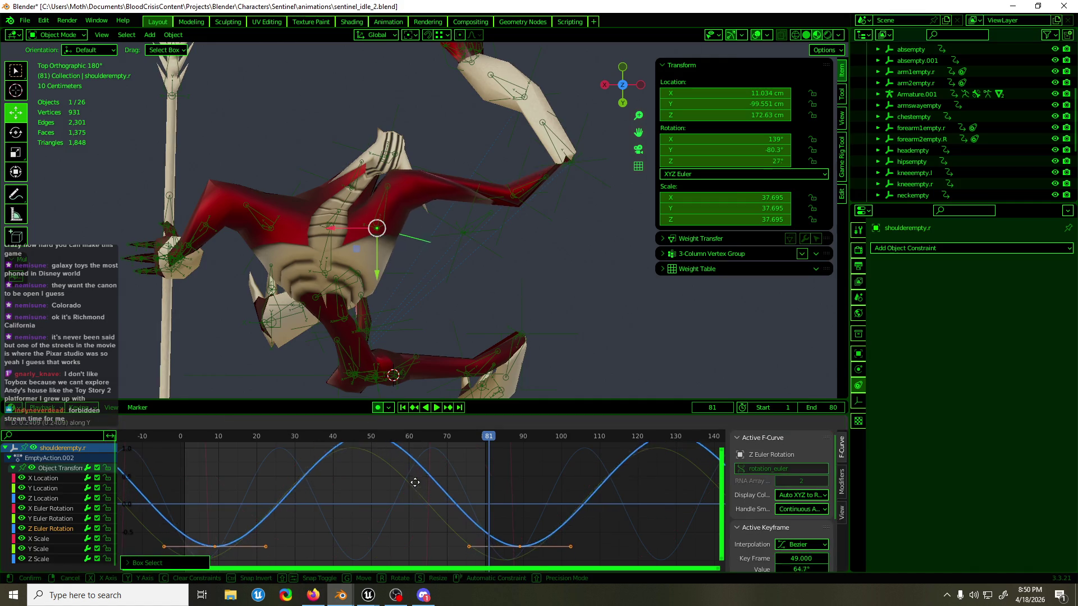
{"action": "left_click", "coordinate": [344, 424]}
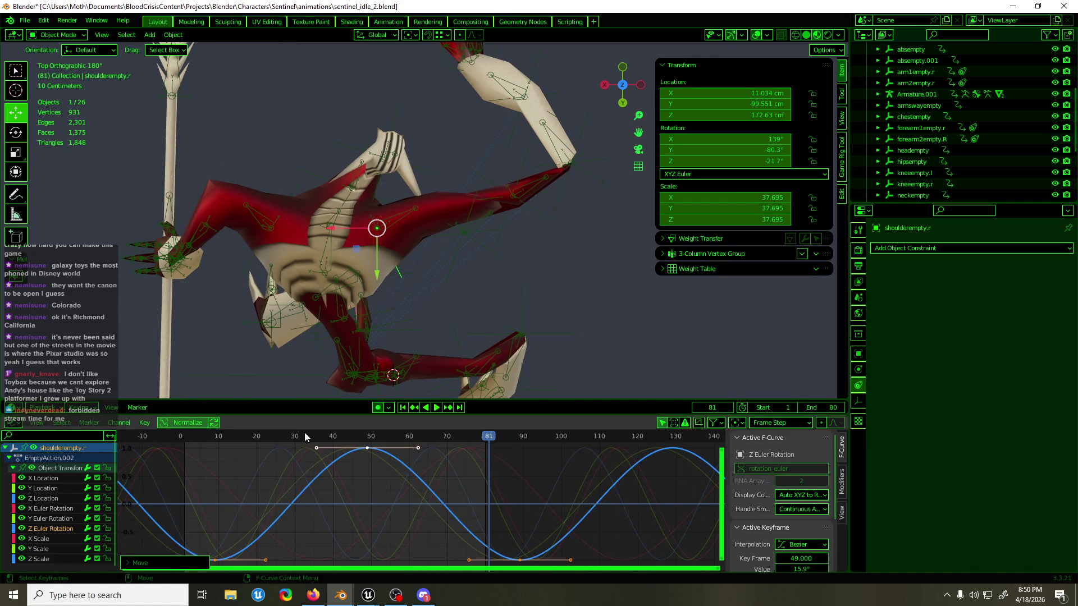
- Preview the idle animation, then bring the polySurface14 body mesh into Edit Mode
{"action": "key", "text": "space"}
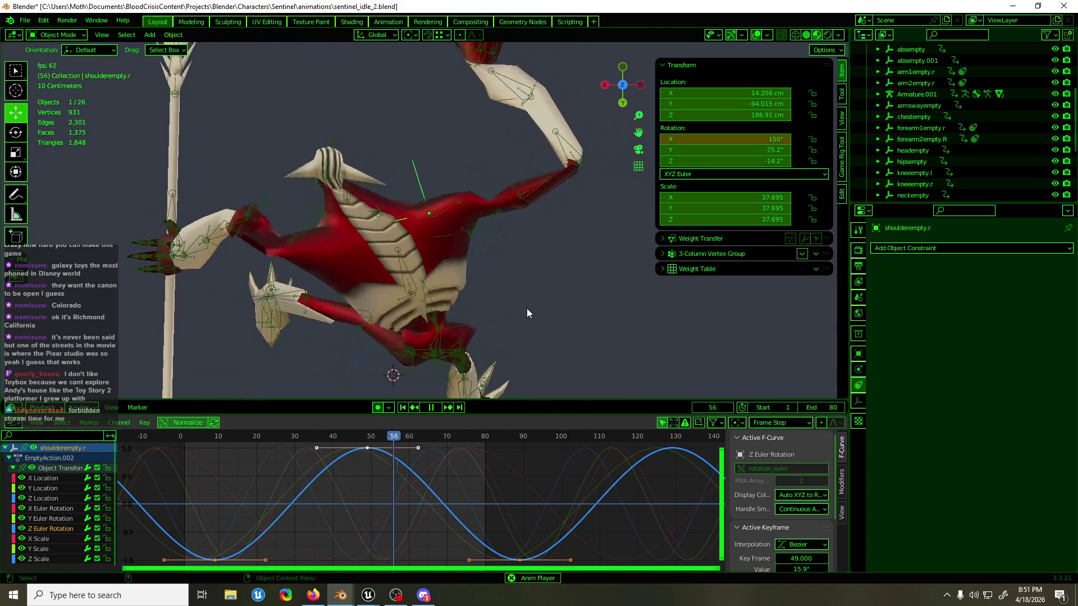
{"action": "key", "text": "space"}
{"action": "left_click", "coordinate": [479, 231]}
{"action": "key", "text": "Tab"}
{"action": "mouse_move", "coordinate": [479, 232]}
{"action": "middle_mouse_down"}
{"action": "mouse_move", "coordinate": [475, 219]}
{"action": "mouse_move", "coordinate": [611, 325]}
{"action": "middle_mouse_up"}
- Enter Weight Paint on polySurface14 and make upper_arm.L the active vertex group
{"action": "left_click_drag", "start_coordinate": [522, 211], "coordinate": [549, 278]}
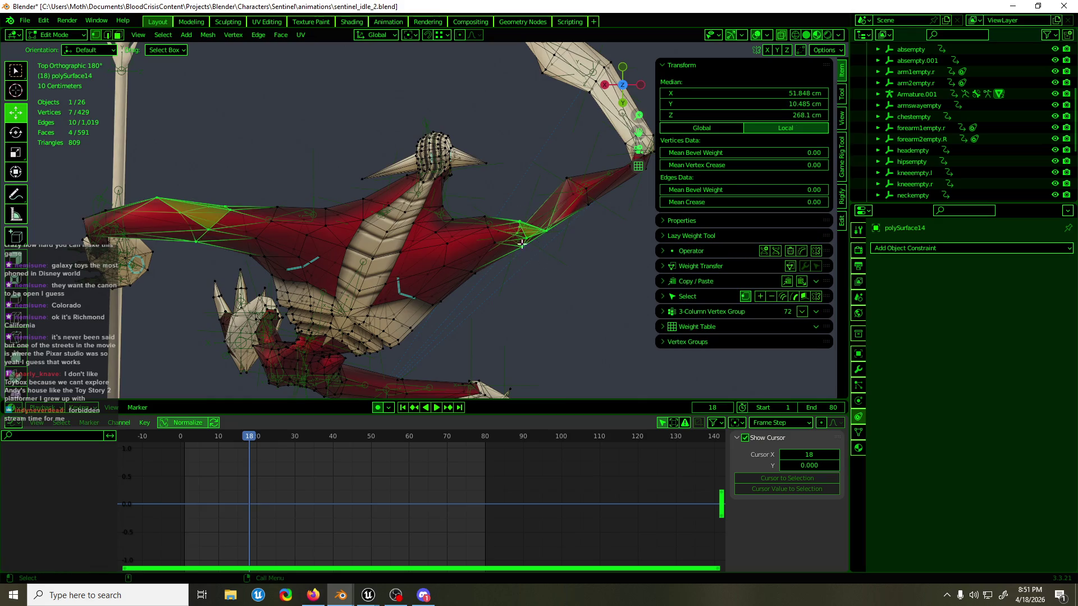
{"action": "key", "text": "ctrl+Tab"}
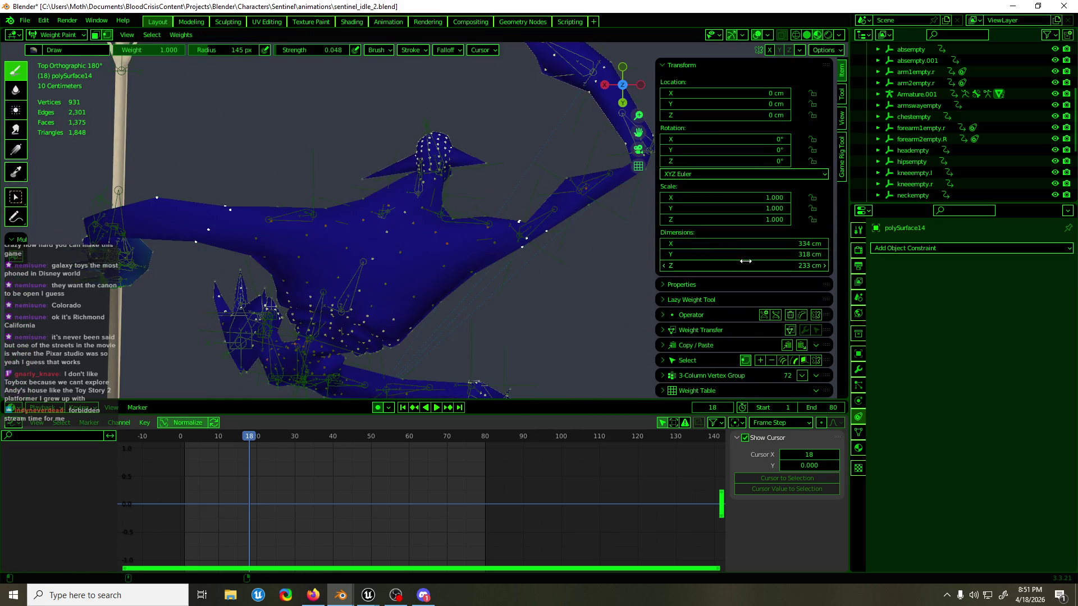
{"action": "left_click", "coordinate": [703, 66]}
{"action": "left_click", "coordinate": [706, 187]}
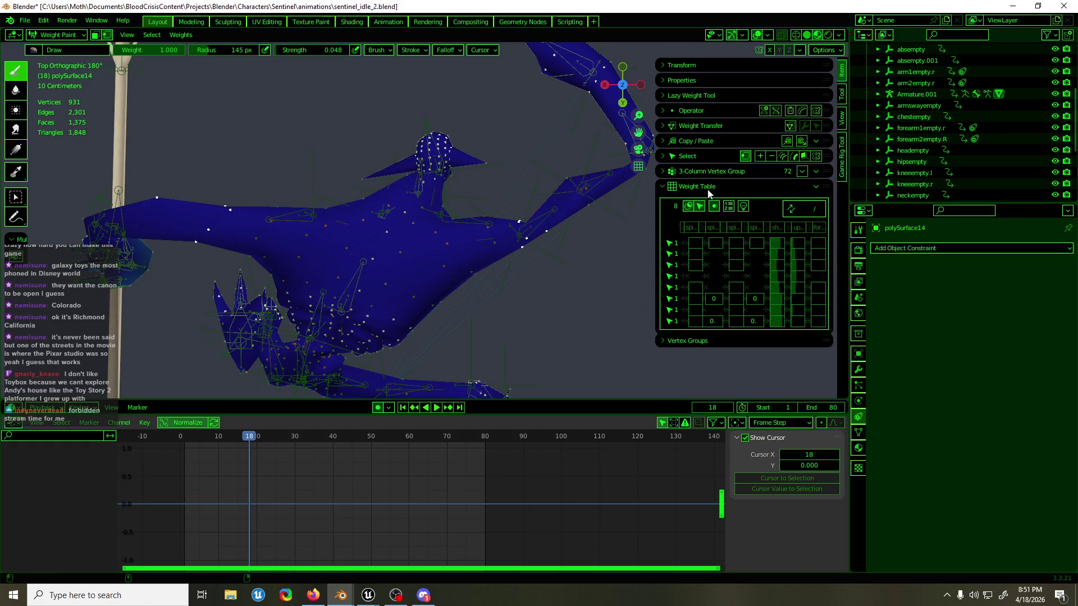
{"action": "left_click", "coordinate": [859, 433]}
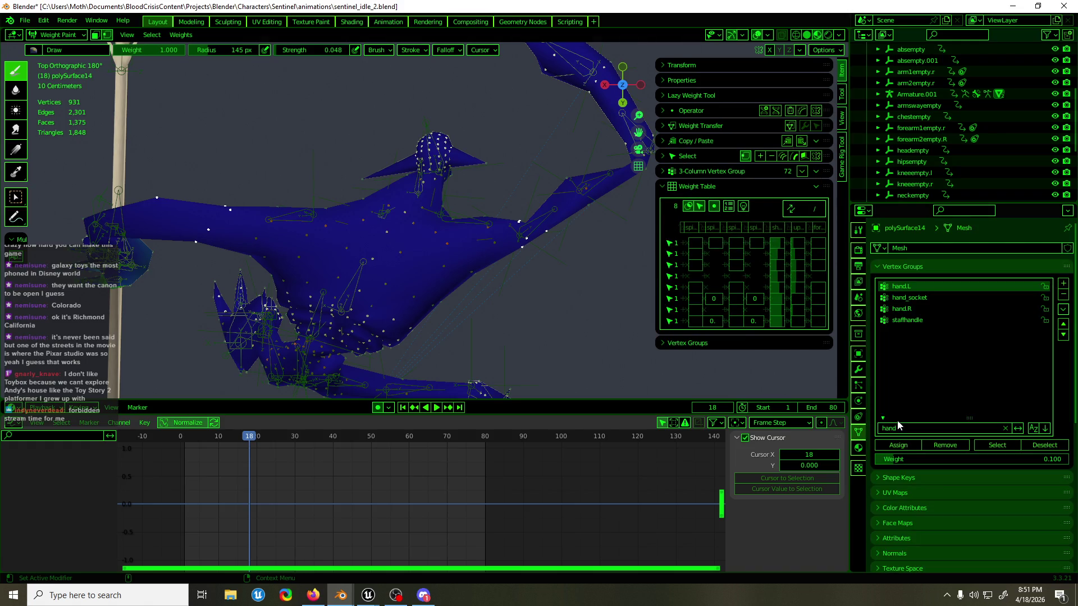
{"action": "key", "text": "a"}
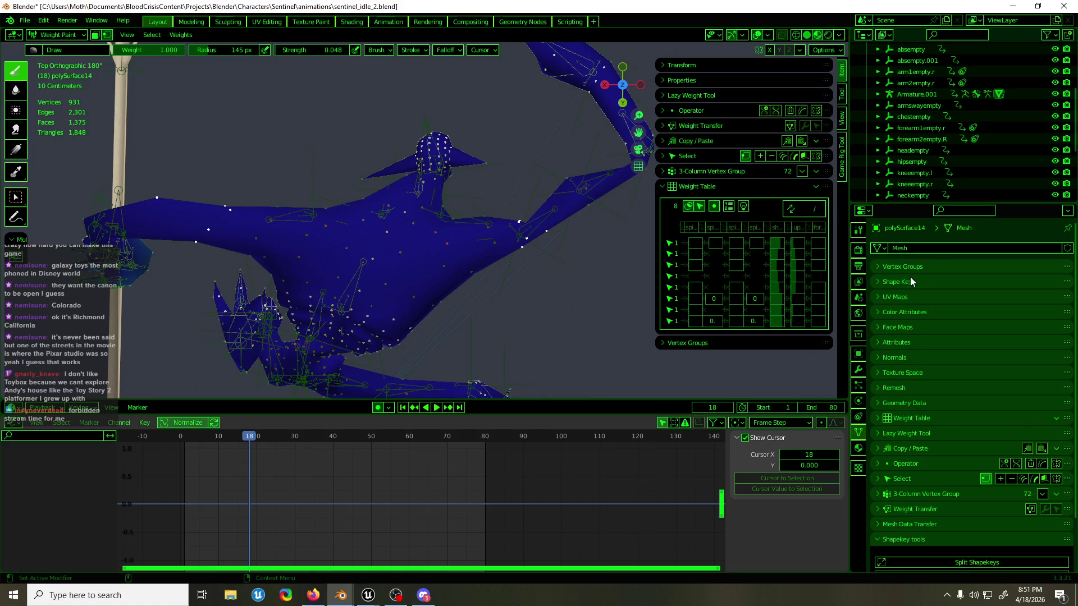
{"action": "left_click", "coordinate": [904, 267]}
{"action": "key", "text": "ctrl+a"}
{"action": "type", "text": "ar"}
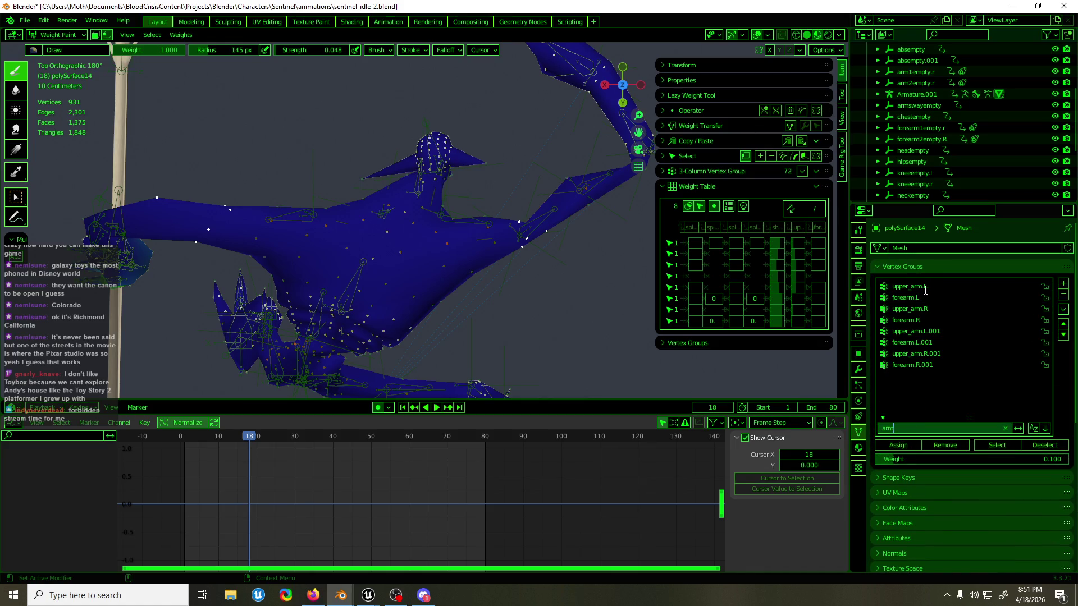
{"action": "left_click", "coordinate": [941, 286]}
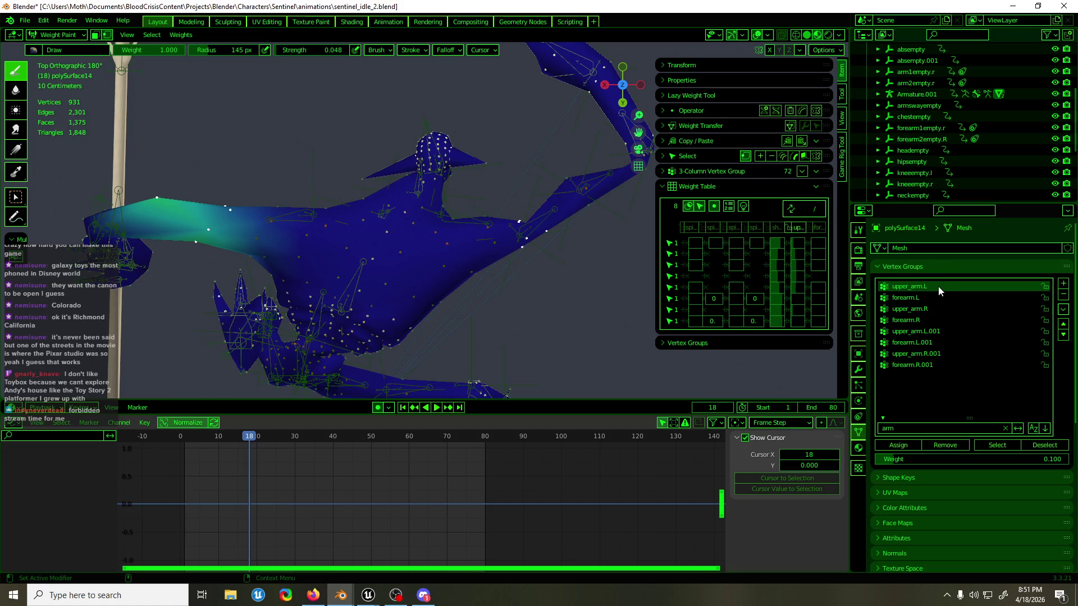
- Brush upper_arm.L weight along the creature's raised arm
{"action": "middle_click_drag", "start_coordinate": [404, 273], "coordinate": [631, 228]}
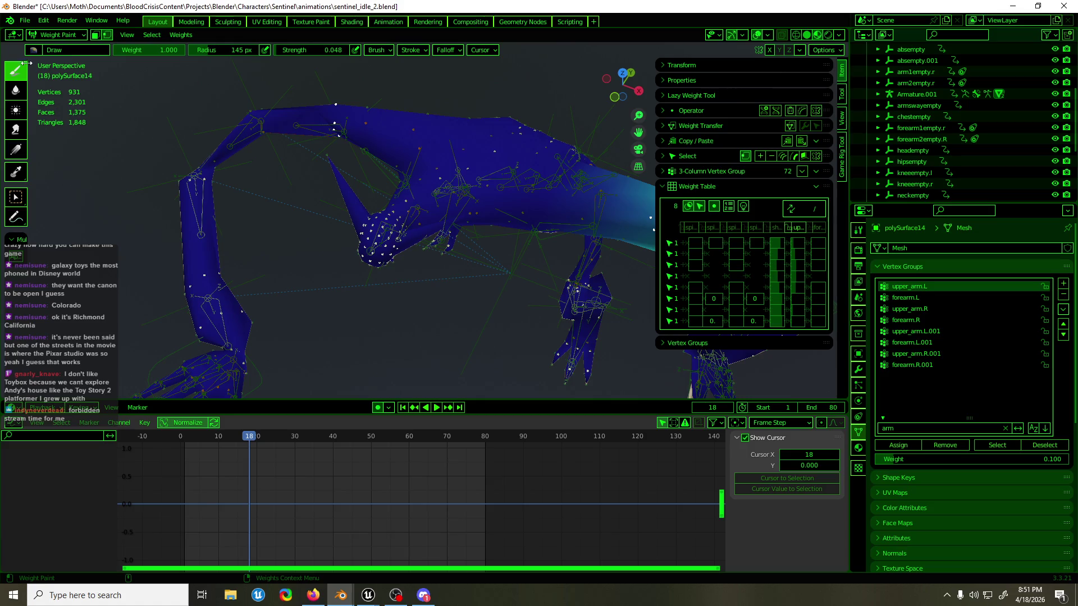
{"action": "mouse_move", "coordinate": [518, 176]}
{"action": "middle_mouse_down"}
{"action": "mouse_move", "coordinate": [577, 164]}
{"action": "mouse_move", "coordinate": [692, 195]}
{"action": "mouse_move", "coordinate": [682, 199]}
{"action": "middle_mouse_up"}
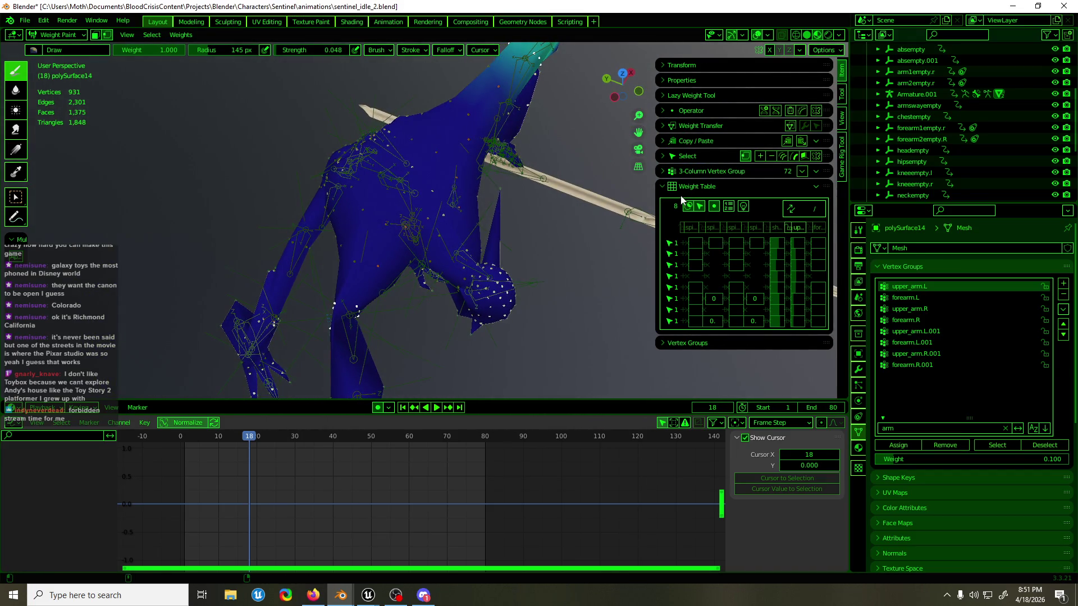
{"action": "left_click", "coordinate": [603, 150], "text": "ctrl"}
{"action": "mouse_move", "coordinate": [603, 150]}
{"action": "middle_mouse_down"}
{"action": "mouse_move", "coordinate": [484, 102]}
{"action": "mouse_move", "coordinate": [502, 99]}
{"action": "mouse_move", "coordinate": [425, 105]}
{"action": "mouse_move", "coordinate": [546, 116]}
{"action": "mouse_move", "coordinate": [739, 186]}
{"action": "middle_mouse_up"}
{"action": "middle_click_drag", "start_coordinate": [618, 211], "coordinate": [483, 145]}
{"action": "left_click", "coordinate": [505, 174]}
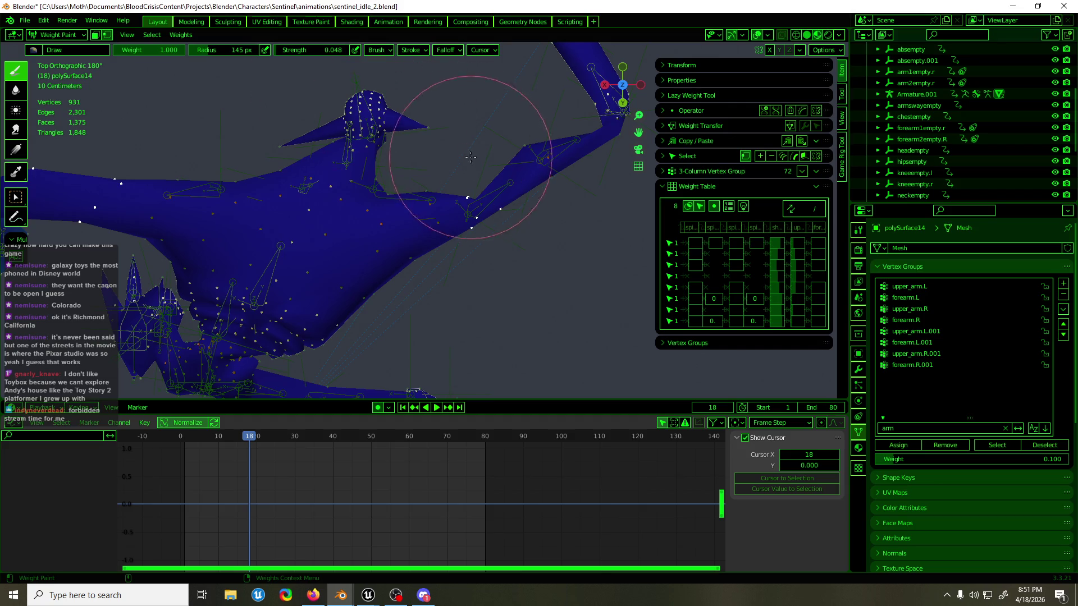
{"action": "left_click", "coordinate": [968, 287]}
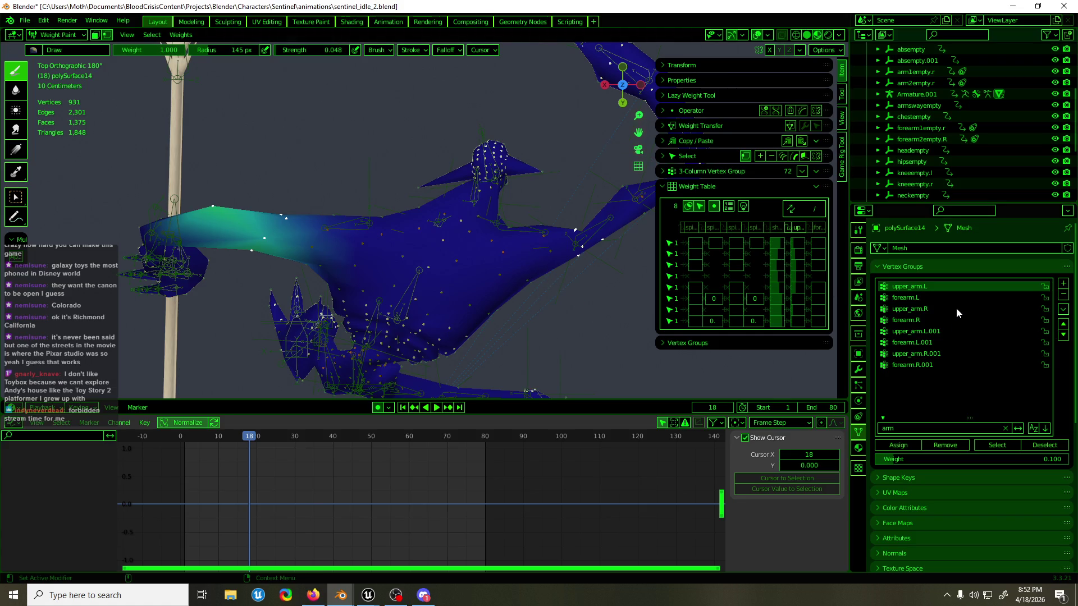
- Filter the vertex groups by 'sh' and show the shoulder.L weights on the shoulder
{"action": "left_click", "coordinate": [912, 428]}
{"action": "type", "text": "sh"}
{"action": "key", "text": "Return"}
{"action": "left_click", "coordinate": [930, 287]}
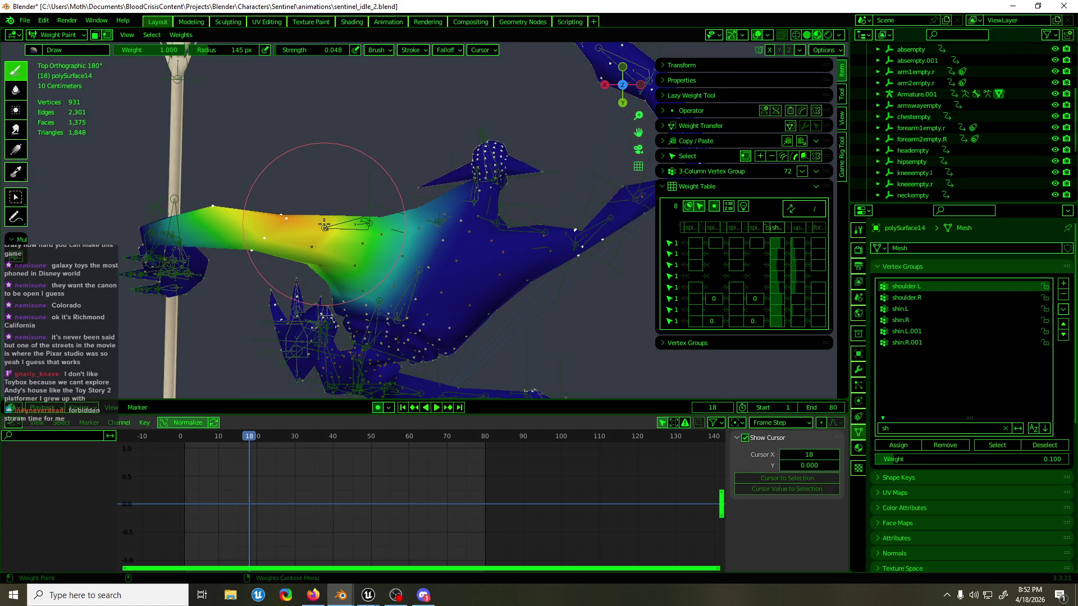
{"action": "middle_click_drag", "start_coordinate": [472, 221], "coordinate": [449, 174]}
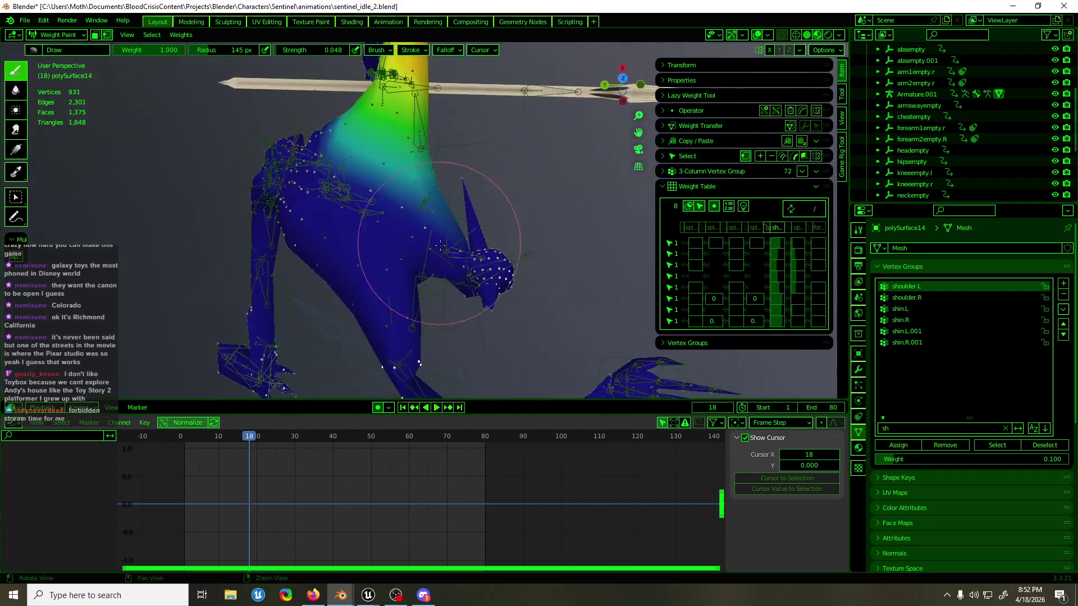
- Return to Object Mode and select neckempty to display its Y Location sway curve
{"action": "key", "text": "Tab"}
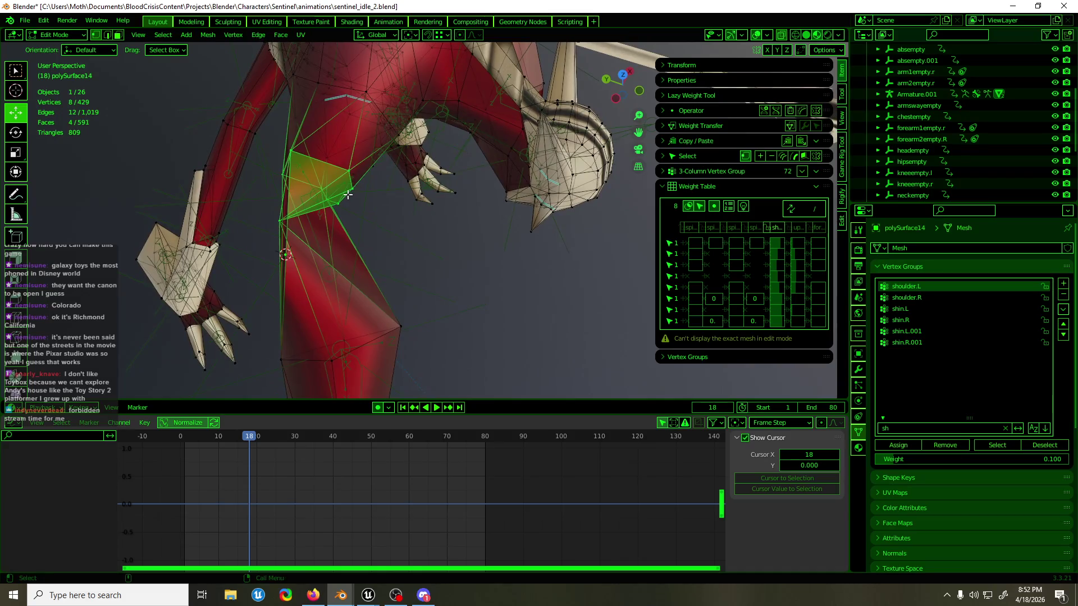
{"action": "mouse_move", "coordinate": [449, 175]}
{"action": "middle_mouse_down"}
{"action": "mouse_move", "coordinate": [313, 113]}
{"action": "mouse_move", "coordinate": [336, 188]}
{"action": "mouse_move", "coordinate": [402, 218]}
{"action": "mouse_move", "coordinate": [490, 214]}
{"action": "mouse_move", "coordinate": [528, 255]}
{"action": "mouse_move", "coordinate": [558, 271]}
{"action": "mouse_move", "coordinate": [586, 267]}
{"action": "mouse_move", "coordinate": [528, 256]}
{"action": "mouse_move", "coordinate": [427, 197]}
{"action": "mouse_move", "coordinate": [519, 176]}
{"action": "mouse_move", "coordinate": [507, 200]}
{"action": "middle_mouse_up"}
{"action": "key", "text": "Tab"}
{"action": "left_click", "coordinate": [427, 190]}
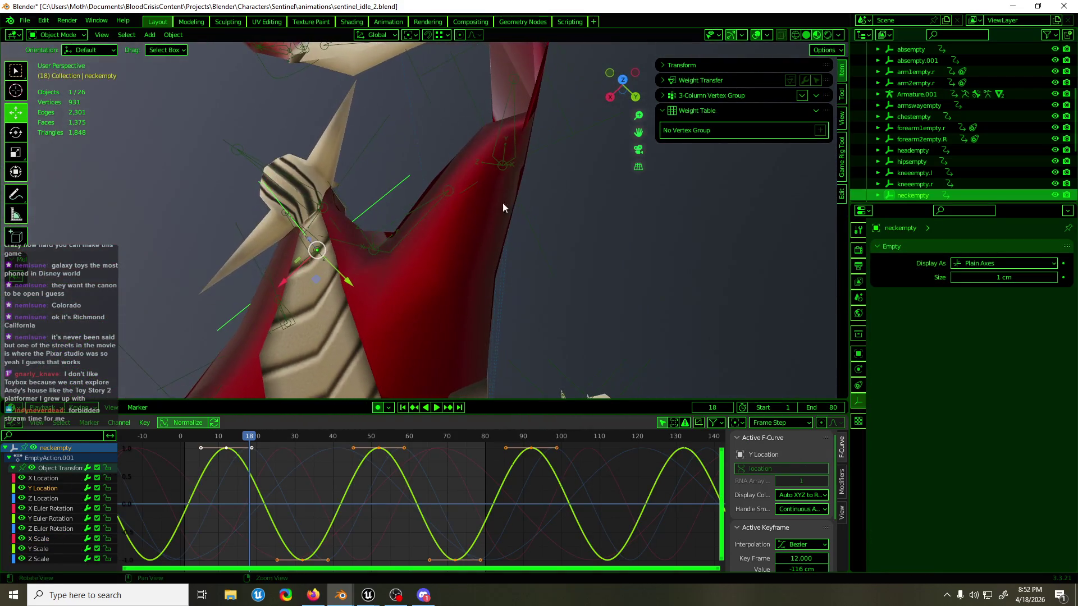
- Select shoulderempty.r and reshape its Y Euler Rotation curve, leaving X rotation unchanged
{"action": "left_click", "coordinate": [340, 240]}
{"action": "mouse_move", "coordinate": [339, 240]}
{"action": "middle_mouse_down"}
{"action": "mouse_move", "coordinate": [454, 306]}
{"action": "mouse_move", "coordinate": [94, 496]}
{"action": "middle_mouse_up"}
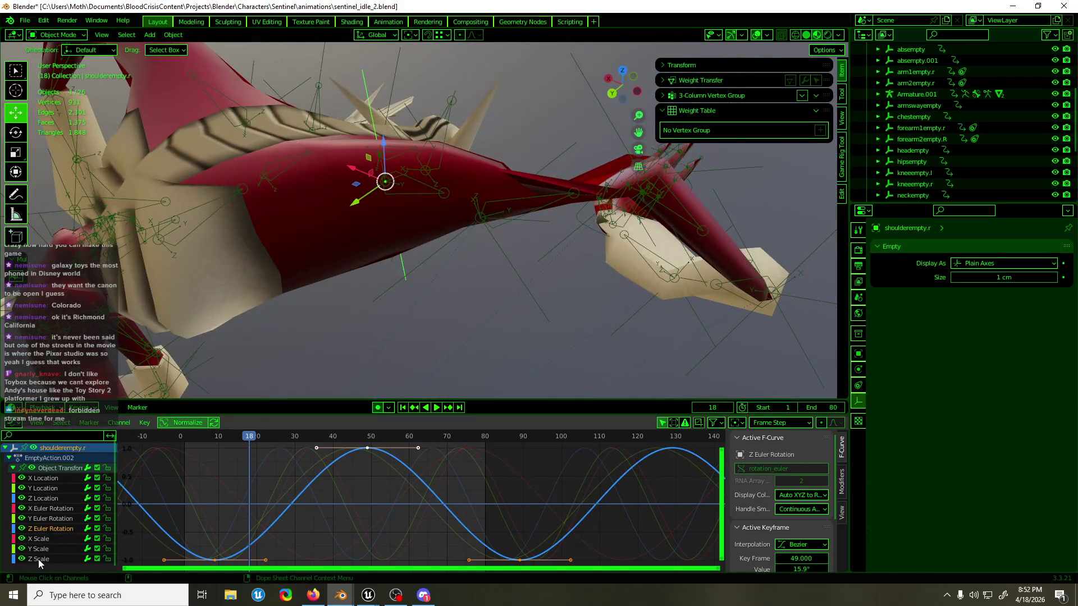
{"action": "left_click", "coordinate": [50, 509]}
{"action": "middle_click_drag", "start_coordinate": [404, 286], "coordinate": [436, 266]}
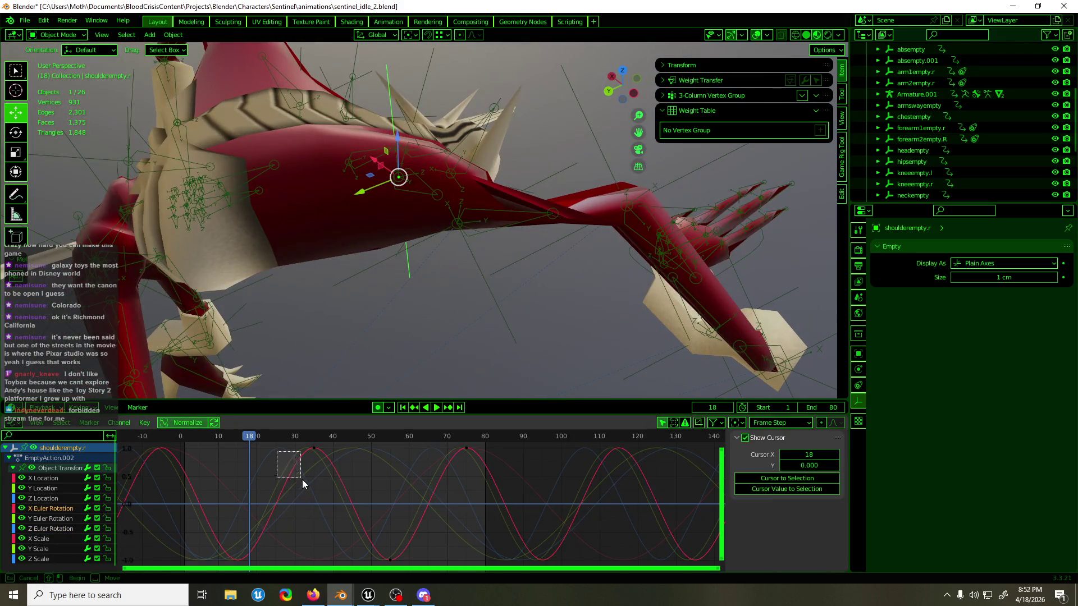
{"action": "left_click_drag", "start_coordinate": [283, 457], "coordinate": [297, 476]}
{"action": "key", "text": "g"}
{"action": "right_click", "coordinate": [305, 505]}
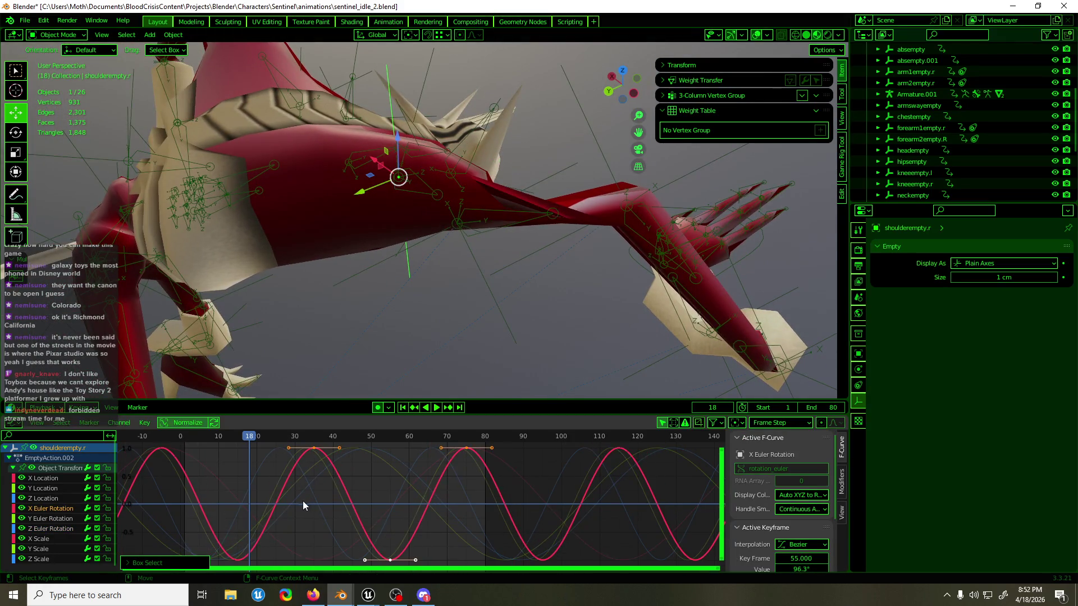
{"action": "left_click", "coordinate": [51, 518]}
{"action": "left_click_drag", "start_coordinate": [304, 477], "coordinate": [308, 481]}
{"action": "key", "text": "g"}
{"action": "left_click", "coordinate": [312, 517]}
- Adjust the frame-49 Z Euler Rotation key, then rotate shoulderempty.r to test the shoulder bend
{"action": "left_click", "coordinate": [60, 530]}
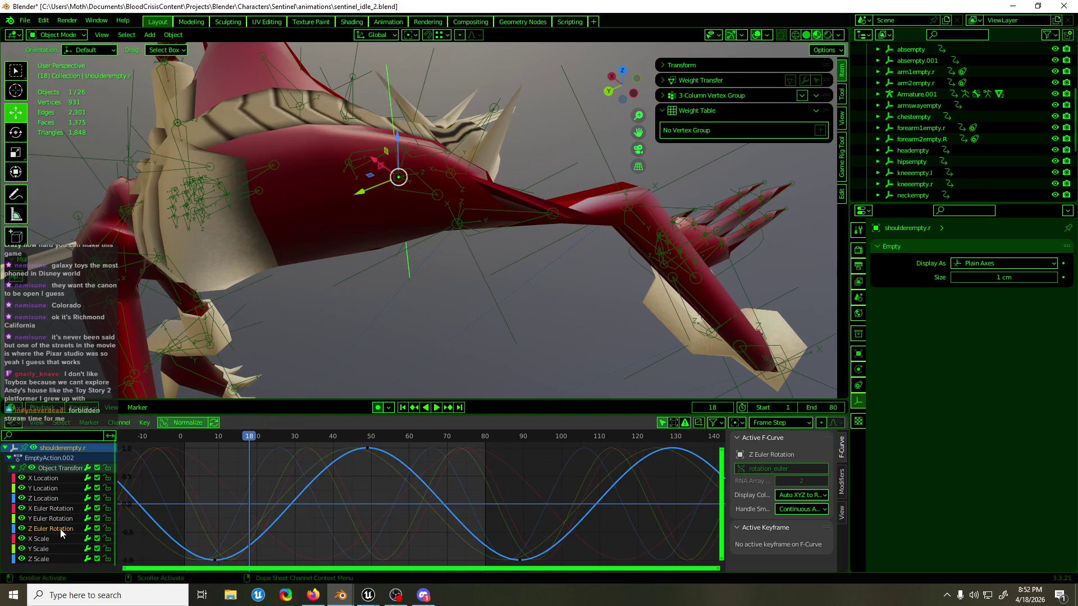
{"action": "left_click", "coordinate": [367, 451]}
{"action": "key", "text": "g"}
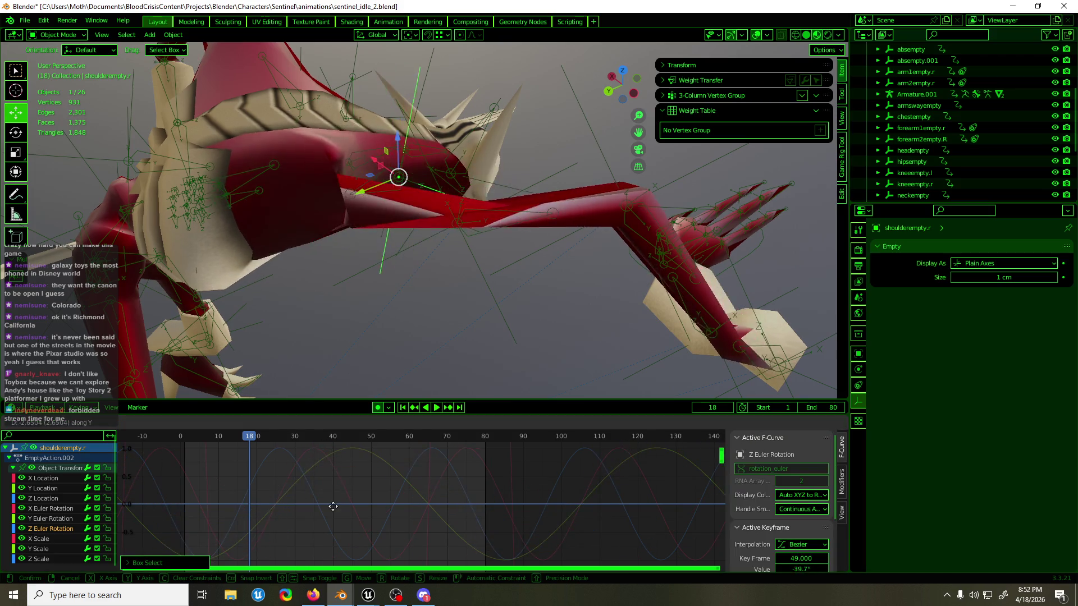
{"action": "left_click", "coordinate": [361, 452]}
{"action": "mouse_move", "coordinate": [511, 306]}
{"action": "middle_mouse_down"}
{"action": "mouse_move", "coordinate": [376, 294]}
{"action": "mouse_move", "coordinate": [409, 289]}
{"action": "middle_mouse_up"}
{"action": "key", "text": "shift+space"}
{"action": "key", "text": "r"}
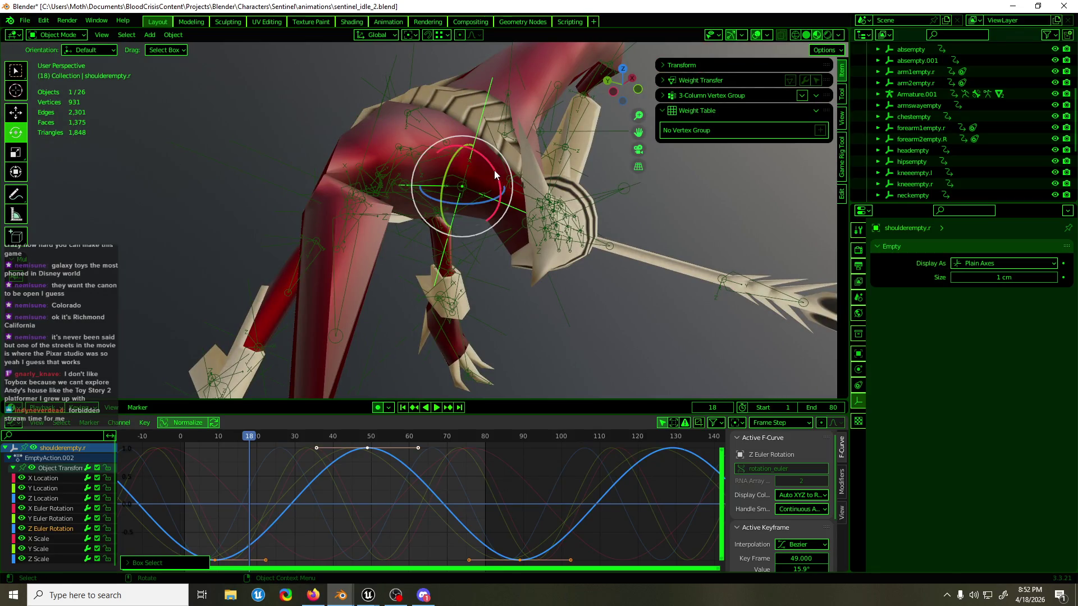
{"action": "mouse_move", "coordinate": [494, 170]}
{"action": "left_mouse_down"}
{"action": "mouse_move", "coordinate": [519, 277]}
{"action": "mouse_move", "coordinate": [502, 197]}
{"action": "left_mouse_up"}
- Inspect the body mesh's shoulder vertices in Edit Mode and return to Object Mode
{"action": "left_click", "coordinate": [339, 275]}
{"action": "key", "text": "Tab"}
{"action": "mouse_move", "coordinate": [339, 275]}
{"action": "middle_mouse_down"}
{"action": "mouse_move", "coordinate": [373, 248]}
{"action": "mouse_move", "coordinate": [354, 252]}
{"action": "mouse_move", "coordinate": [329, 198]}
{"action": "mouse_move", "coordinate": [320, 224]}
{"action": "mouse_move", "coordinate": [325, 198]}
{"action": "mouse_move", "coordinate": [320, 216]}
{"action": "mouse_move", "coordinate": [357, 244]}
{"action": "mouse_move", "coordinate": [393, 377]}
{"action": "mouse_move", "coordinate": [554, 306]}
{"action": "middle_mouse_up"}
{"action": "key", "text": "Tab"}
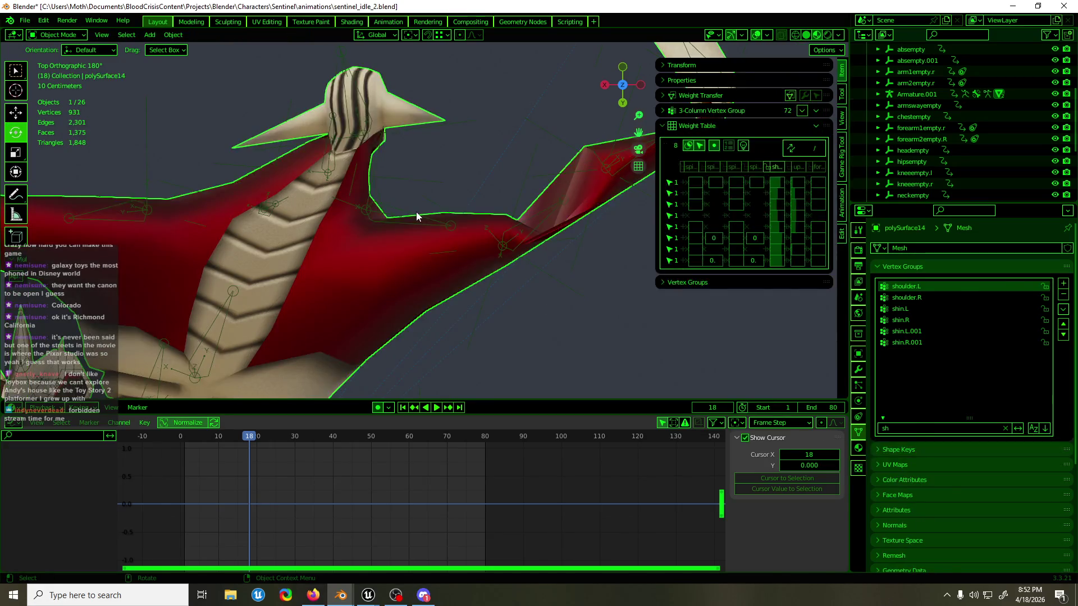
- Try and cancel a move on the right shoulder empty, then select arm1empty.r
{"action": "left_click", "coordinate": [417, 211]}
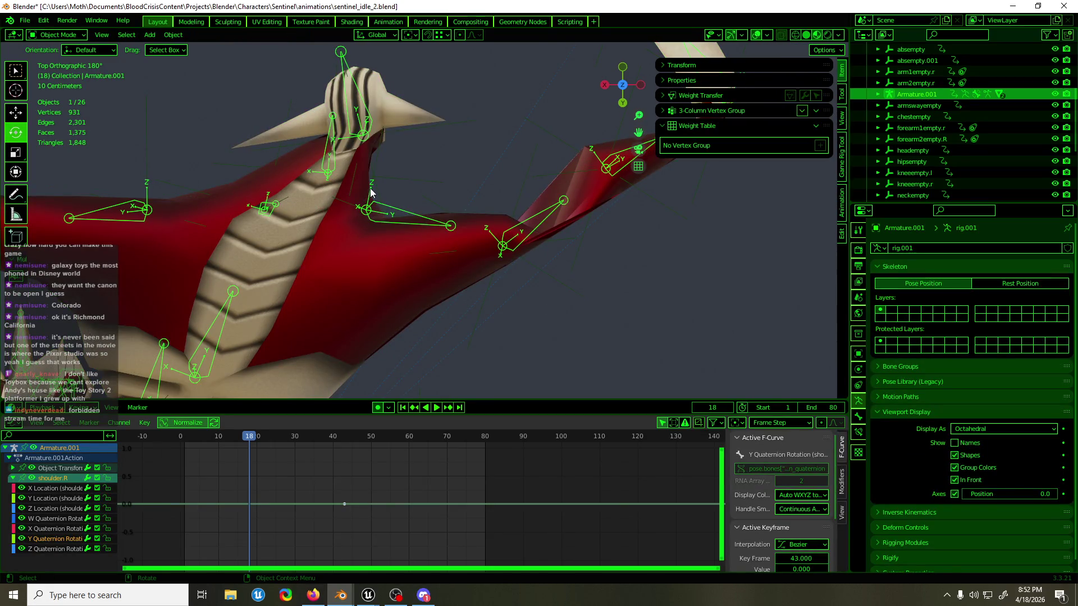
{"action": "left_click", "coordinate": [342, 202]}
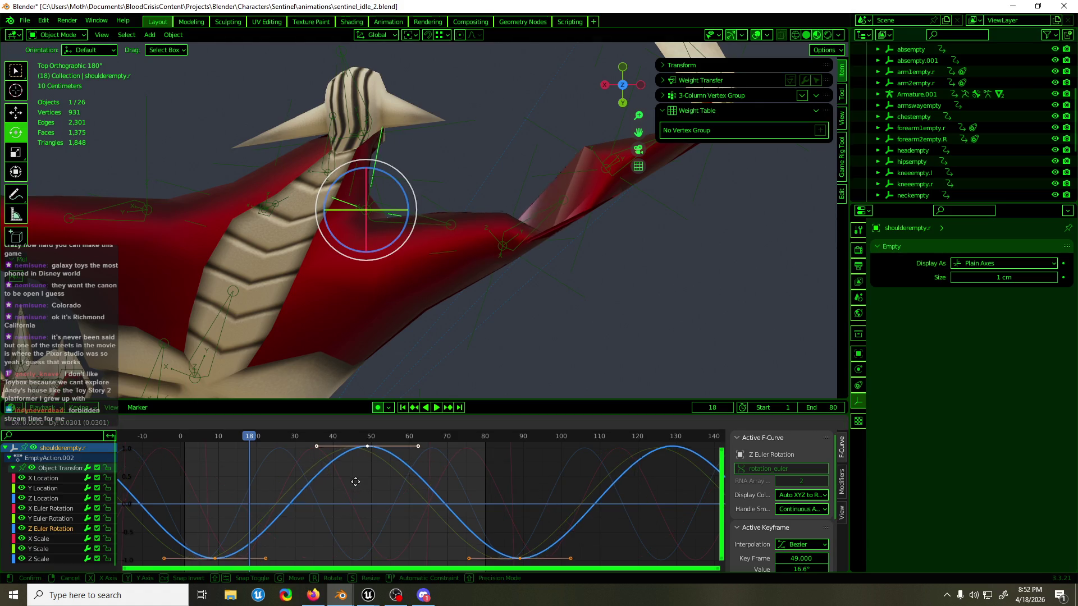
{"action": "key", "text": "g"}
{"action": "key", "text": "Escape"}
{"action": "scroll", "coordinate": [561, 378], "scroll_direction": "down", "scroll_amount": 4, "text": "ctrl"}
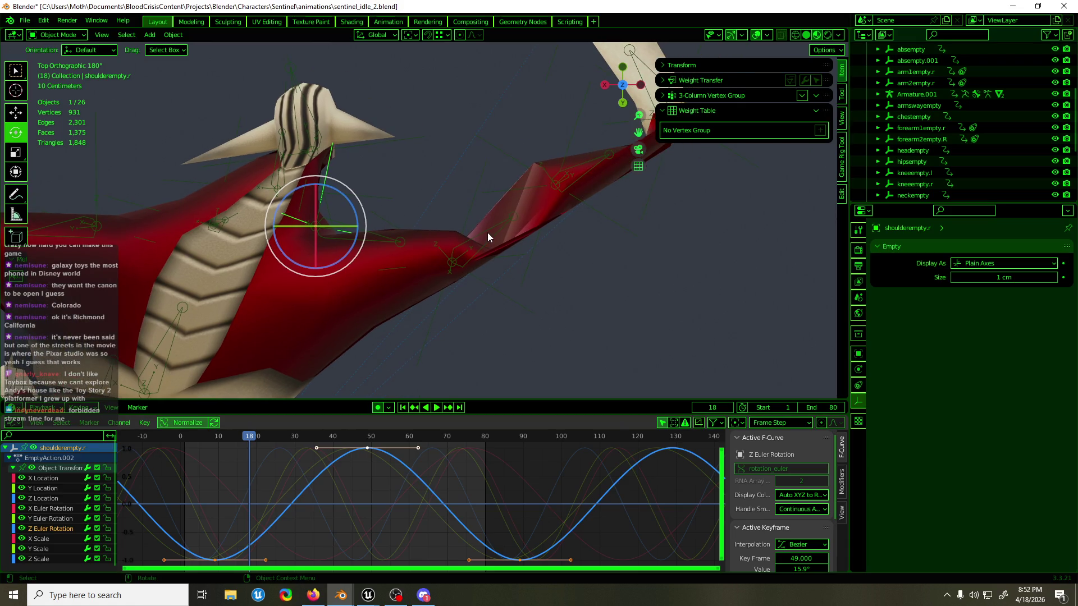
{"action": "left_click", "coordinate": [487, 233]}
{"action": "mouse_move", "coordinate": [488, 232]}
{"action": "middle_mouse_down"}
{"action": "mouse_move", "coordinate": [489, 241]}
{"action": "mouse_move", "coordinate": [229, 171]}
{"action": "mouse_move", "coordinate": [306, 209]}
{"action": "mouse_move", "coordinate": [493, 243]}
{"action": "middle_mouse_up"}
{"action": "left_click", "coordinate": [465, 223]}
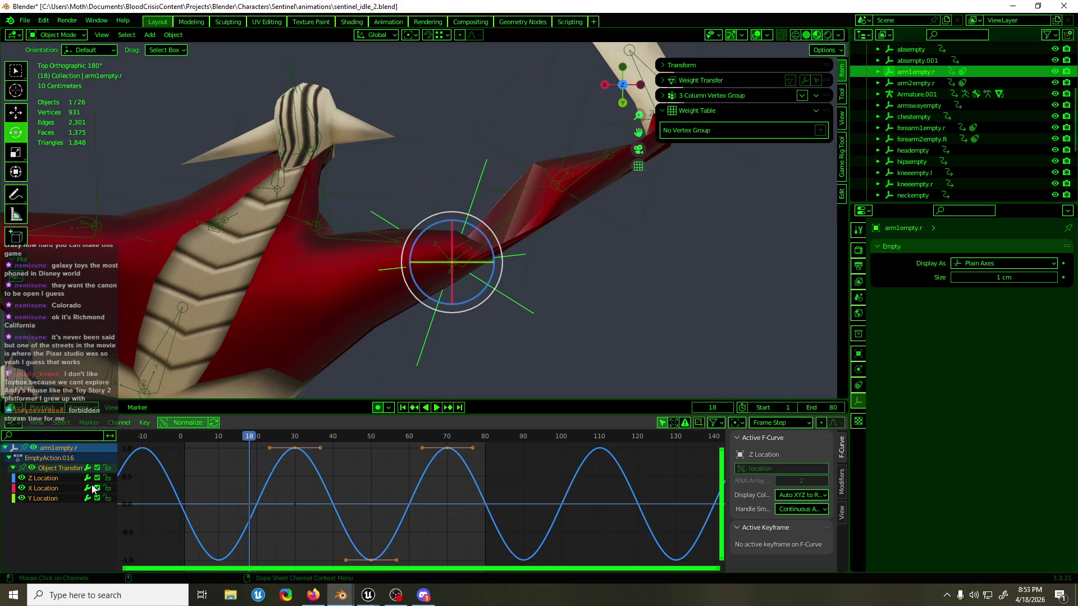
- Offset all of arm1empty.r's Y Location keys so frame 30 sits near 131 cm
{"action": "left_click", "coordinate": [47, 498]}
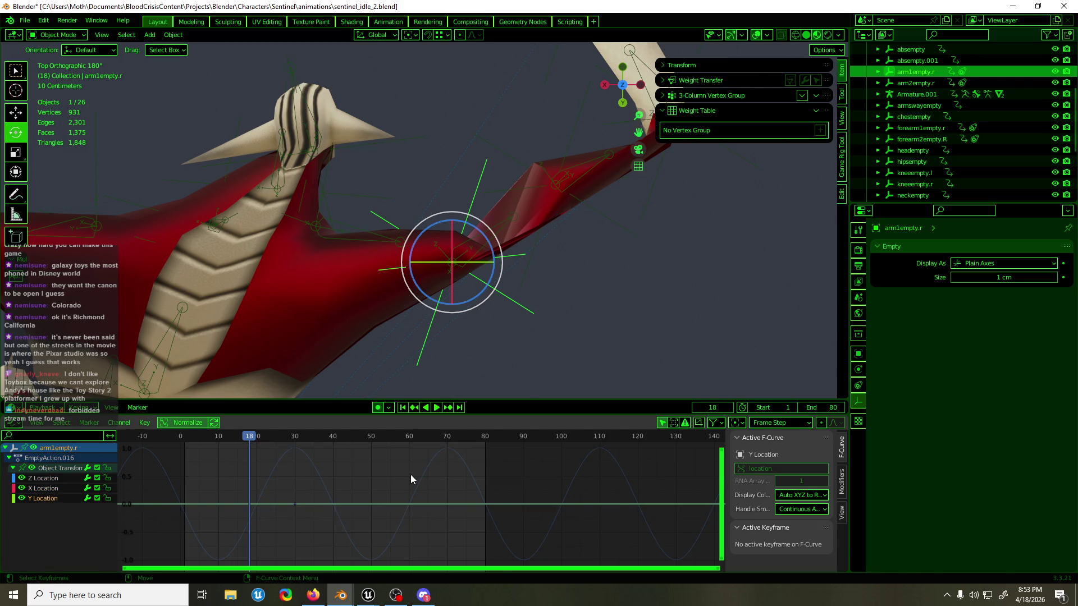
{"action": "key", "text": "a"}
{"action": "key", "text": "g"}
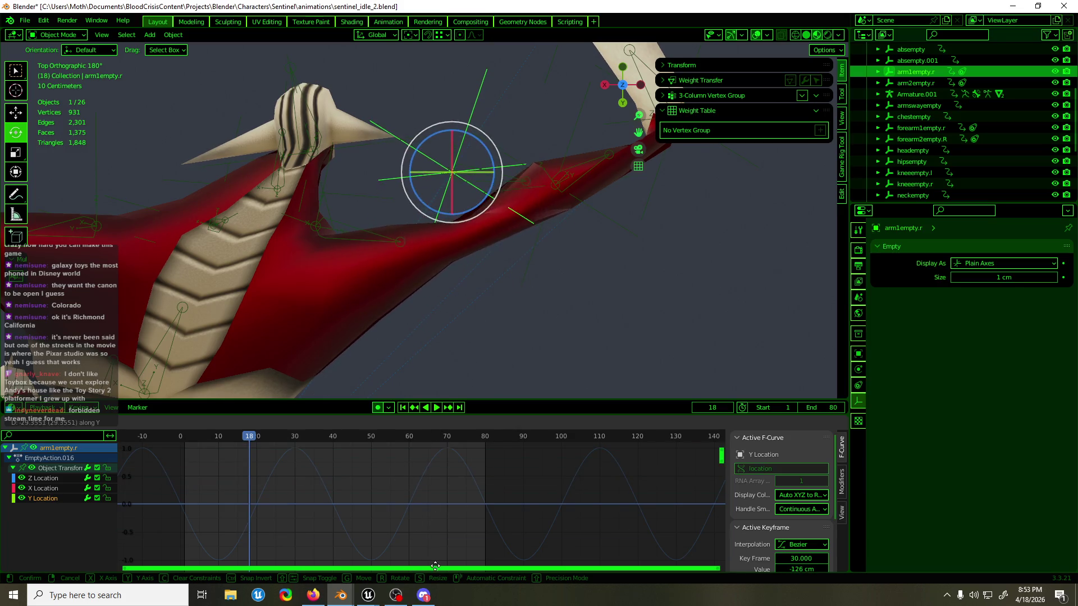
{"action": "left_click", "coordinate": [404, 435]}
{"action": "mouse_move", "coordinate": [497, 279]}
{"action": "middle_mouse_down"}
{"action": "mouse_move", "coordinate": [515, 235]}
{"action": "mouse_move", "coordinate": [278, 152]}
{"action": "mouse_move", "coordinate": [298, 140]}
{"action": "mouse_move", "coordinate": [374, 238]}
{"action": "mouse_move", "coordinate": [371, 252]}
{"action": "middle_mouse_up"}
- Bring the body mesh into Edit Mode and select a single arm vertex
{"action": "left_click", "coordinate": [332, 132]}
{"action": "key", "text": "Tab"}
{"action": "left_click", "coordinate": [248, 274]}
{"action": "mouse_move", "coordinate": [248, 275]}
{"action": "middle_mouse_down"}
{"action": "mouse_move", "coordinate": [409, 180]}
{"action": "mouse_move", "coordinate": [408, 157]}
{"action": "middle_mouse_up"}
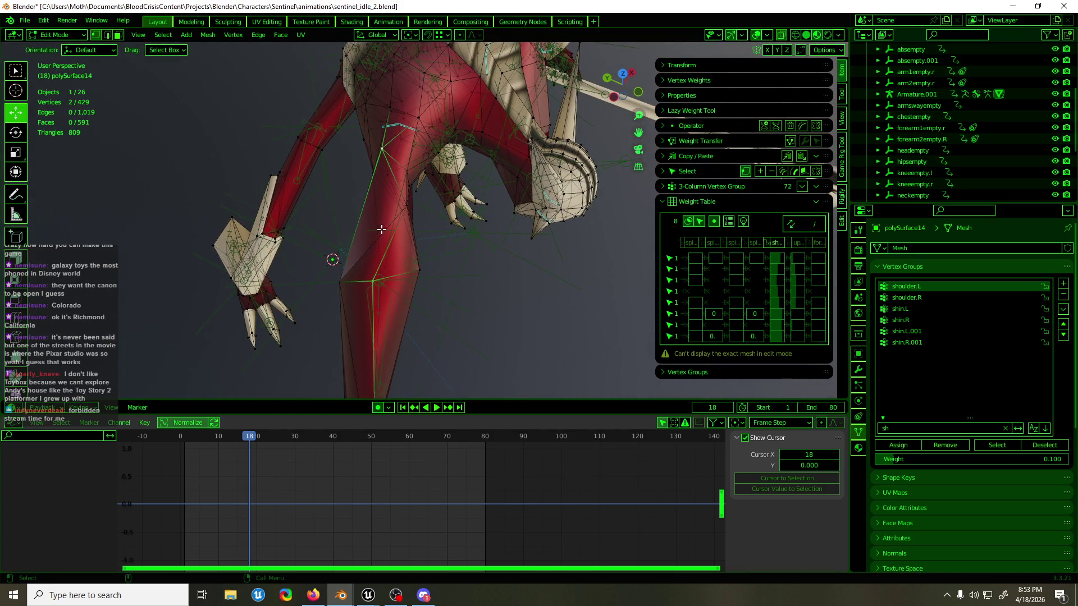
- Add and dissolve a trial edge between two arm vertices, then review shoulder weights in Weight Paint
{"action": "key", "text": "j"}
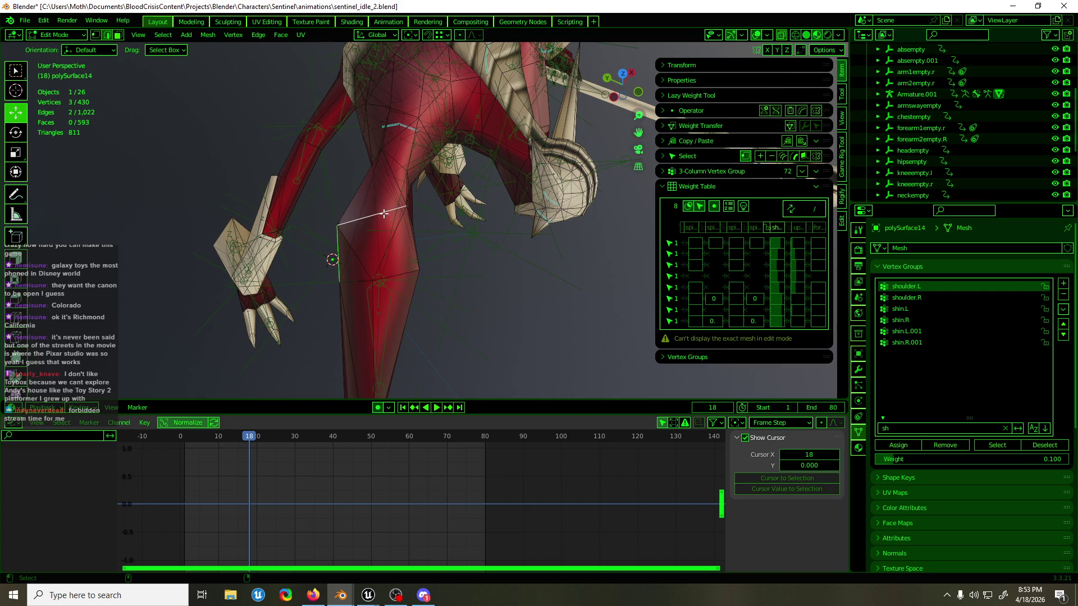
{"action": "key", "text": "ctrl+x"}
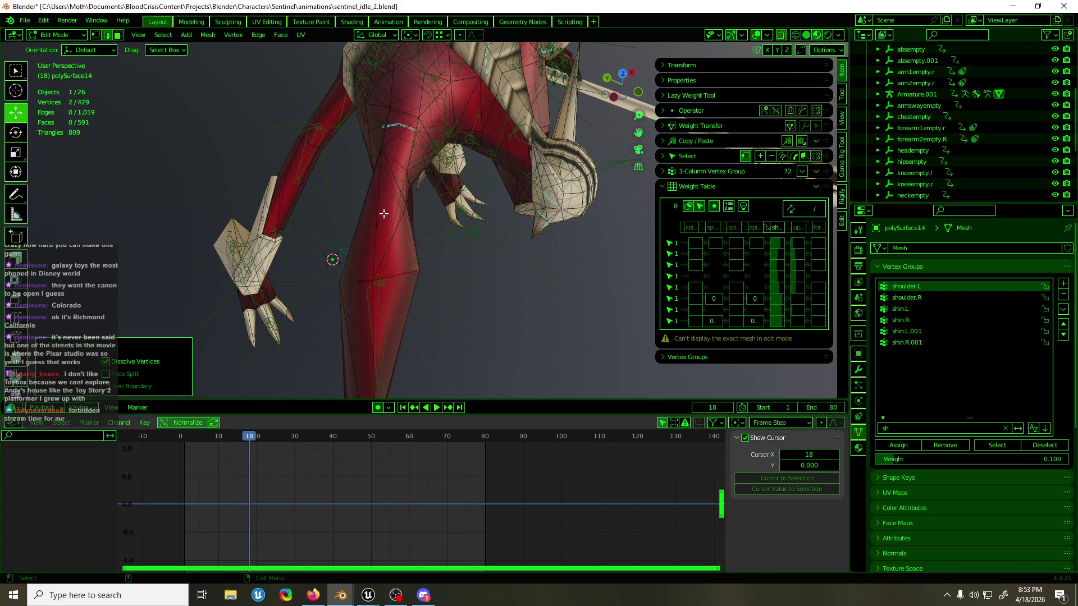
{"action": "mouse_move", "coordinate": [384, 214]}
{"action": "middle_mouse_down"}
{"action": "mouse_move", "coordinate": [349, 186]}
{"action": "mouse_move", "coordinate": [269, 171]}
{"action": "mouse_move", "coordinate": [264, 144]}
{"action": "mouse_move", "coordinate": [288, 137]}
{"action": "mouse_move", "coordinate": [433, 207]}
{"action": "mouse_move", "coordinate": [413, 288]}
{"action": "mouse_move", "coordinate": [419, 243]}
{"action": "mouse_move", "coordinate": [394, 190]}
{"action": "middle_mouse_up"}
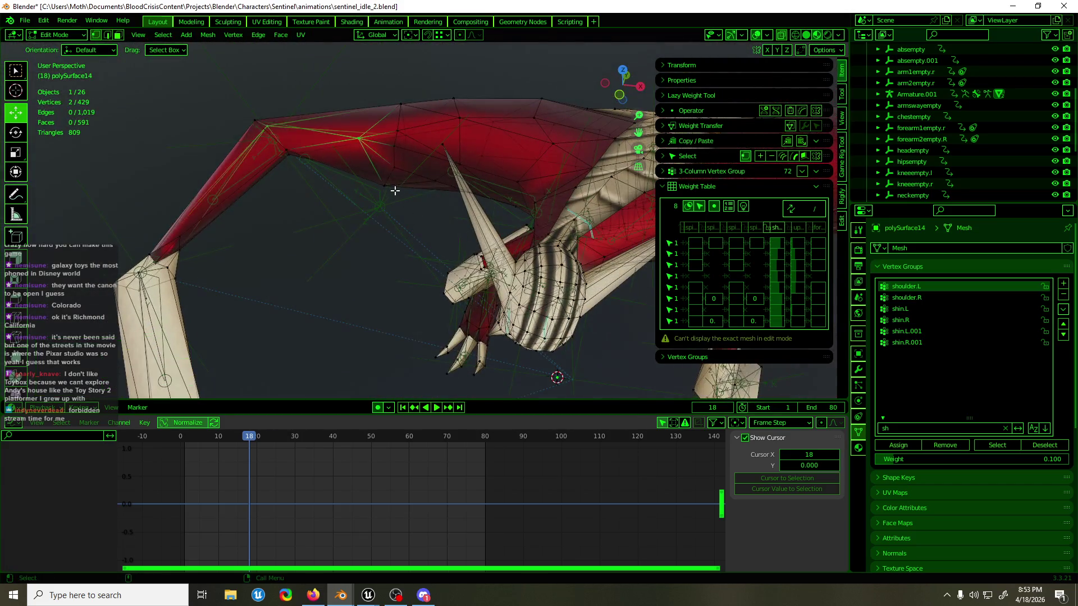
{"action": "key", "text": "Tab"}
{"action": "key", "text": "ctrl+Tab"}
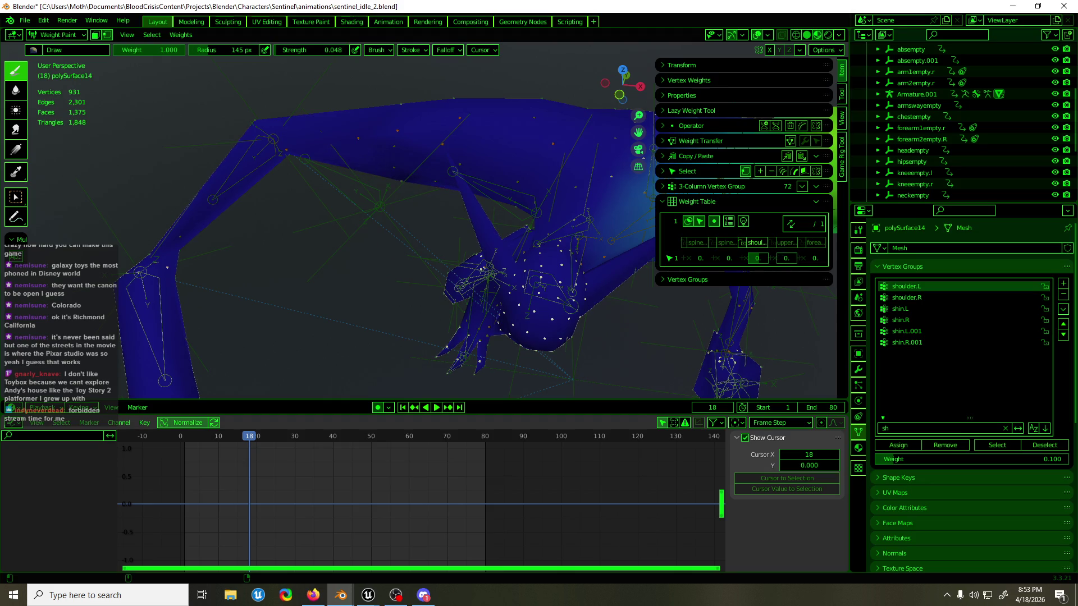
{"action": "middle_click_drag", "start_coordinate": [409, 187], "coordinate": [464, 157]}
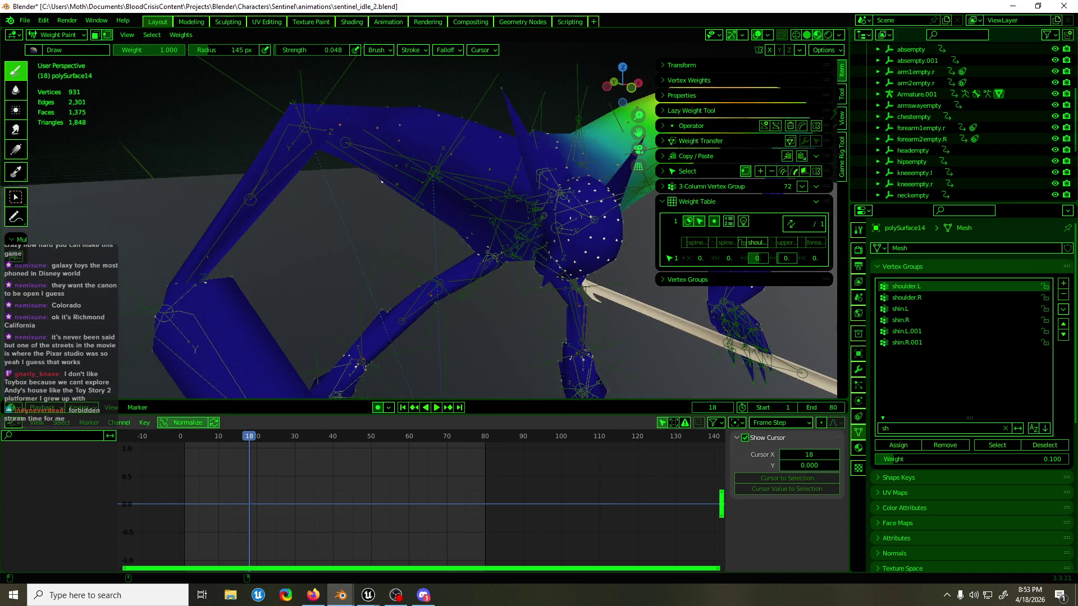
{"action": "mouse_move", "coordinate": [408, 181]}
{"action": "middle_mouse_down"}
{"action": "mouse_move", "coordinate": [419, 275]}
{"action": "mouse_move", "coordinate": [415, 180]}
{"action": "middle_mouse_up"}
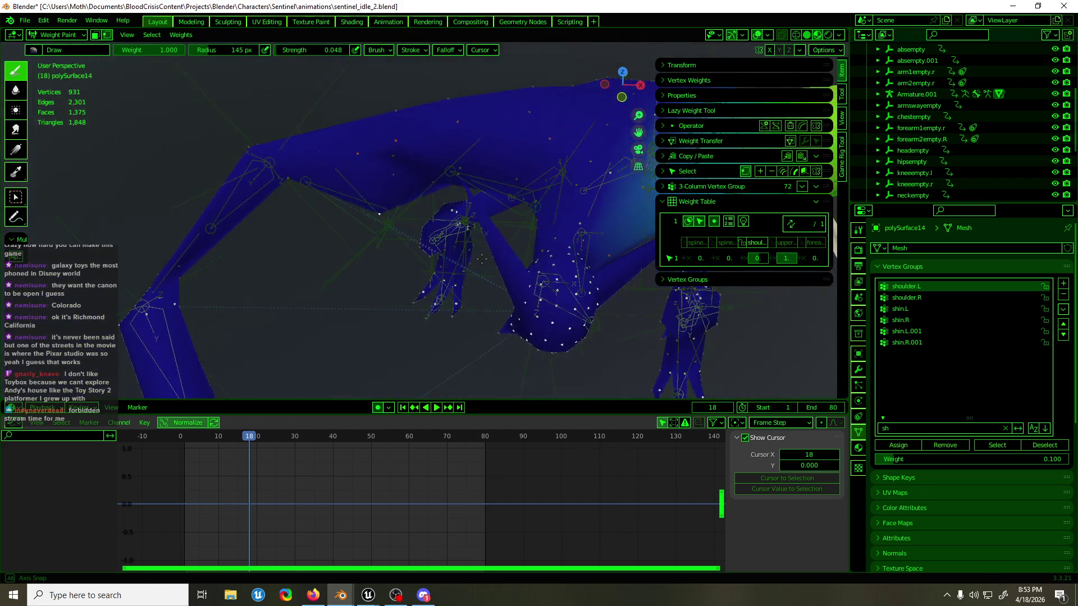
- Smooth the shoulder vertex weights with the Smooth operator and return to Object Mode
{"action": "key", "text": "Tab"}
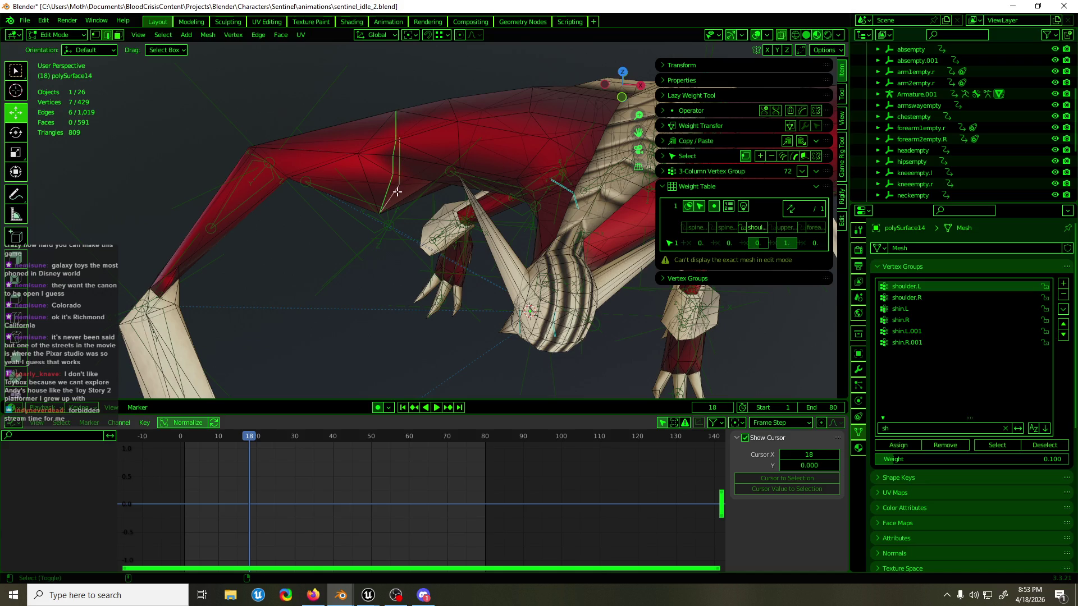
{"action": "key", "text": "Tab"}
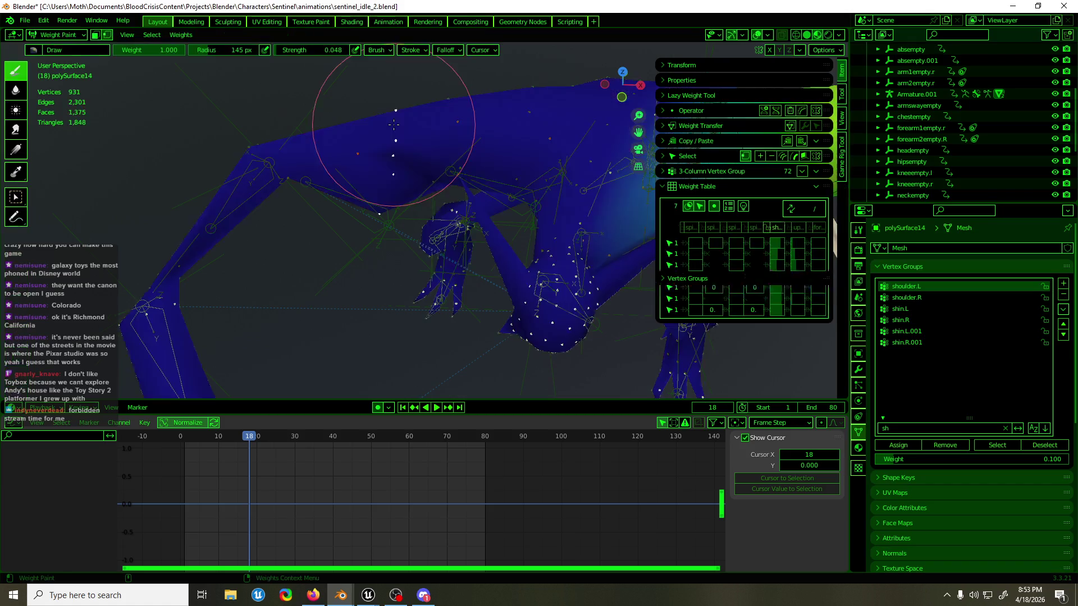
{"action": "middle_click_drag", "start_coordinate": [396, 156], "coordinate": [418, 191]}
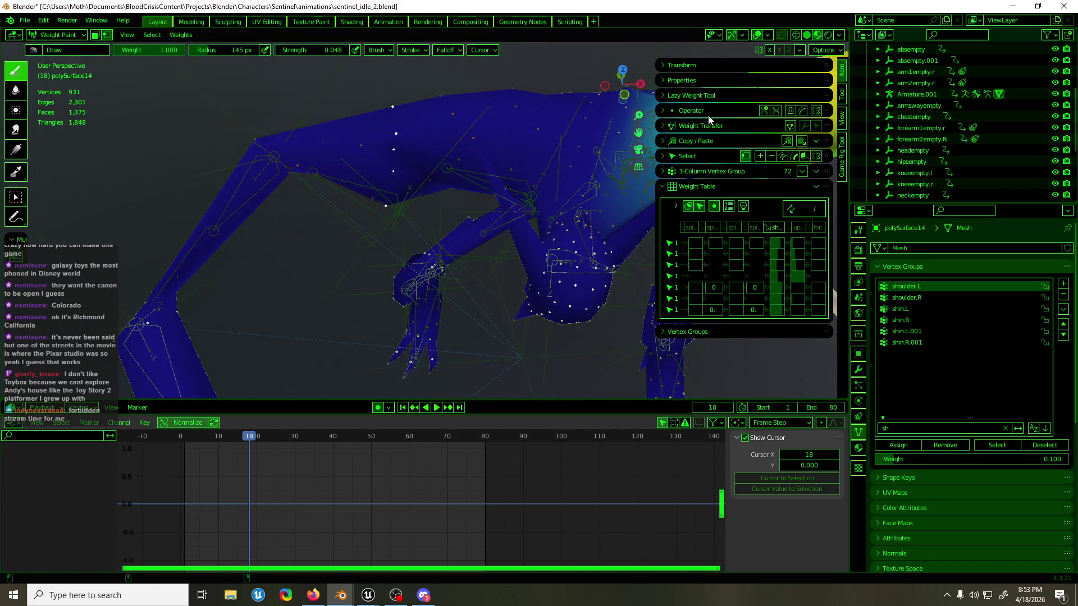
{"action": "left_click", "coordinate": [697, 157]}
{"action": "left_click", "coordinate": [690, 110]}
{"action": "left_click", "coordinate": [729, 220]}
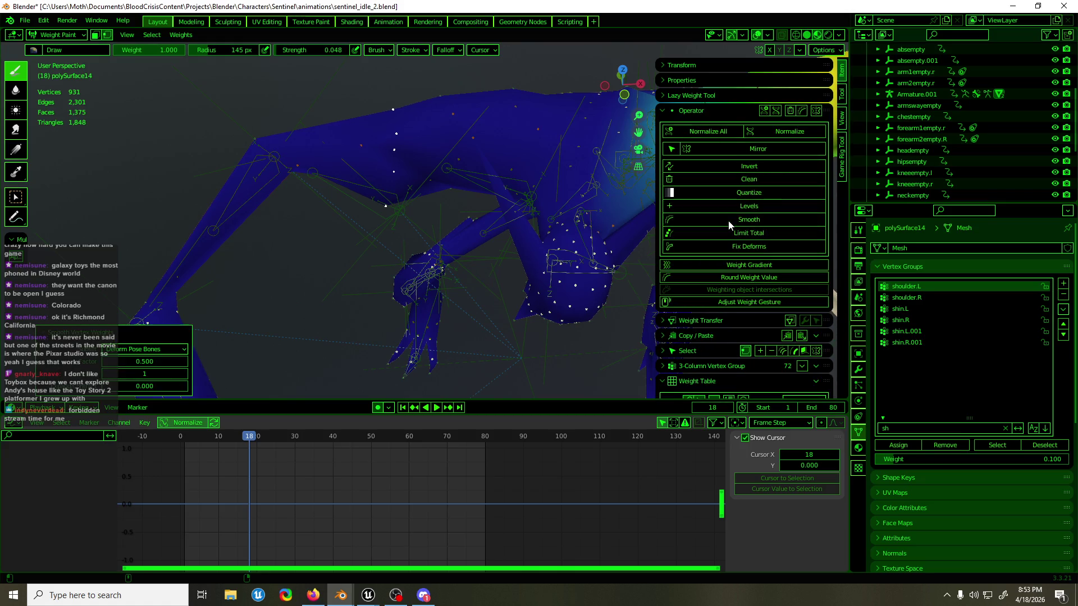
{"action": "mouse_move", "coordinate": [590, 211]}
{"action": "middle_mouse_down"}
{"action": "mouse_move", "coordinate": [466, 79]}
{"action": "mouse_move", "coordinate": [470, 128]}
{"action": "middle_mouse_up"}
{"action": "key", "text": "ctrl+Tab"}
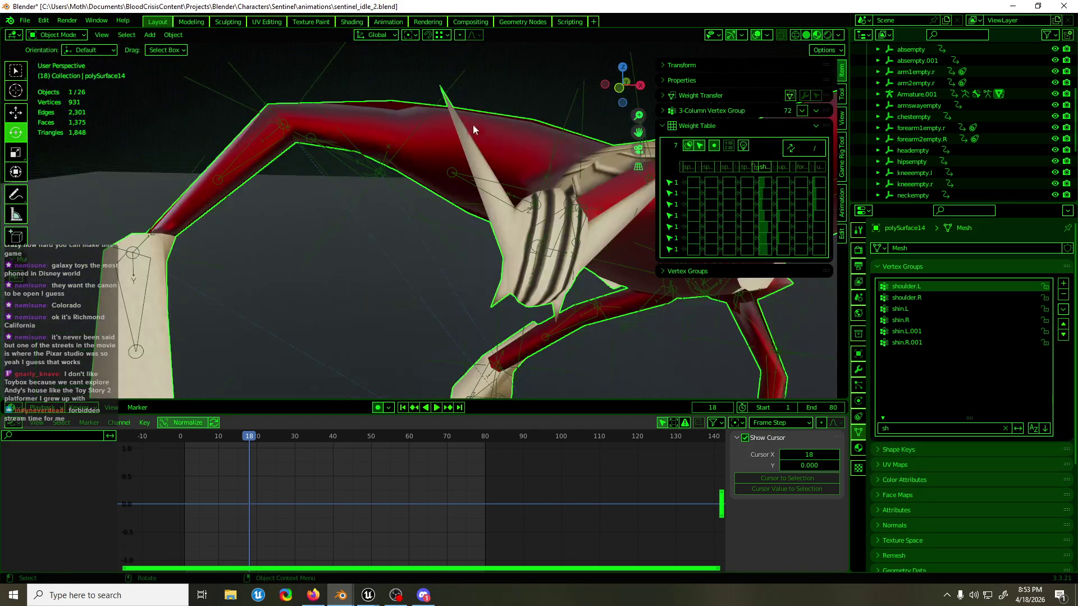
- Play the idle loop from the front view and save the file as sentinel_idle_2.blend
{"action": "key", "text": "space"}
{"action": "scroll", "coordinate": [505, 96], "scroll_direction": "down", "scroll_amount": 5}
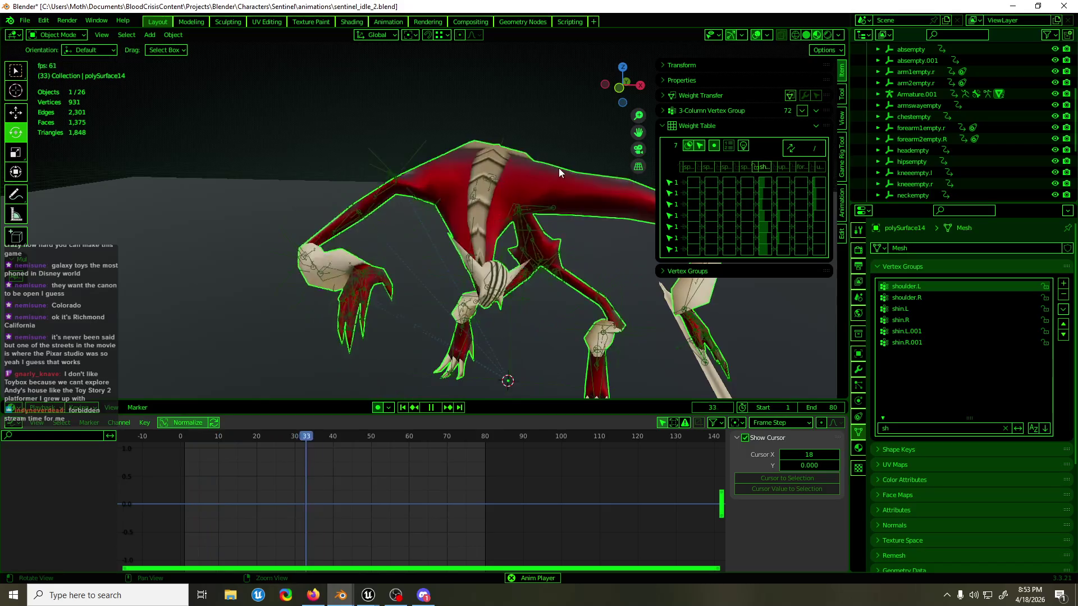
{"action": "scroll", "coordinate": [539, 127], "scroll_direction": "down", "scroll_amount": 3}
{"action": "key", "text": "KP_1"}
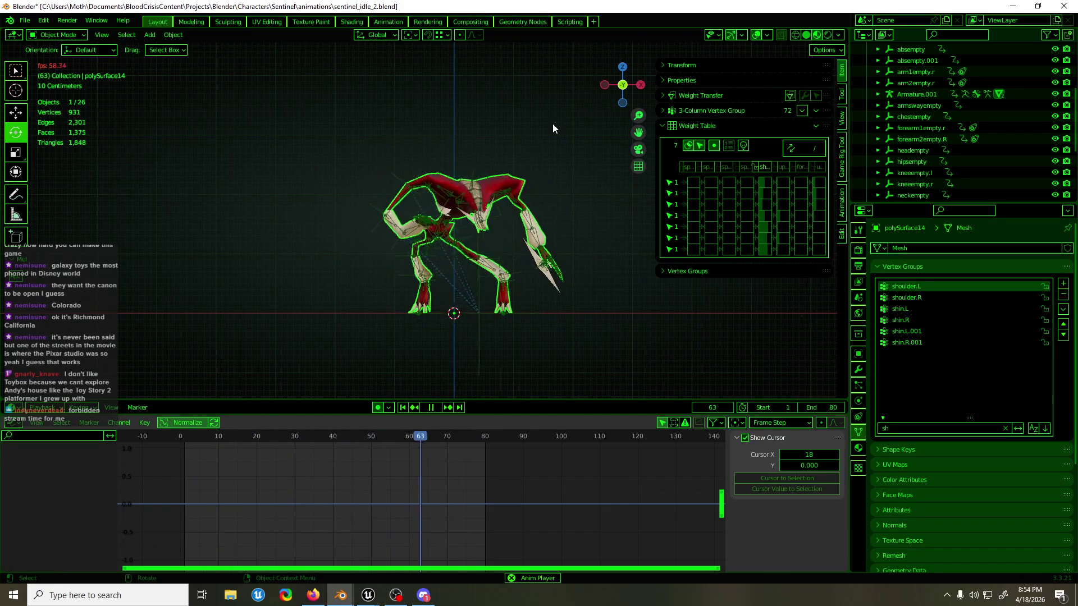
{"action": "key", "text": "ctrl+s"}
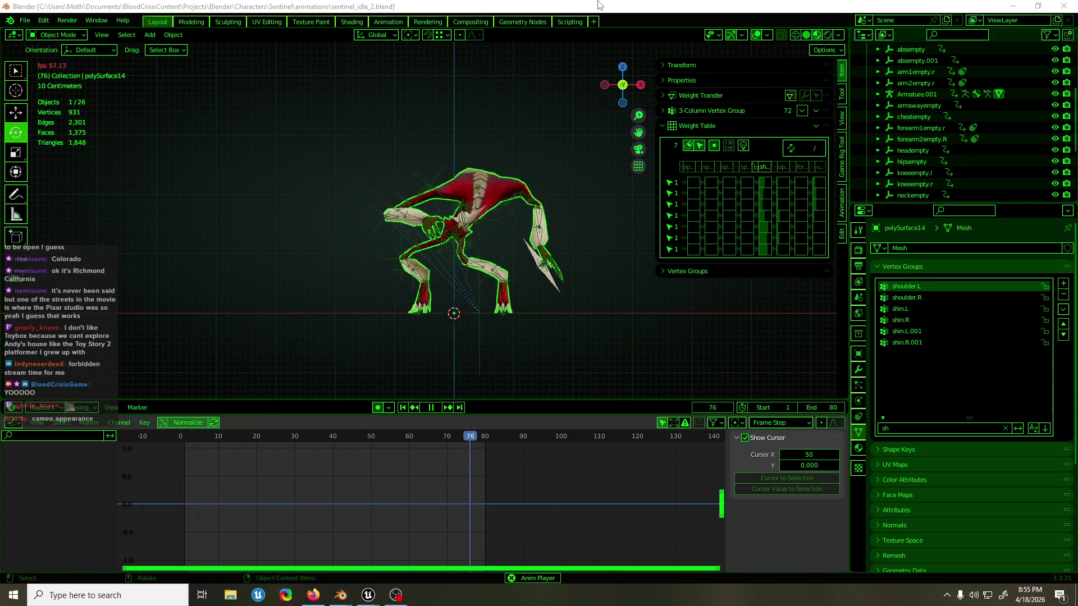
{"action": "scroll", "coordinate": [474, 193], "scroll_direction": "up", "scroll_amount": 3}
{"action": "mouse_move", "coordinate": [474, 194]}
{"action": "middle_mouse_down"}
{"action": "mouse_move", "coordinate": [579, 216]}
{"action": "mouse_move", "coordinate": [571, 183]}
{"action": "mouse_move", "coordinate": [419, 235]}
{"action": "middle_mouse_up"}
{"action": "key", "text": "space"}
{"action": "scroll", "coordinate": [570, 183], "scroll_direction": "up", "scroll_amount": 3}
- Scrub and replay the idle animation, then save sentinel_idle_2.blend again
{"action": "left_click_drag", "start_coordinate": [234, 449], "coordinate": [366, 438]}
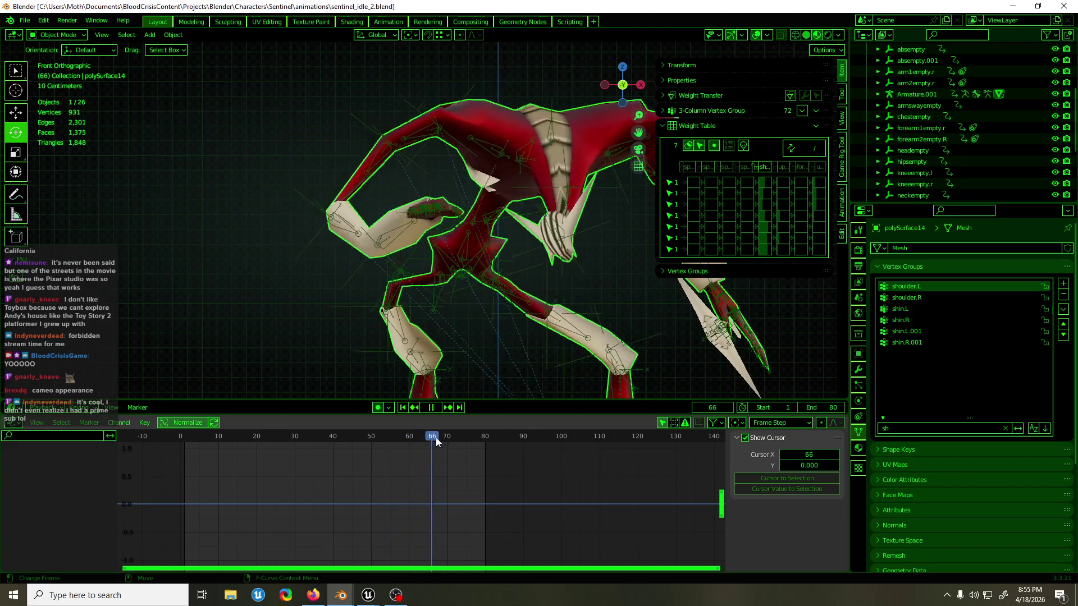
{"action": "left_click_drag", "start_coordinate": [366, 438], "coordinate": [462, 437]}
{"action": "key", "text": "space"}
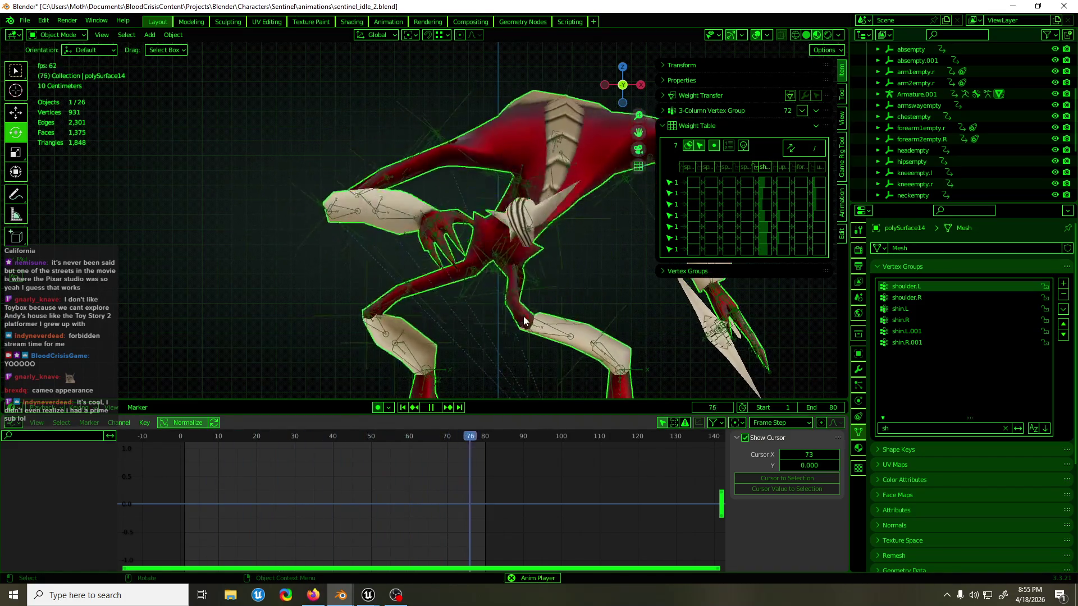
{"action": "scroll", "coordinate": [506, 256], "scroll_direction": "down", "scroll_amount": 3}
{"action": "key", "text": "ctrl+s"}
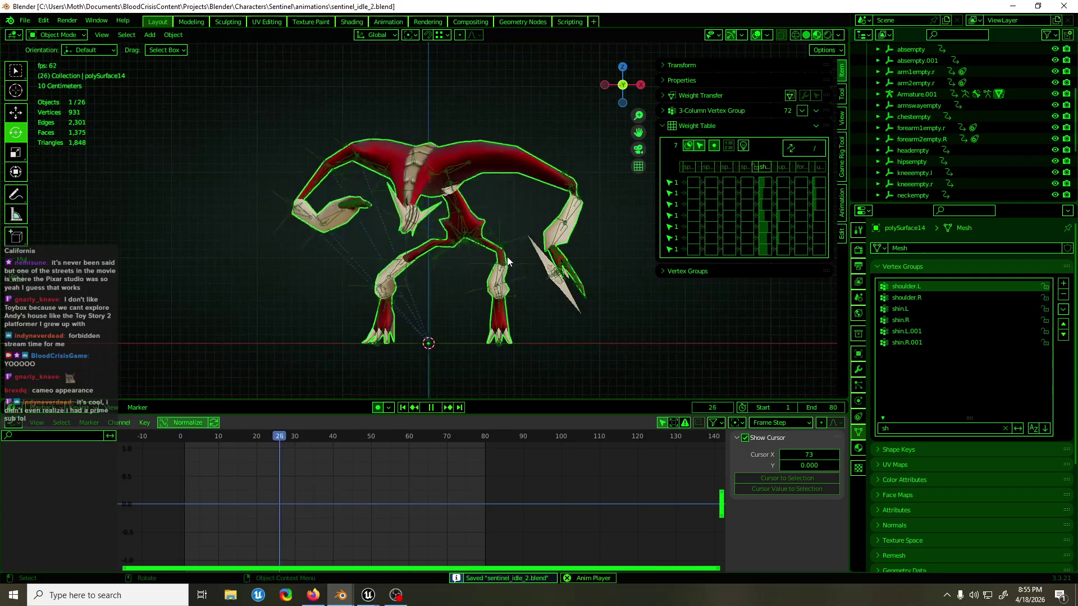
{"action": "key", "text": "Escape"}
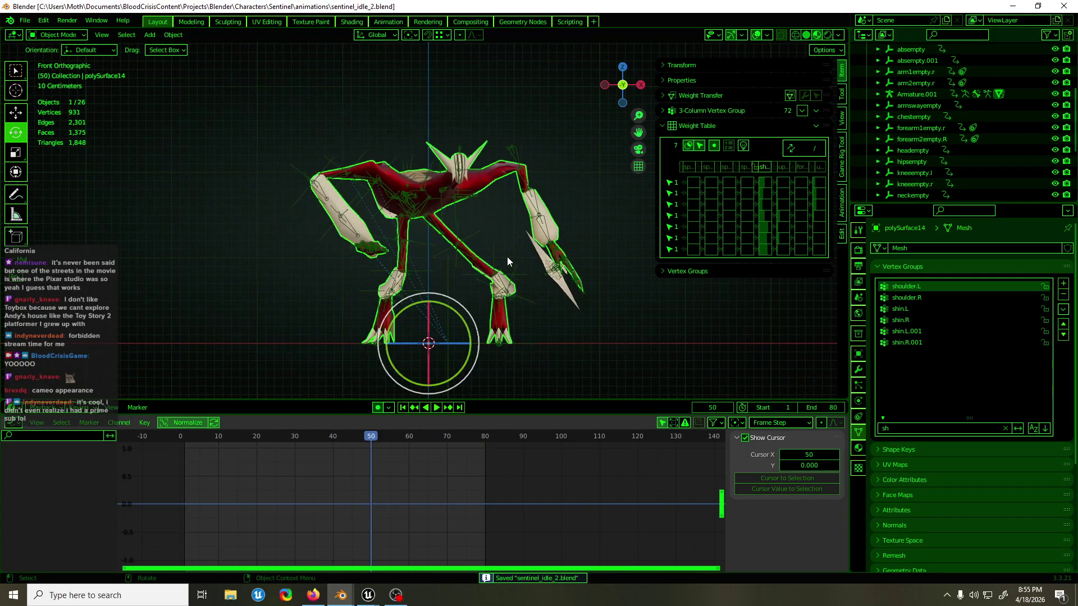